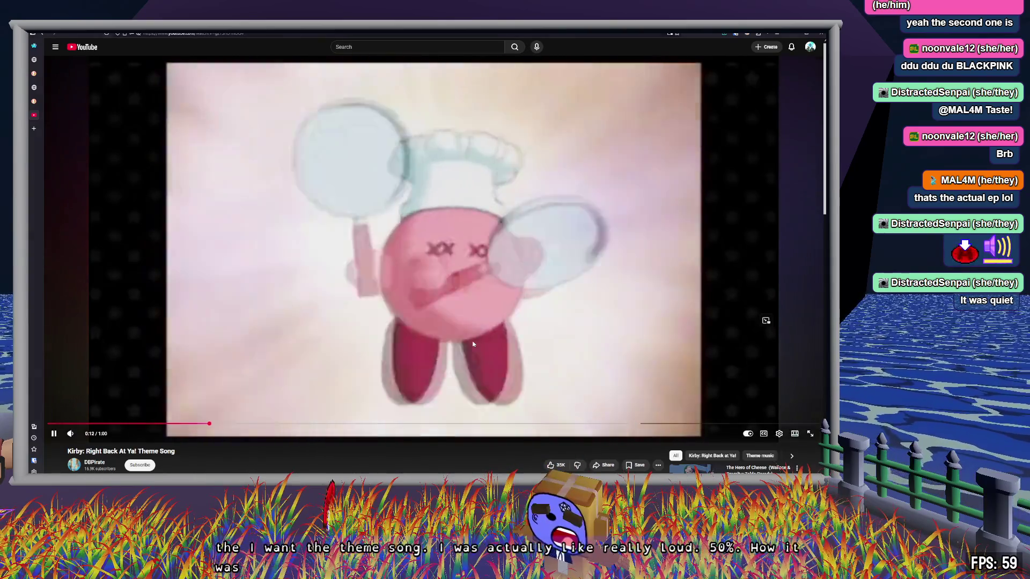
Step: Pause the Kirby: Right Back At Ya! theme video and switch to the Solid Snake Nendoroid image results
{"action": "left_click", "coordinate": [141, 409]}
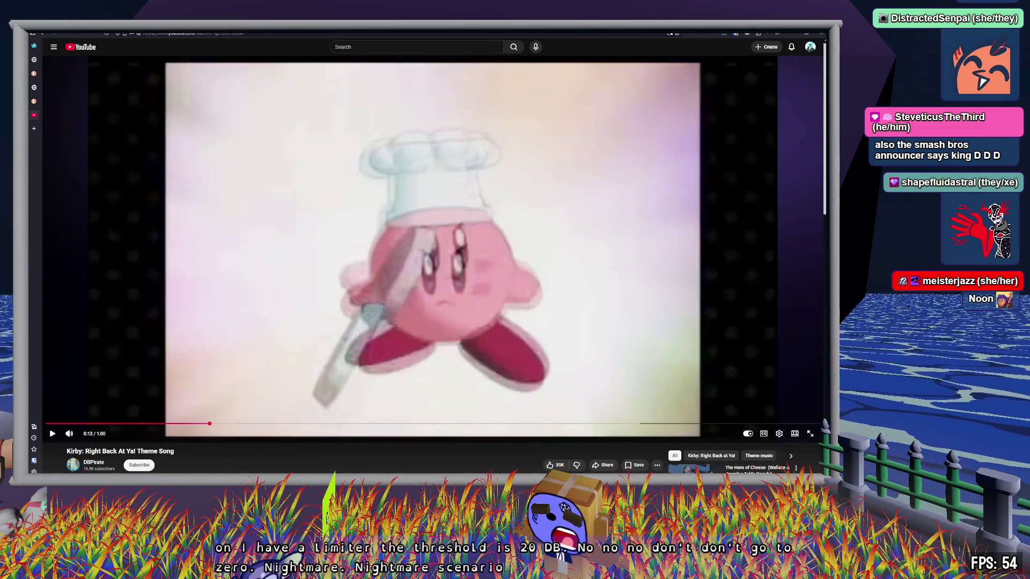
{"action": "left_click", "coordinate": [75, 357]}
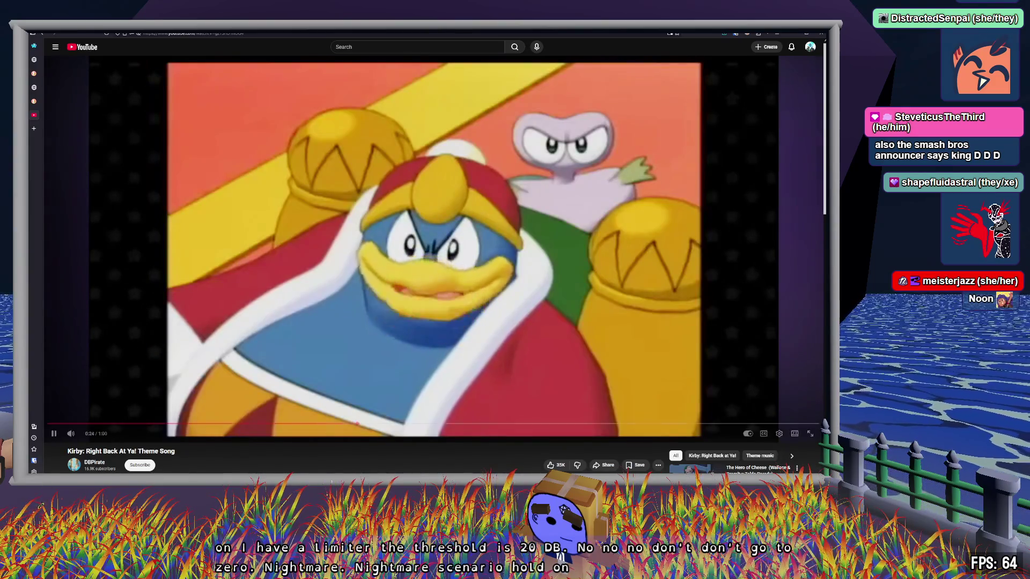
{"action": "left_click", "coordinate": [70, 261]}
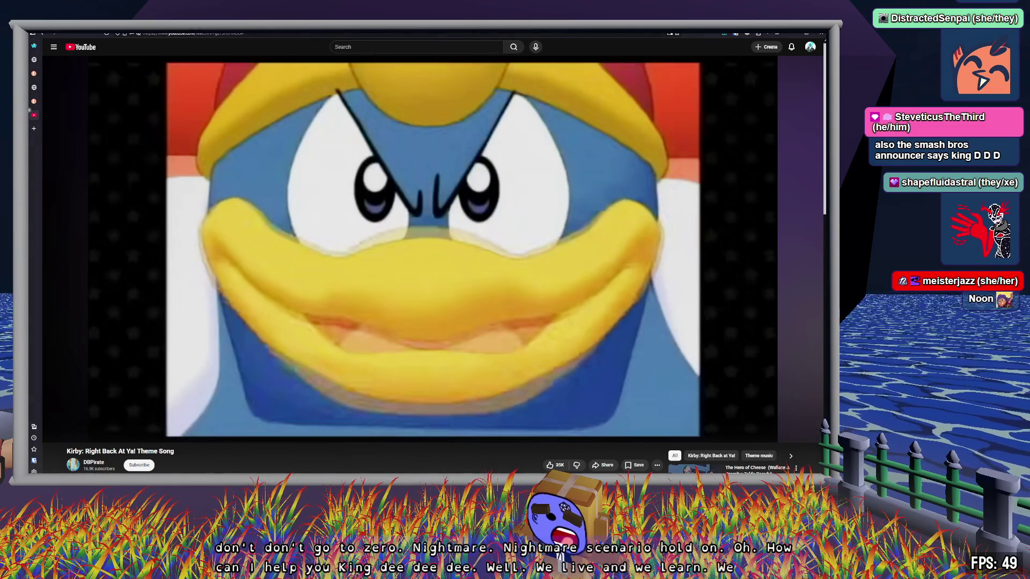
{"action": "left_click", "coordinate": [34, 101]}
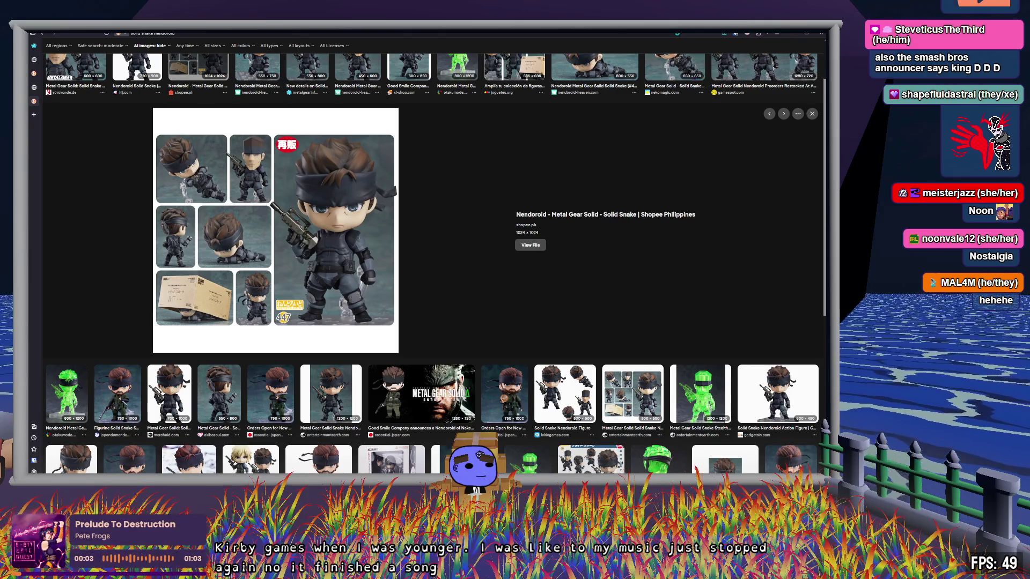
{"action": "key", "text": "alt+Tab"}
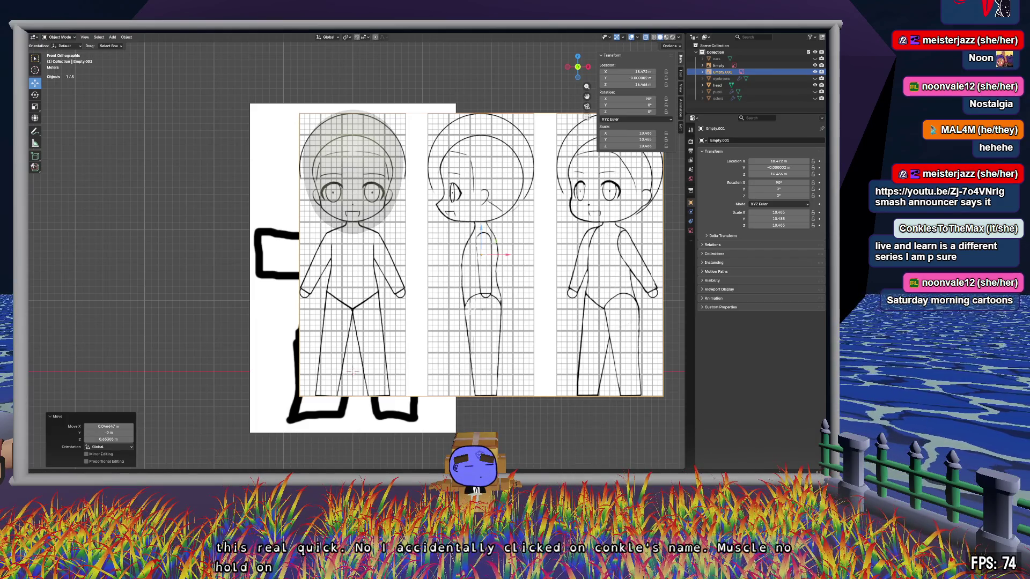
Step: Switch to the King Dedede Voices – Super Smash Bros Ultimate video and pause it
{"action": "key", "text": "alt+Tab"}
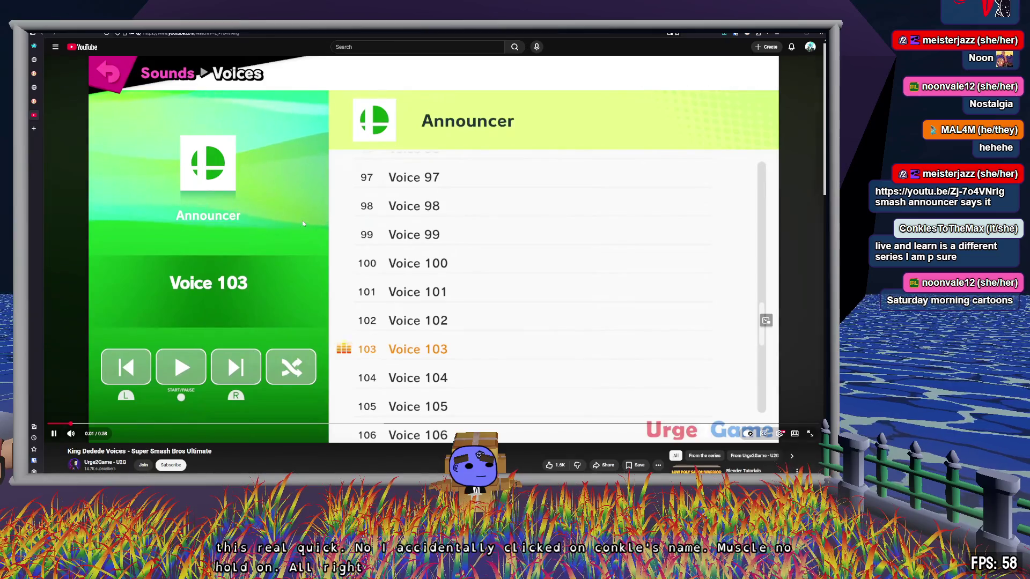
{"action": "left_click", "coordinate": [303, 224]}
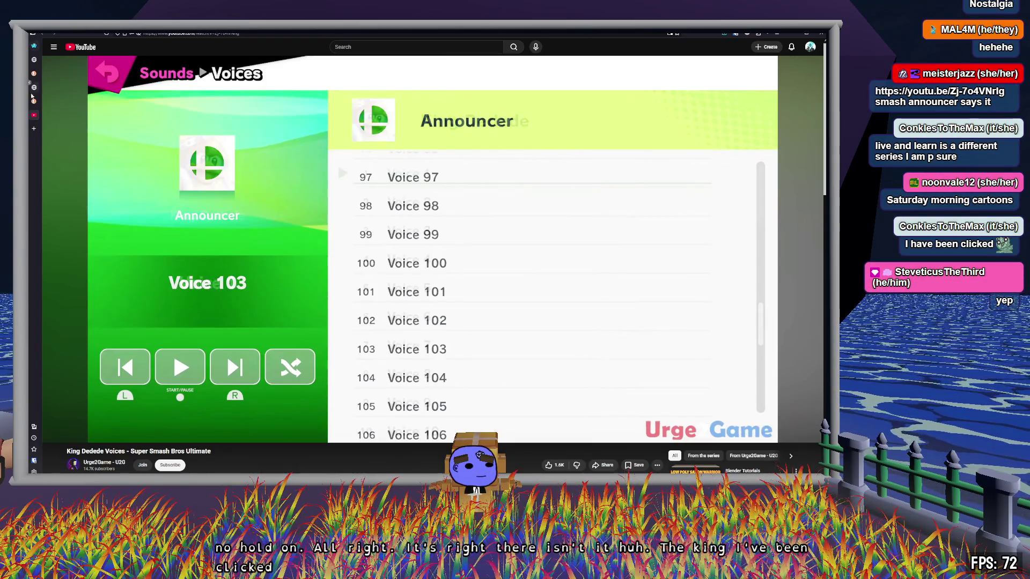
Step: Close the King Dedede voices tab and return to Blender to select the head sphere
{"action": "middle_click", "coordinate": [38, 118]}
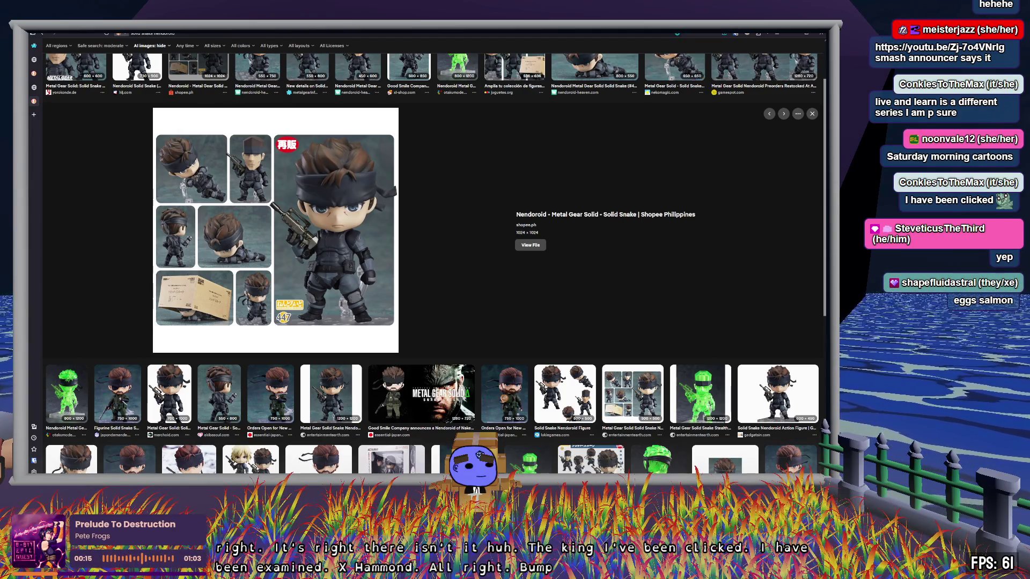
{"action": "key", "text": "alt+Tab"}
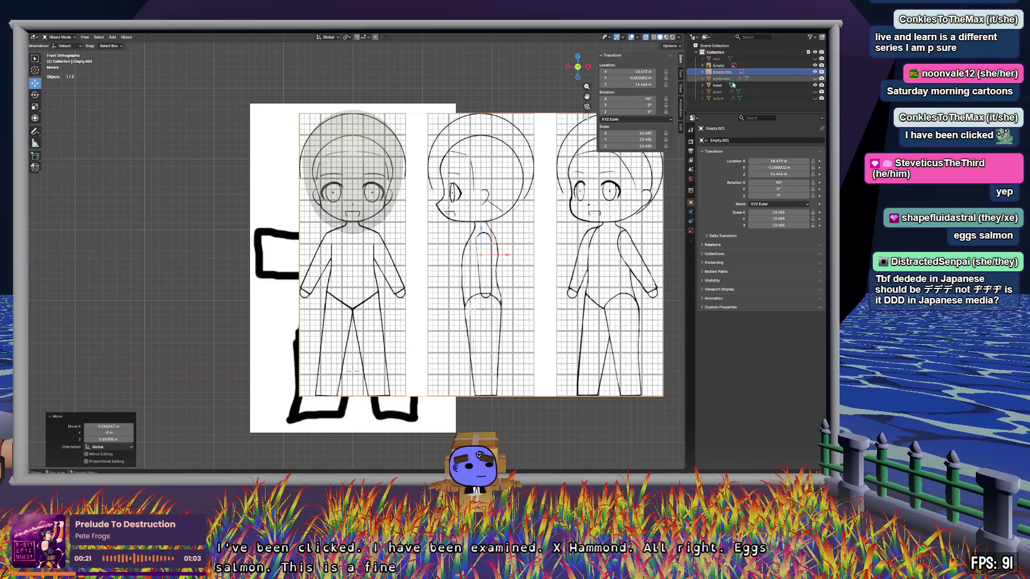
{"action": "left_click", "coordinate": [370, 223]}
Step: Hide the Empty holding the black-sketch reference image in the viewport
{"action": "left_click", "coordinate": [800, 66]}
{"action": "left_click", "coordinate": [815, 66]}
{"action": "left_click", "coordinate": [816, 65]}
{"action": "left_click", "coordinate": [817, 66]}
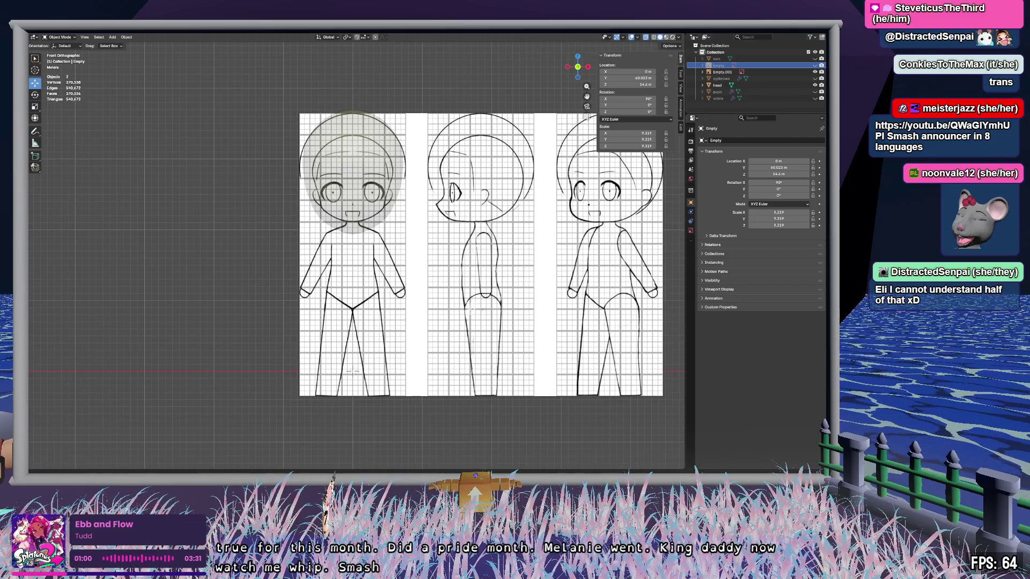
Step: Bring up the King Dedede announcer video in the browser and start playing it
{"action": "key", "text": "alt+Tab"}
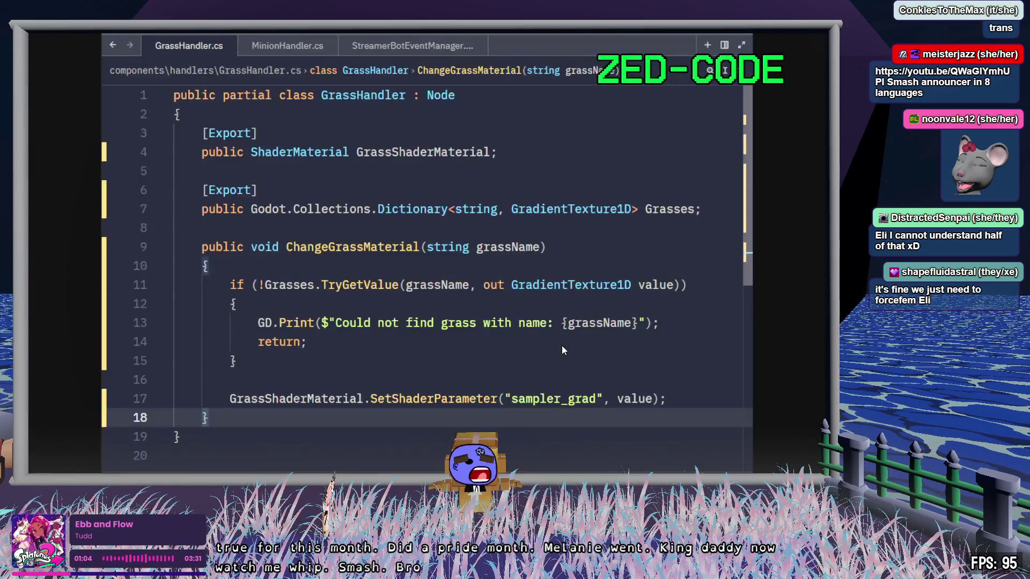
{"action": "key", "text": "alt+Tab"}
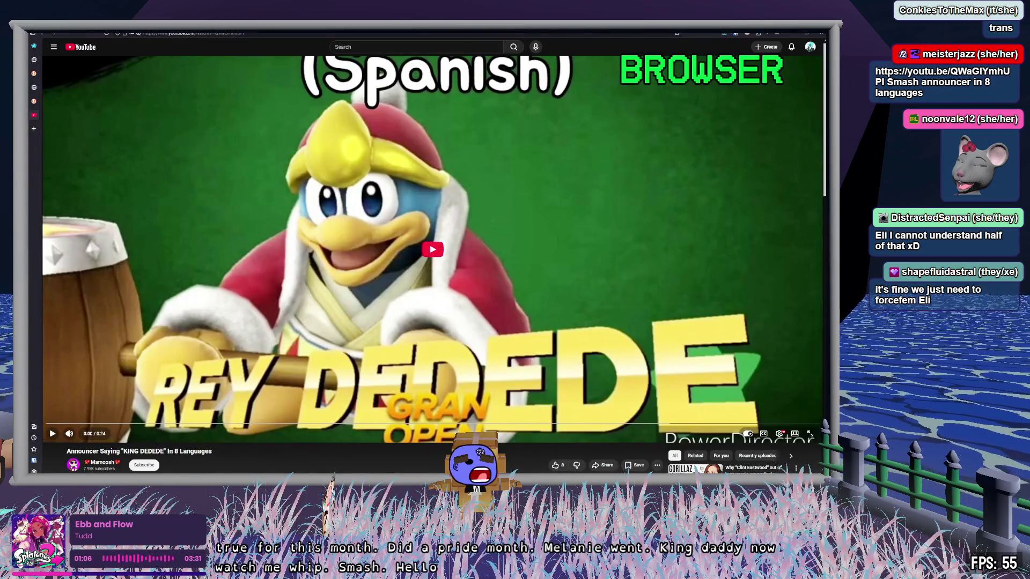
{"action": "left_click", "coordinate": [434, 248]}
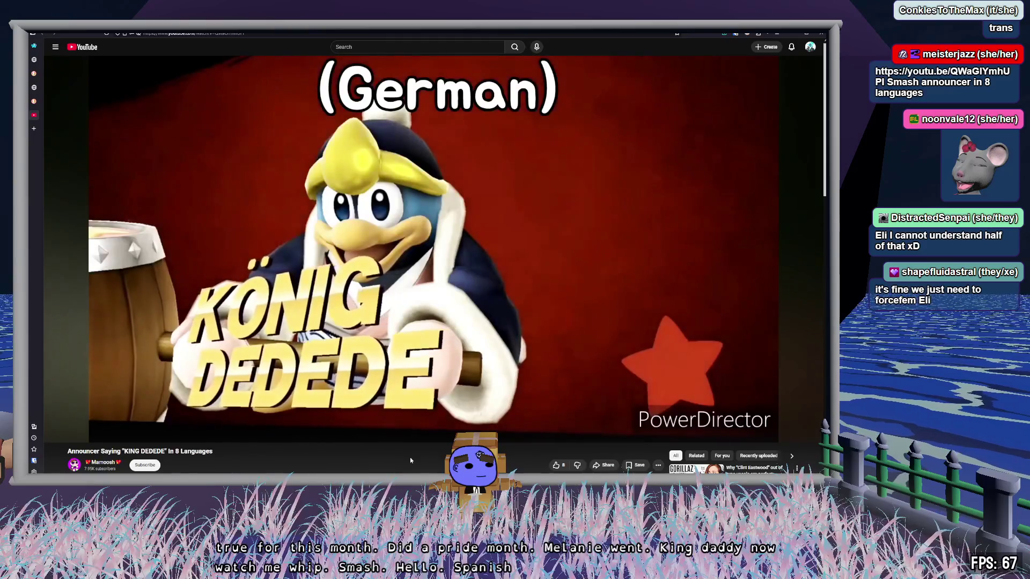
Step: Pause on the German card, rewind a few seconds, resume, then go to the Solid Snake images
{"action": "left_click", "coordinate": [448, 276]}
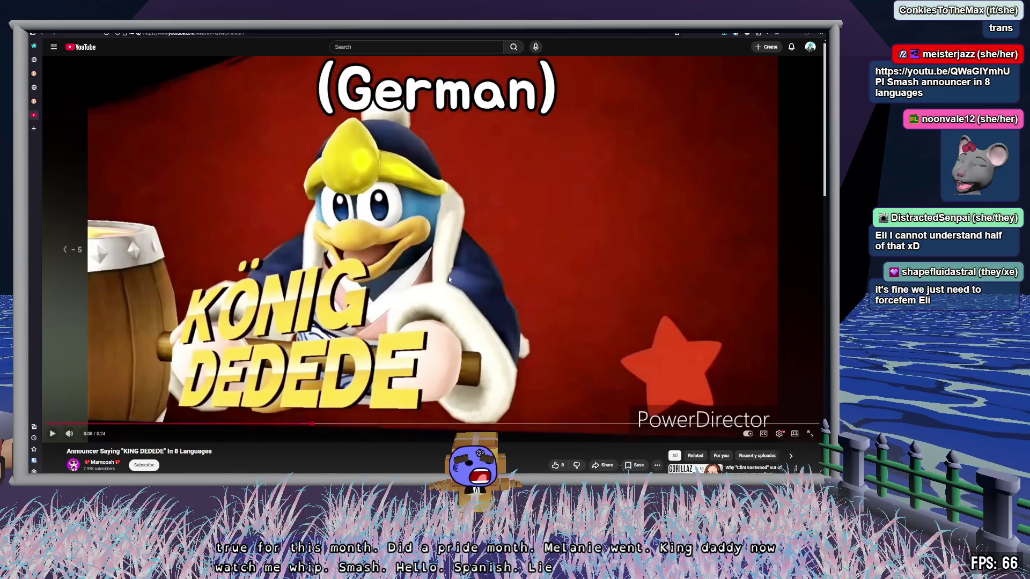
{"action": "key", "text": "Left"}
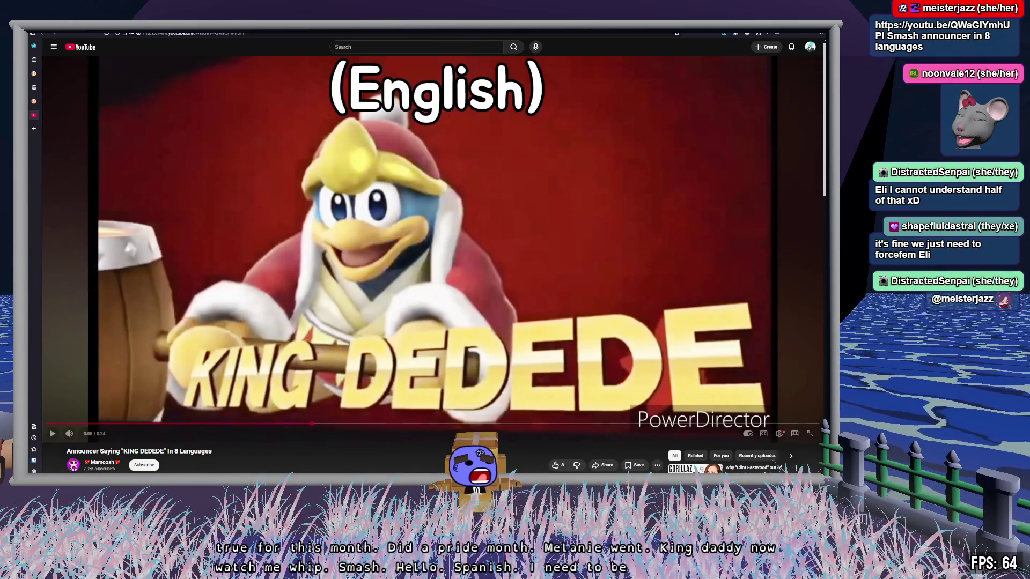
{"action": "key", "text": "space"}
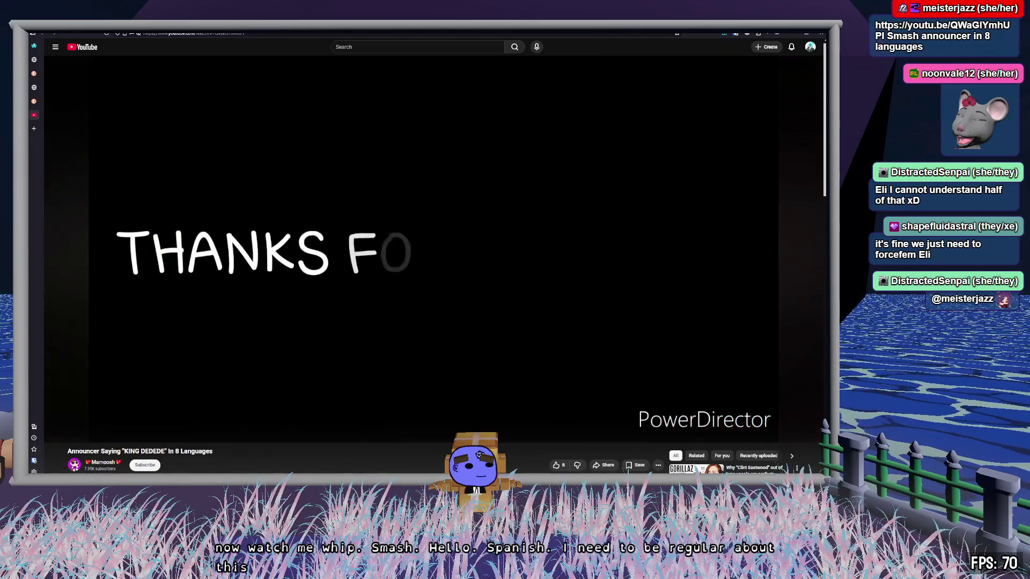
{"action": "mouse_move", "coordinate": [450, 279]}
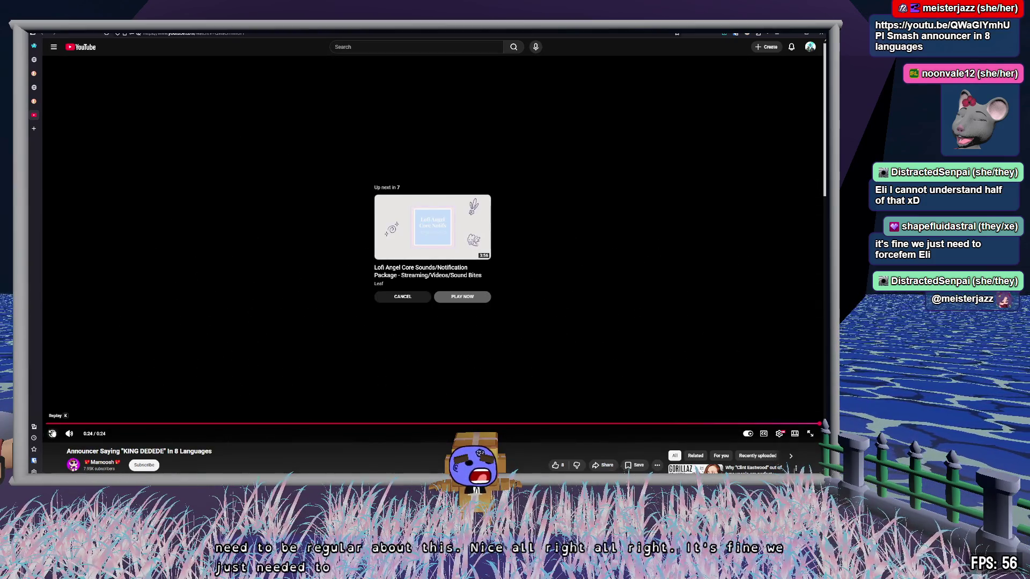
{"action": "left_click", "coordinate": [33, 116]}
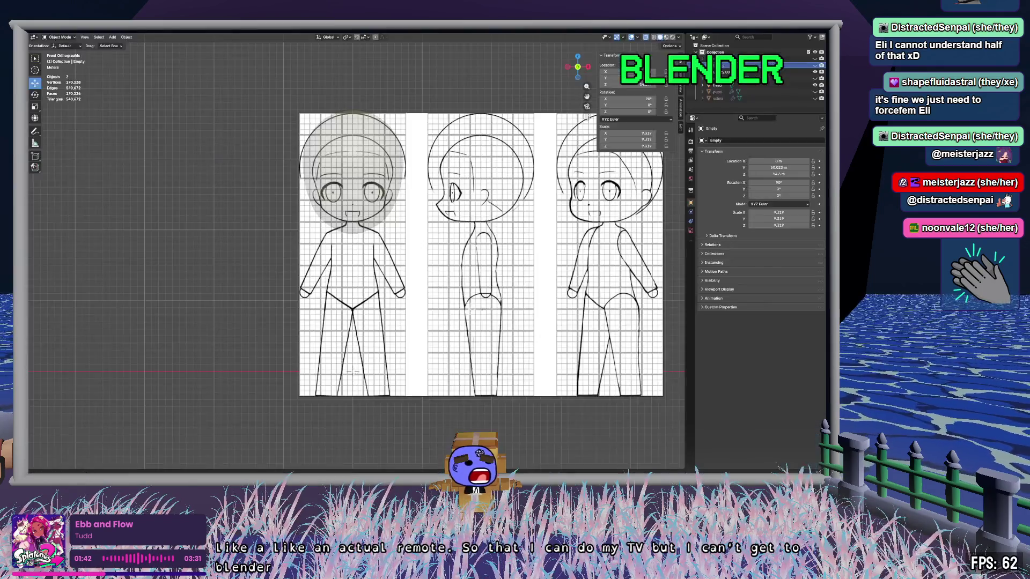
Step: Select the head mesh, turn off X-ray with Alt+Z, then deselect the head
{"action": "scroll", "coordinate": [351, 226], "scroll_direction": "up", "scroll_amount": 3}
{"action": "scroll", "coordinate": [351, 225], "scroll_direction": "down", "scroll_amount": 2}
{"action": "left_click", "coordinate": [413, 200]}
{"action": "key", "text": "alt+z"}
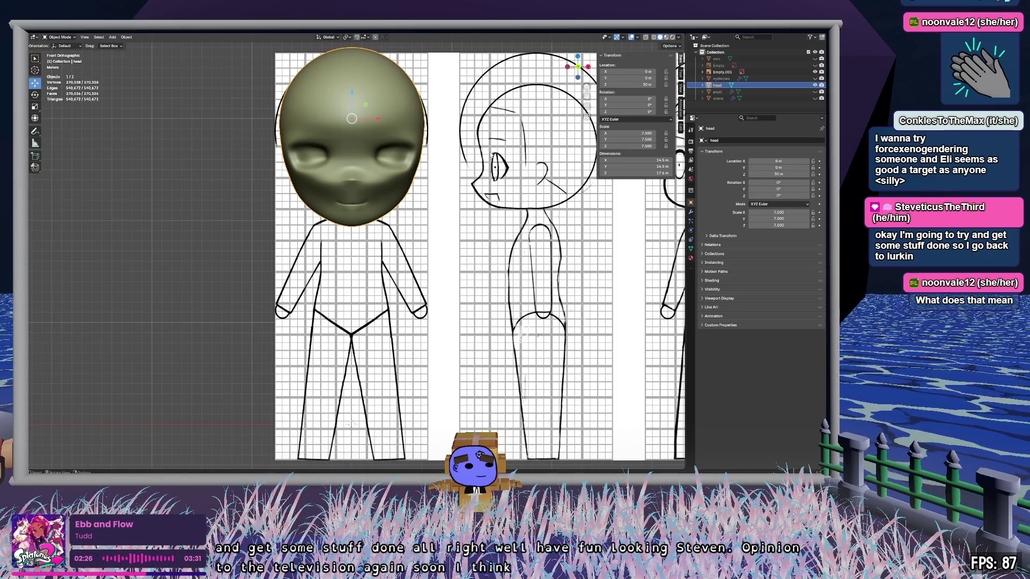
{"action": "left_click", "coordinate": [718, 108]}
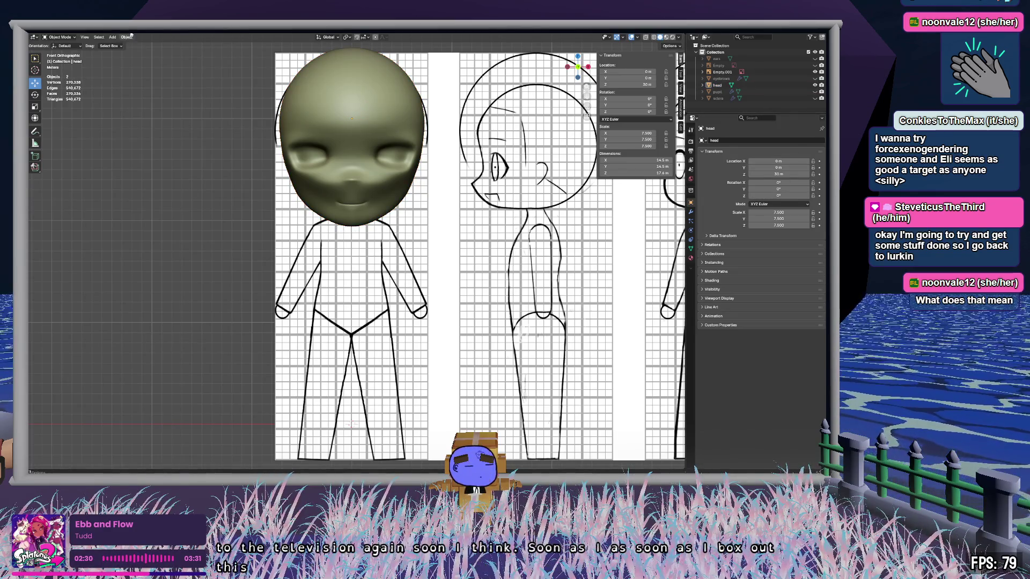
{"action": "left_click", "coordinate": [113, 37]}
Step: Add a cube, move it to the chest and scale it to 5.657 to block out the torso
{"action": "mouse_move", "coordinate": [135, 45]}
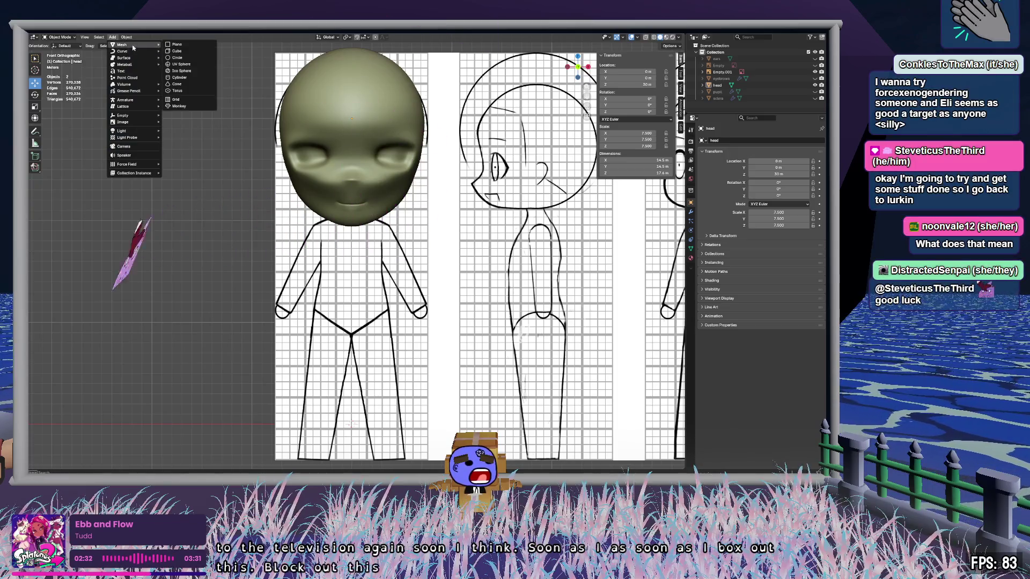
{"action": "left_click", "coordinate": [177, 51]}
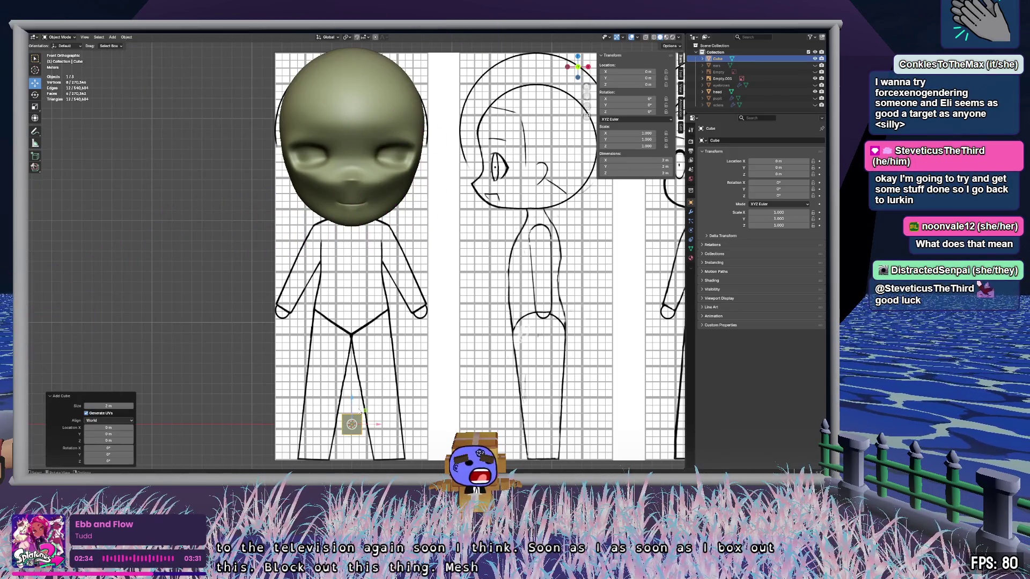
{"action": "key", "text": "g"}
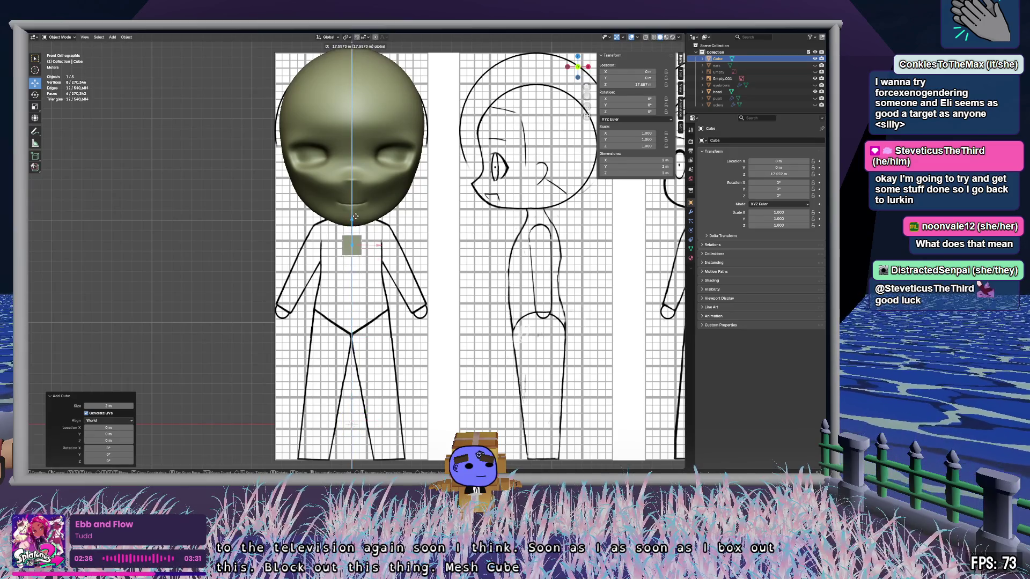
{"action": "left_click", "coordinate": [353, 245]}
{"action": "key", "text": "s"}
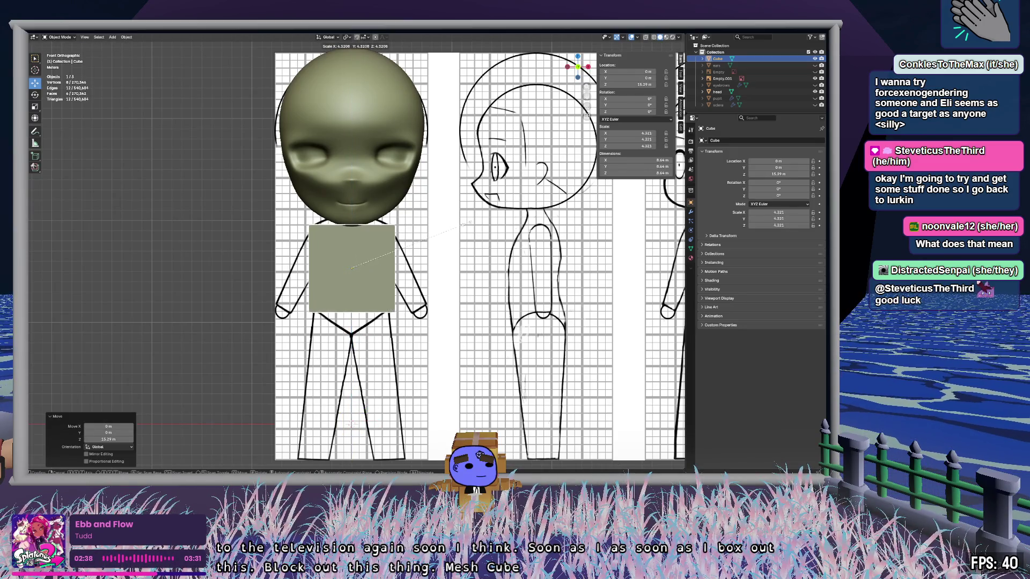
{"action": "left_click", "coordinate": [513, 220]}
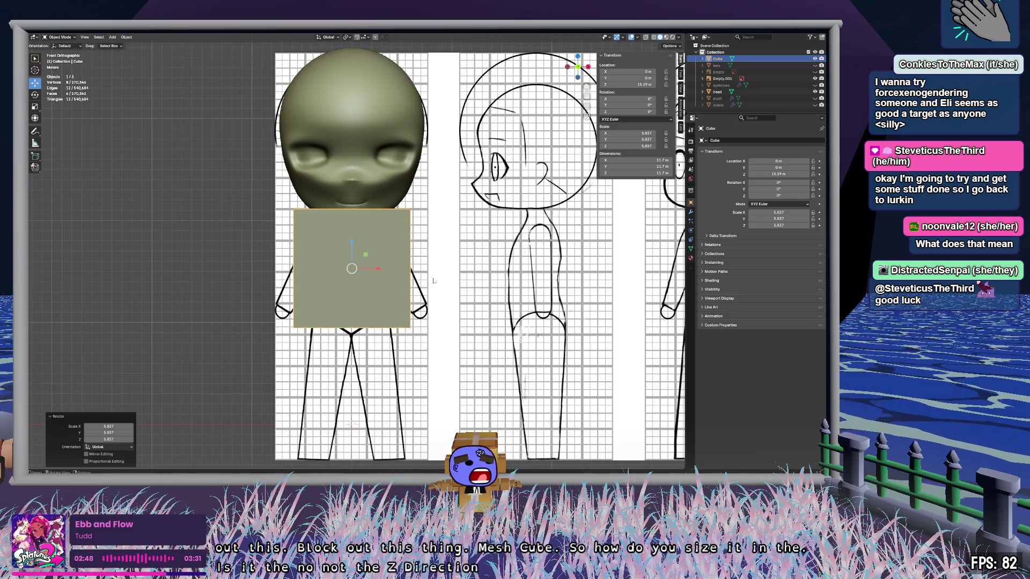
{"action": "key", "text": "KP_5"}
{"action": "mouse_move", "coordinate": [439, 246]}
{"action": "middle_mouse_down"}
{"action": "mouse_move", "coordinate": [527, 253]}
{"action": "mouse_move", "coordinate": [451, 248]}
{"action": "middle_mouse_up"}
{"action": "left_click", "coordinate": [578, 67]}
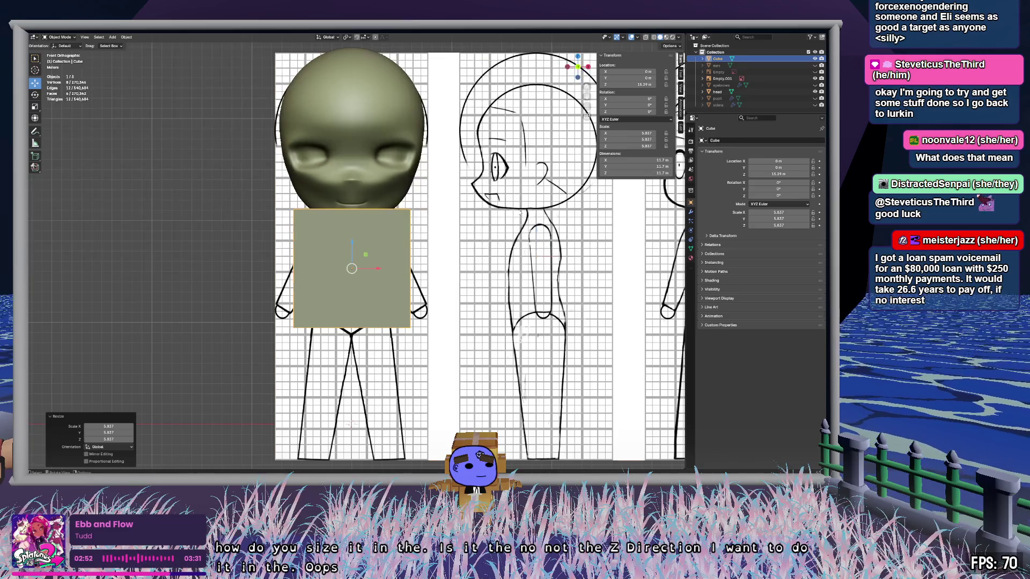
Step: Move reference Empty.001 along Y to about 44.735 m and view the model from the front
{"action": "left_click", "coordinate": [722, 78]}
{"action": "middle_click_drag", "start_coordinate": [524, 302], "coordinate": [363, 259]}
{"action": "scroll", "coordinate": [363, 259], "scroll_direction": "down", "scroll_amount": 5}
{"action": "left_click_drag", "start_coordinate": [316, 247], "coordinate": [215, 250]}
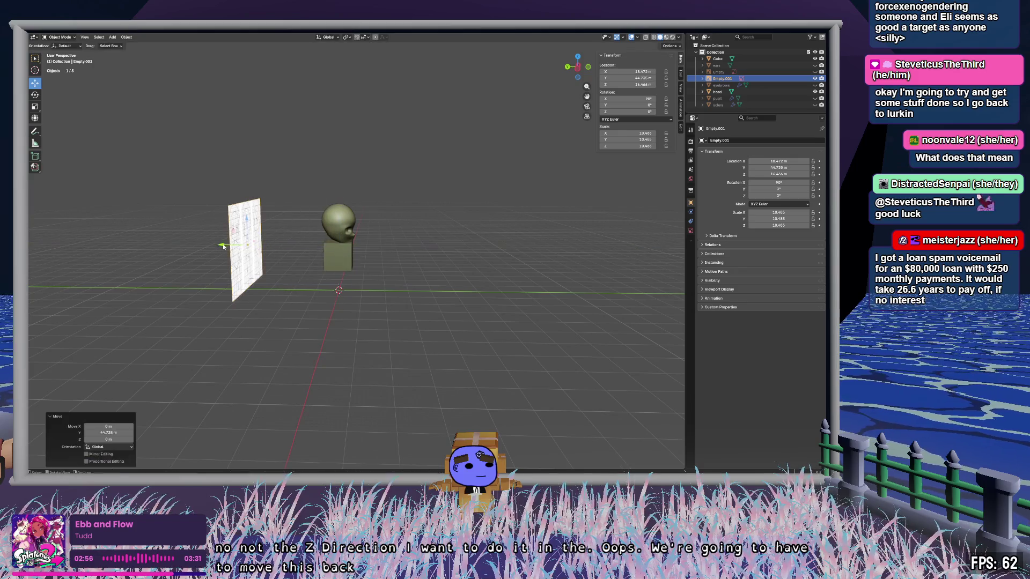
{"action": "left_click", "coordinate": [578, 68]}
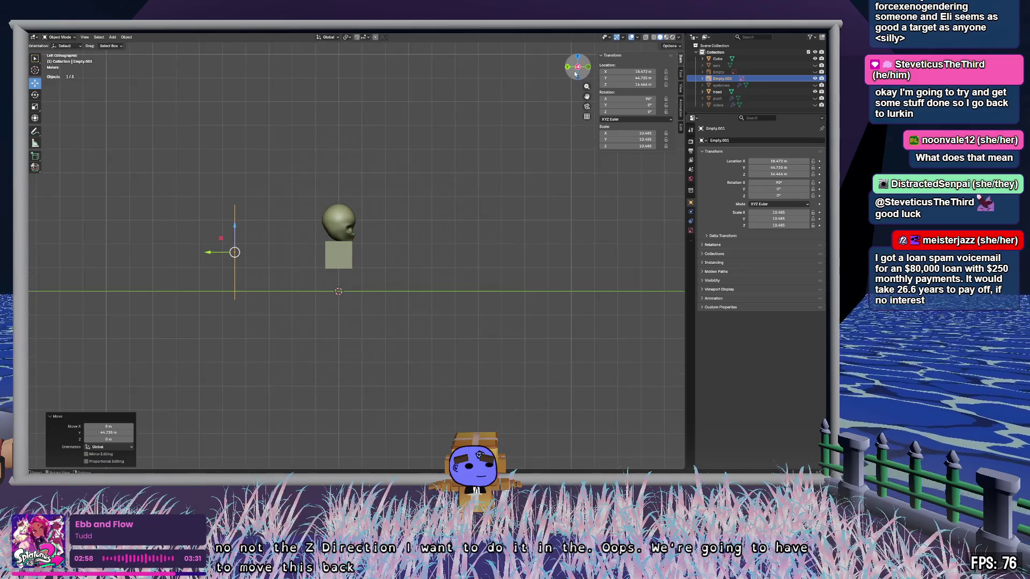
{"action": "left_click", "coordinate": [588, 67]}
{"action": "scroll", "coordinate": [392, 270], "scroll_direction": "up", "scroll_amount": 4}
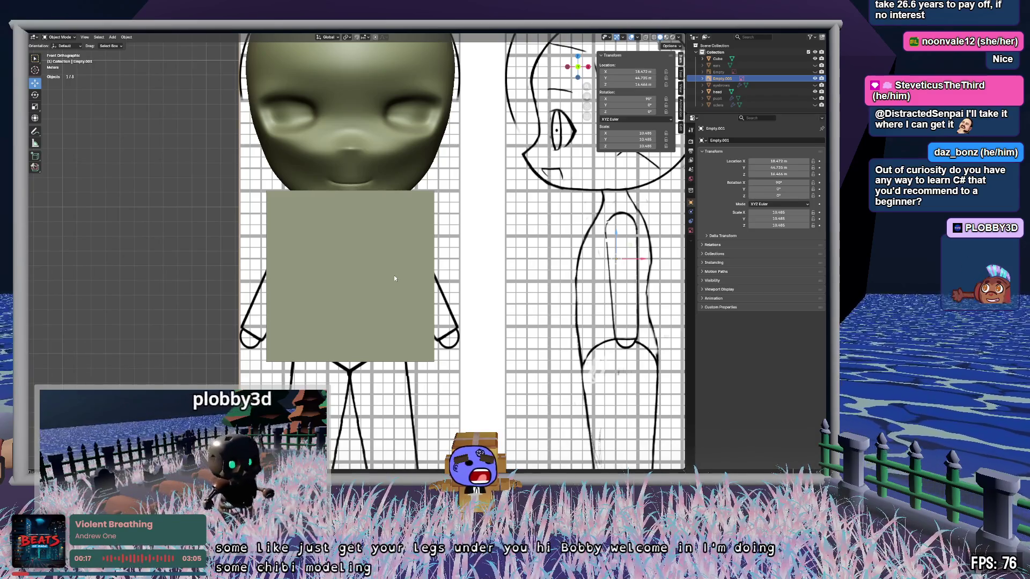
Step: Hide the Cube and show the pupils, sclera, eyebrows and ears in the Outliner
{"action": "left_click", "coordinate": [414, 98]}
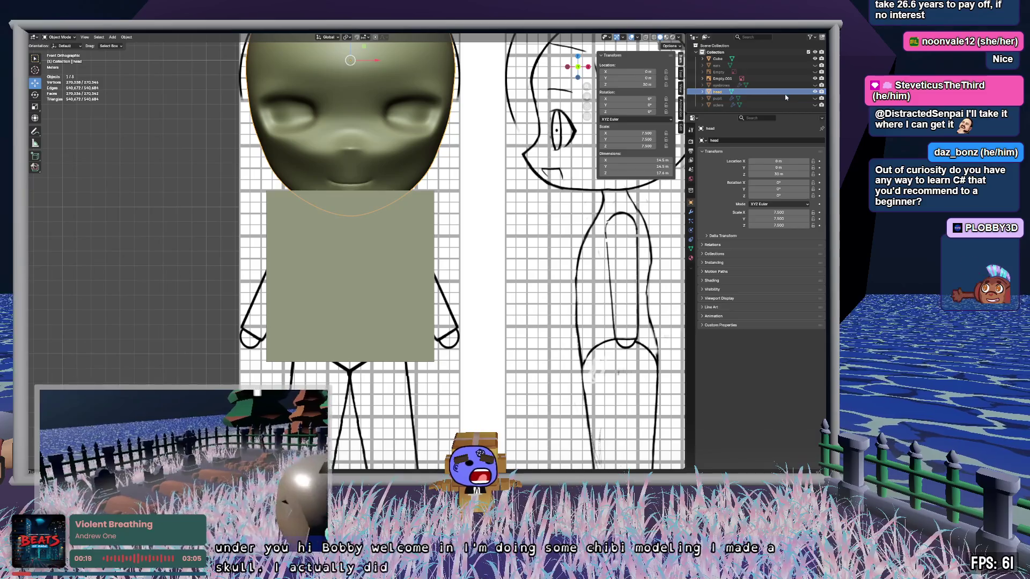
{"action": "left_click", "coordinate": [815, 59]}
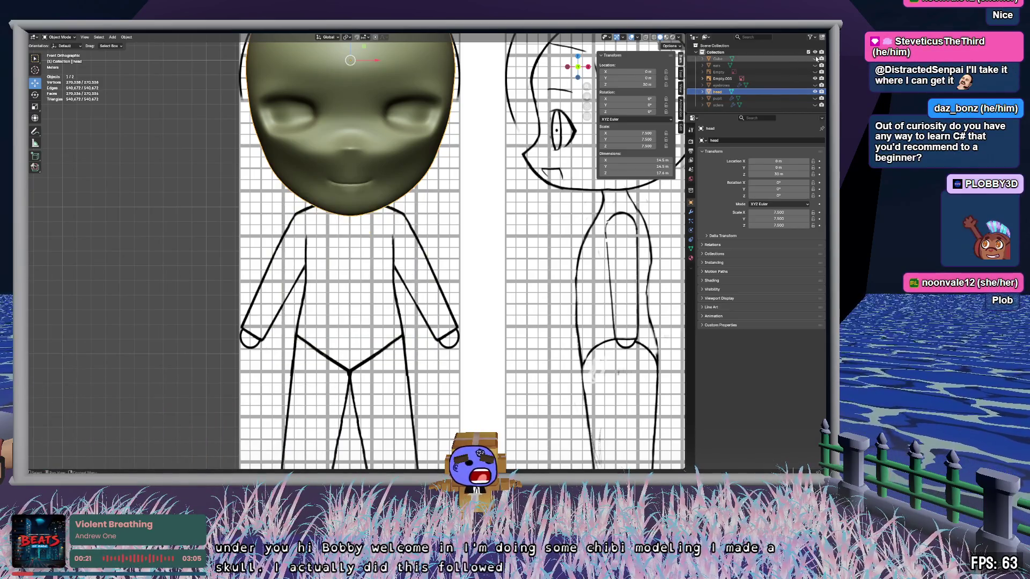
{"action": "scroll", "coordinate": [654, 115], "scroll_direction": "up", "scroll_amount": 3, "text": "shift"}
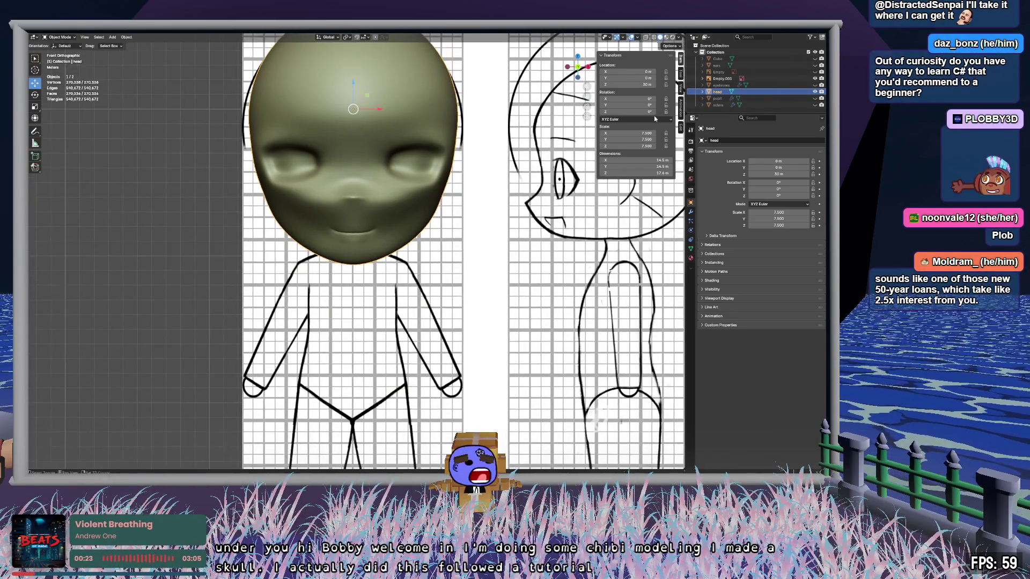
{"action": "left_click", "coordinate": [814, 98]}
{"action": "left_click", "coordinate": [815, 104]}
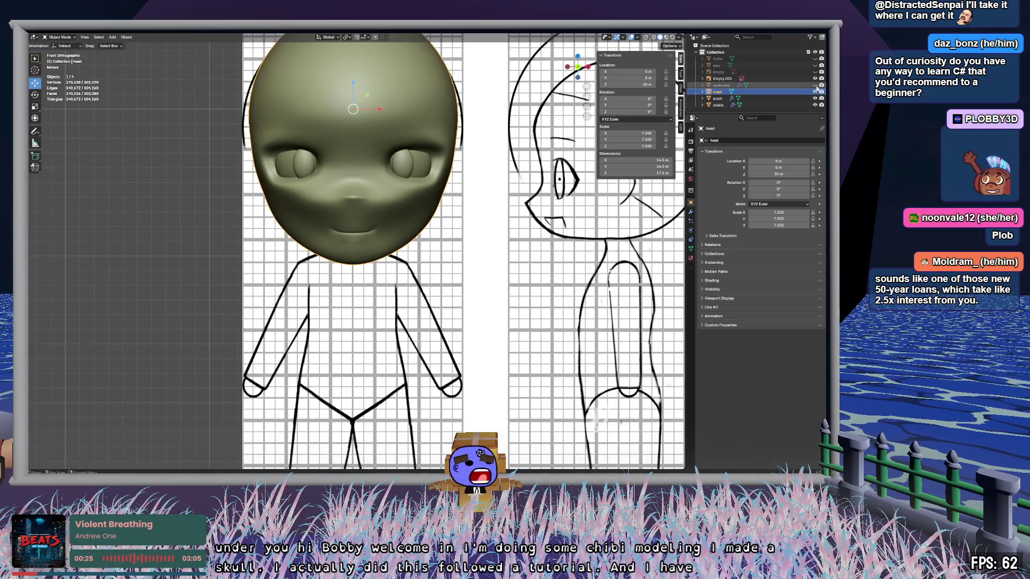
{"action": "left_click", "coordinate": [815, 84]}
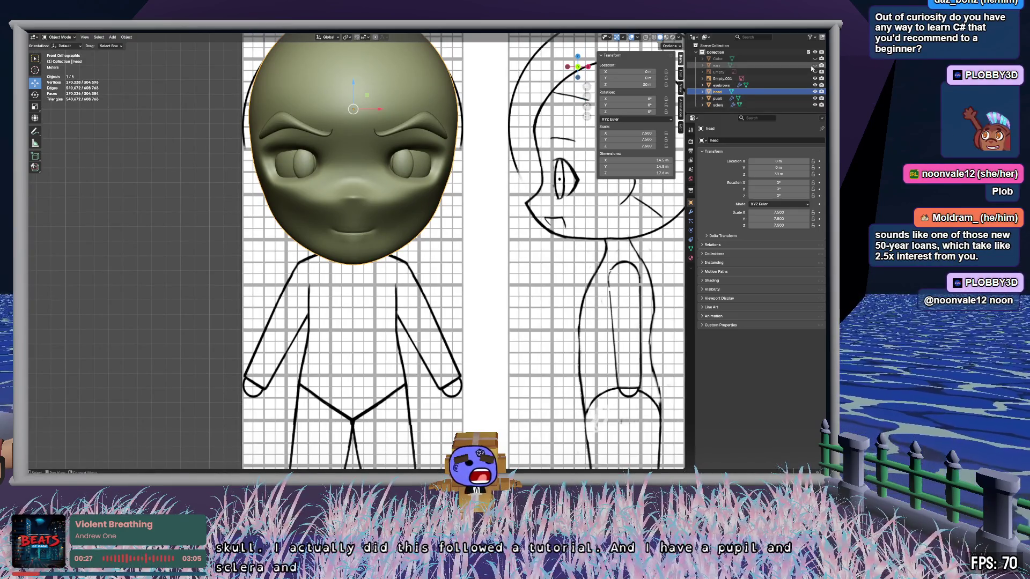
{"action": "left_click", "coordinate": [815, 65]}
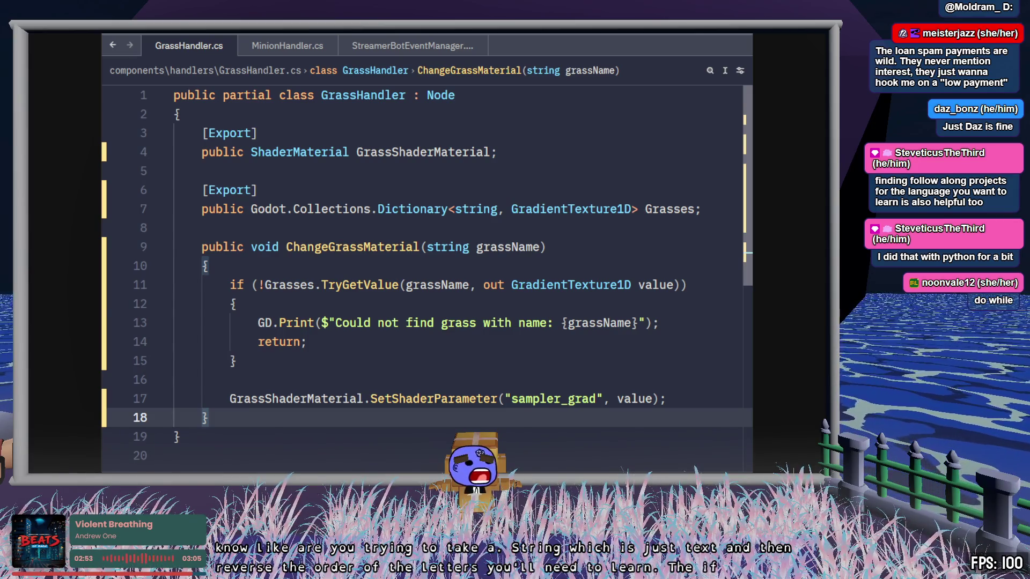
Step: Highlight the word if on line 11, then clear the selection
{"action": "left_click", "coordinate": [232, 285]}
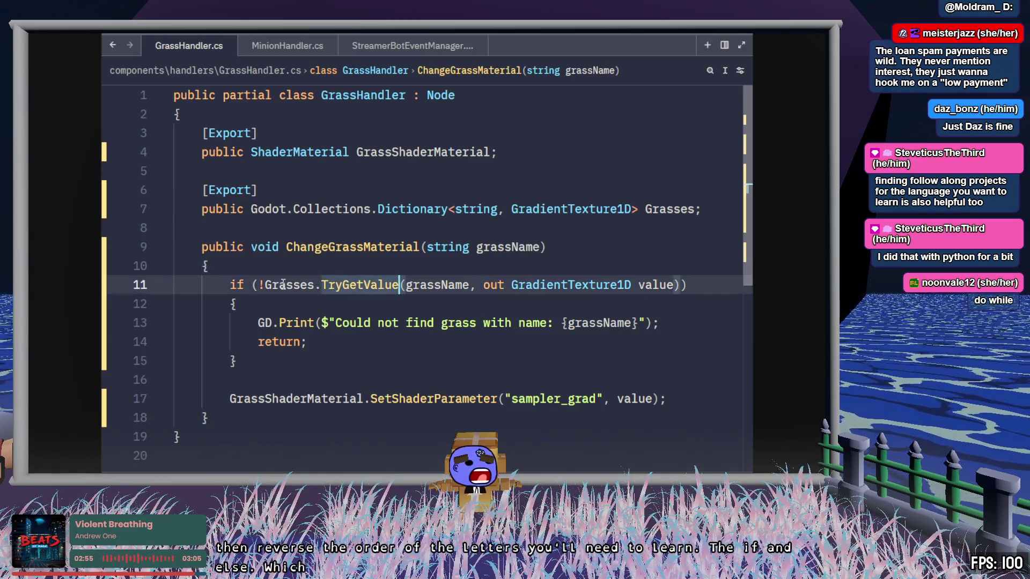
{"action": "double_click", "coordinate": [236, 285]}
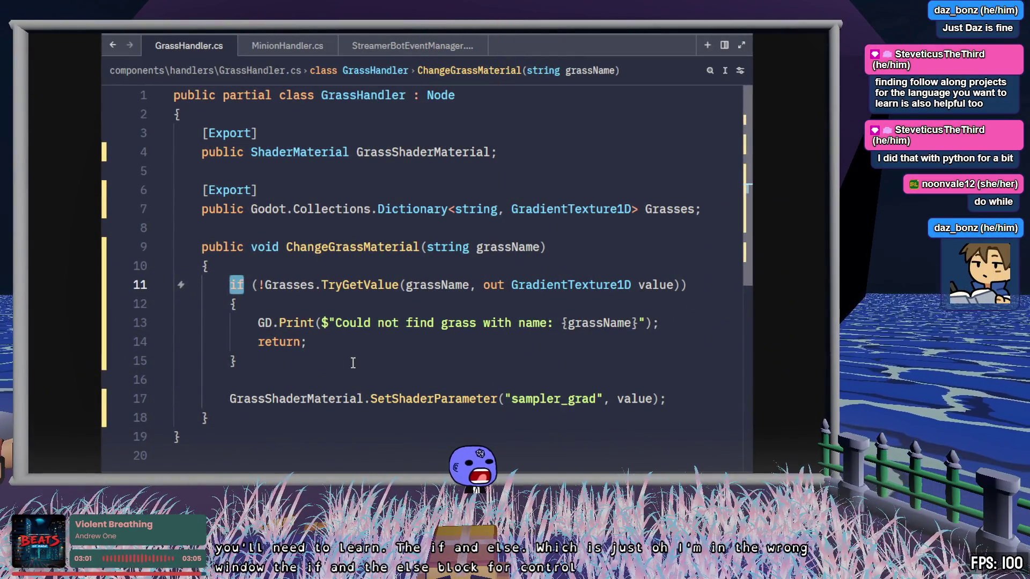
{"action": "left_click", "coordinate": [316, 355]}
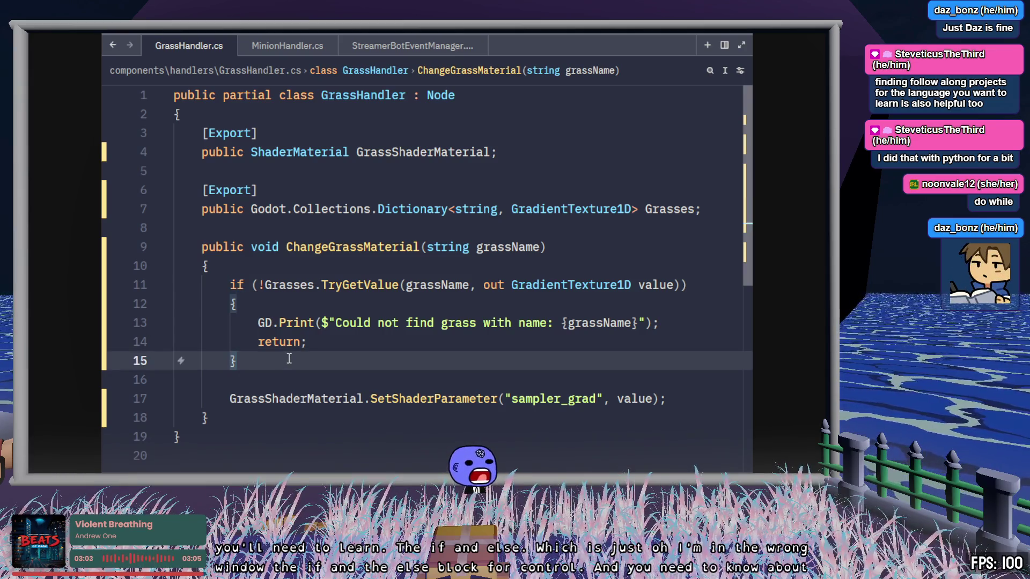
Step: Switch to MinionHandler.cs and scroll down to the foreach loop on line 76
{"action": "left_click", "coordinate": [301, 53]}
{"action": "scroll", "coordinate": [446, 285], "scroll_direction": "up", "scroll_amount": 3}
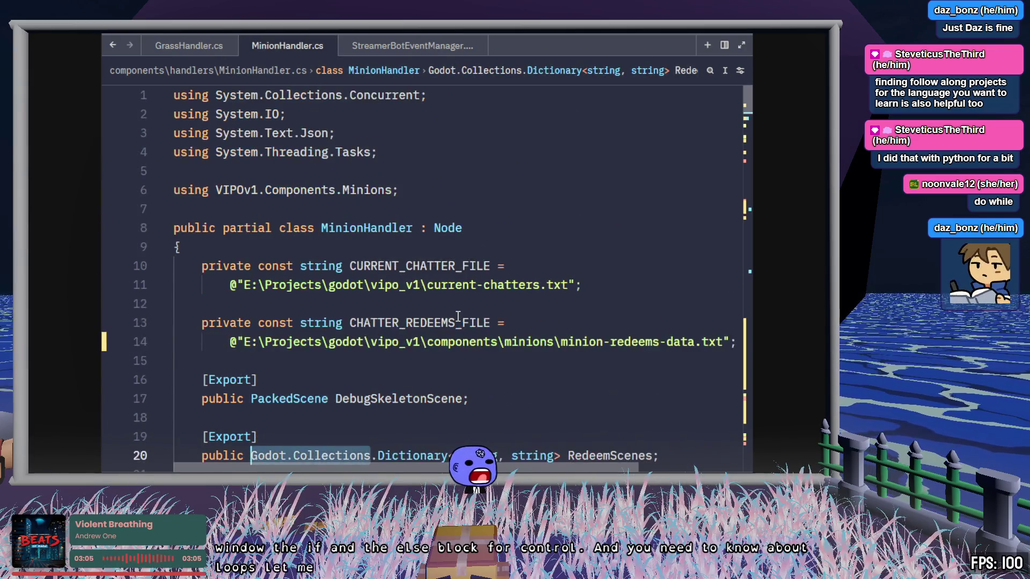
{"action": "scroll", "coordinate": [456, 317], "scroll_direction": "down", "scroll_amount": 6}
{"action": "scroll", "coordinate": [459, 316], "scroll_direction": "down", "scroll_amount": 5}
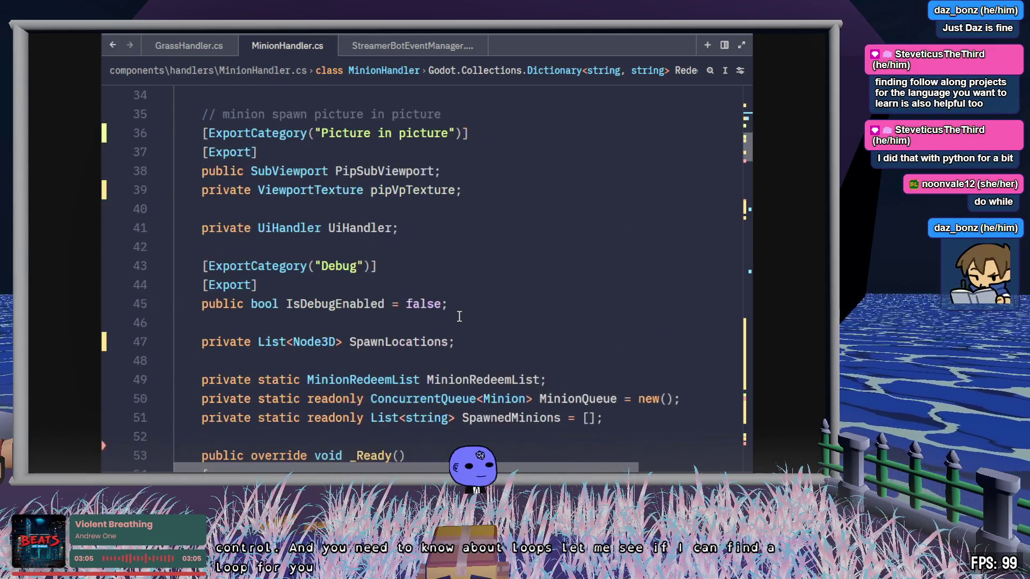
{"action": "scroll", "coordinate": [460, 316], "scroll_direction": "down", "scroll_amount": 7}
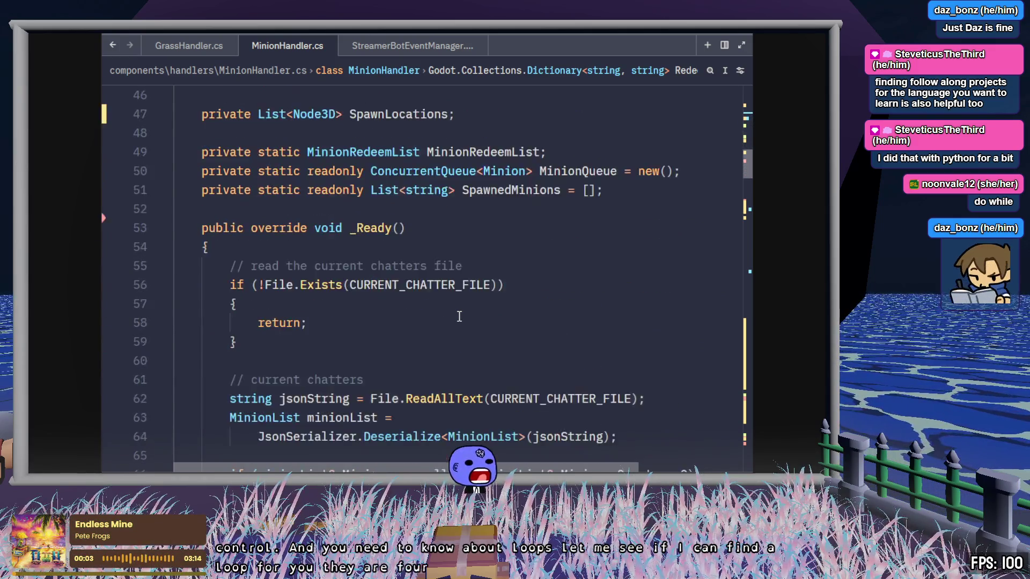
{"action": "scroll", "coordinate": [459, 317], "scroll_direction": "down", "scroll_amount": 2}
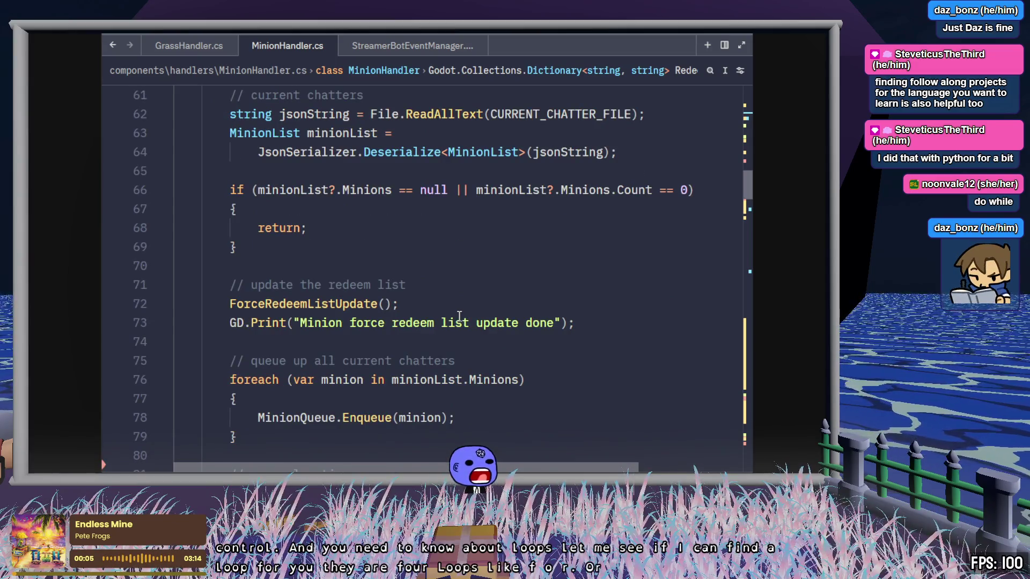
{"action": "scroll", "coordinate": [459, 317], "scroll_direction": "down", "scroll_amount": 2}
Step: Highlight foreach, var minion and minionList.Minions in the loop header on line 76
{"action": "double_click", "coordinate": [245, 266]}
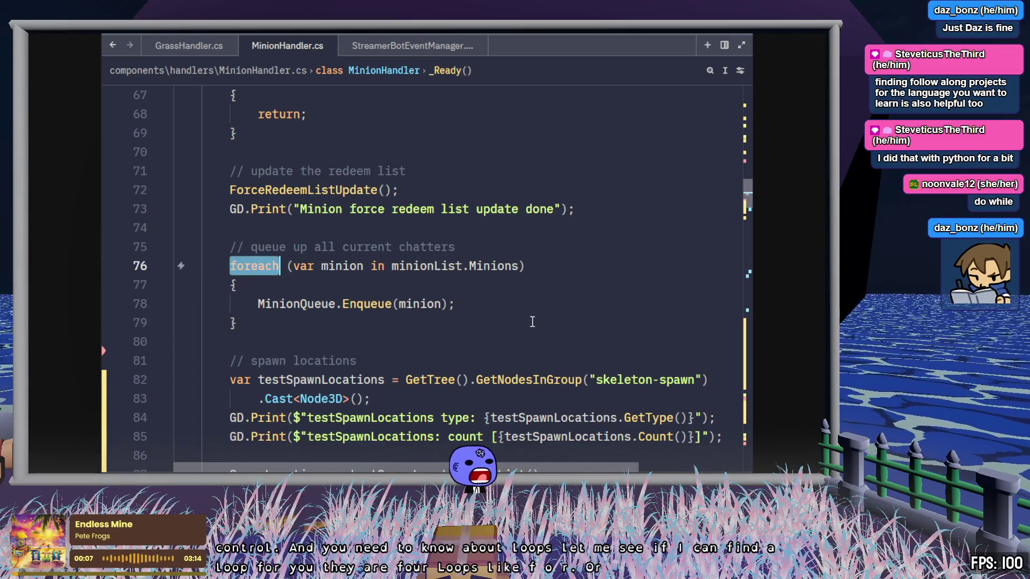
{"action": "left_click", "coordinate": [291, 272]}
{"action": "key", "text": "shift+Right"}
{"action": "key", "text": "shift+Right"}
{"action": "key", "text": "shift+Right"}
{"action": "left_click", "coordinate": [294, 267]}
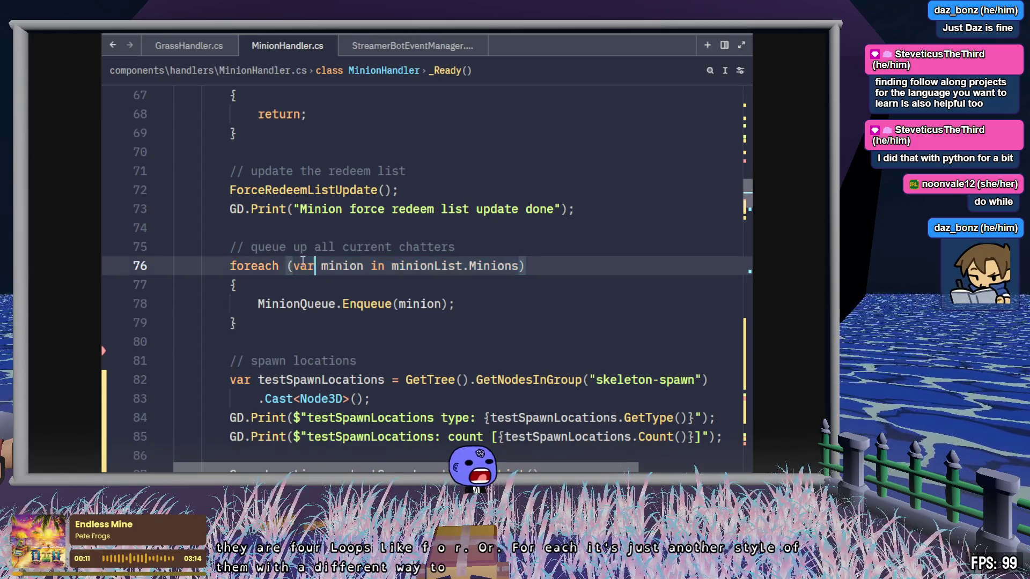
{"action": "key", "text": "shift+Right"}
{"action": "key", "text": "shift+Right"}
{"action": "key", "text": "shift+Right"}
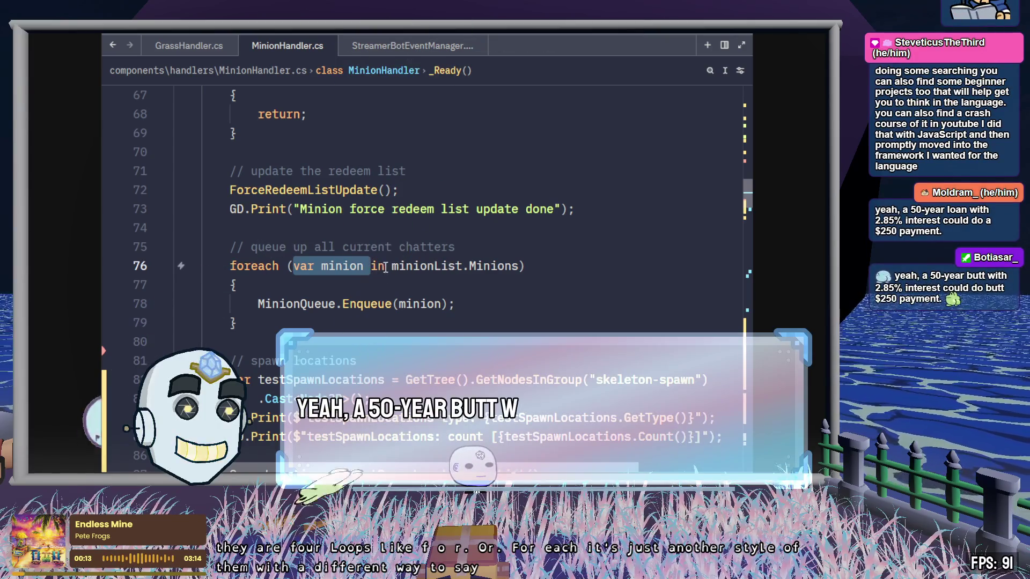
{"action": "left_click_drag", "start_coordinate": [391, 267], "coordinate": [524, 263]}
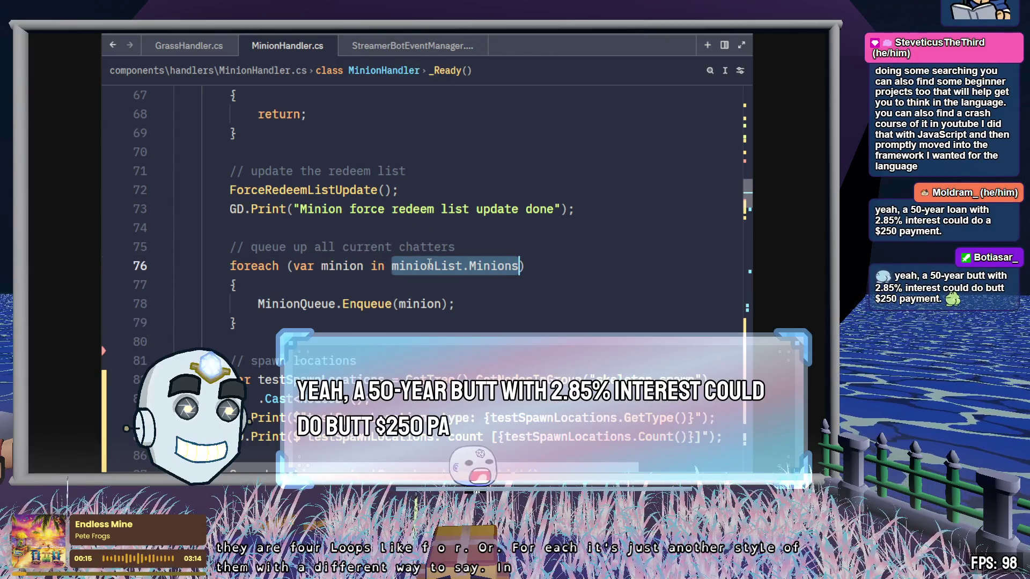
Step: Reselect parts of line 76's loop header and the minion in the Enqueue call on line 78
{"action": "left_click", "coordinate": [349, 265]}
{"action": "left_click_drag", "start_coordinate": [363, 267], "coordinate": [293, 267]}
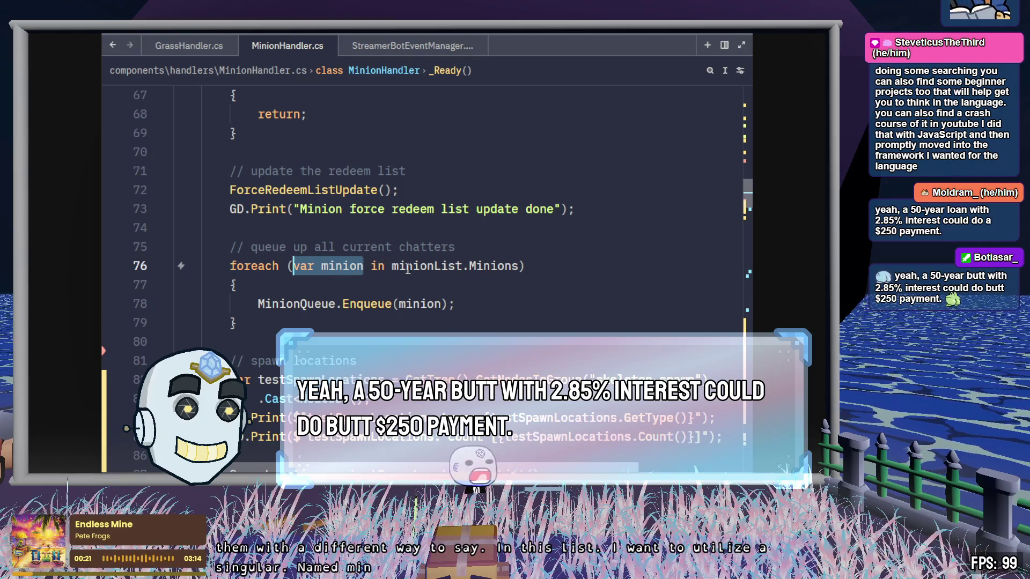
{"action": "left_click_drag", "start_coordinate": [392, 266], "coordinate": [517, 263]}
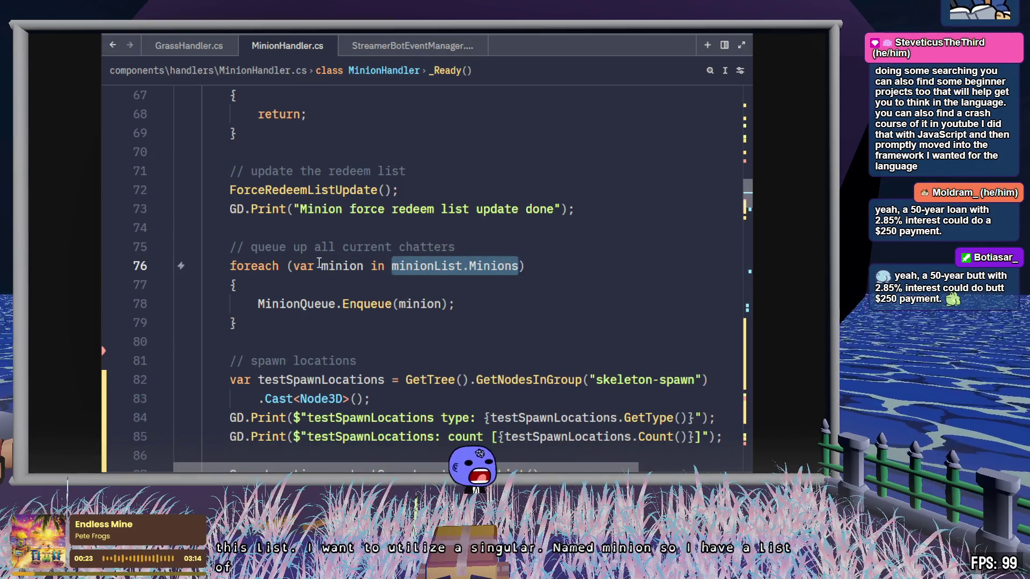
{"action": "double_click", "coordinate": [344, 265]}
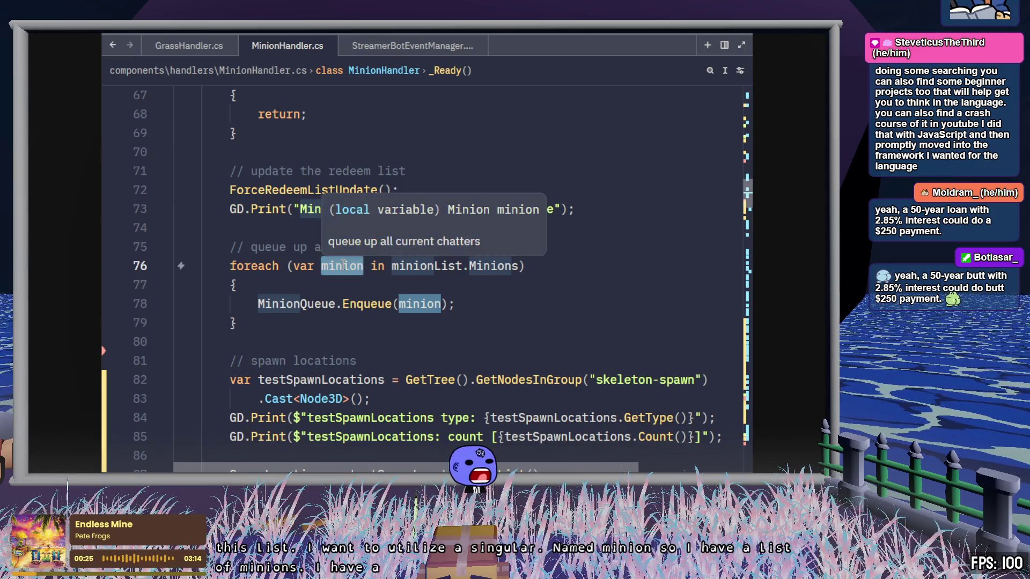
{"action": "double_click", "coordinate": [267, 266]}
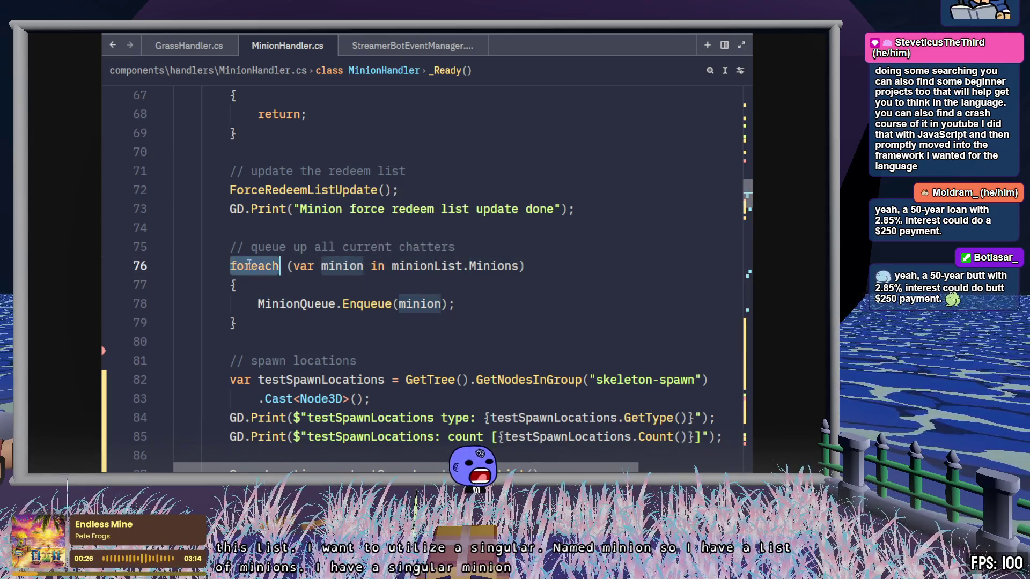
{"action": "double_click", "coordinate": [343, 265]}
{"action": "double_click", "coordinate": [419, 304]}
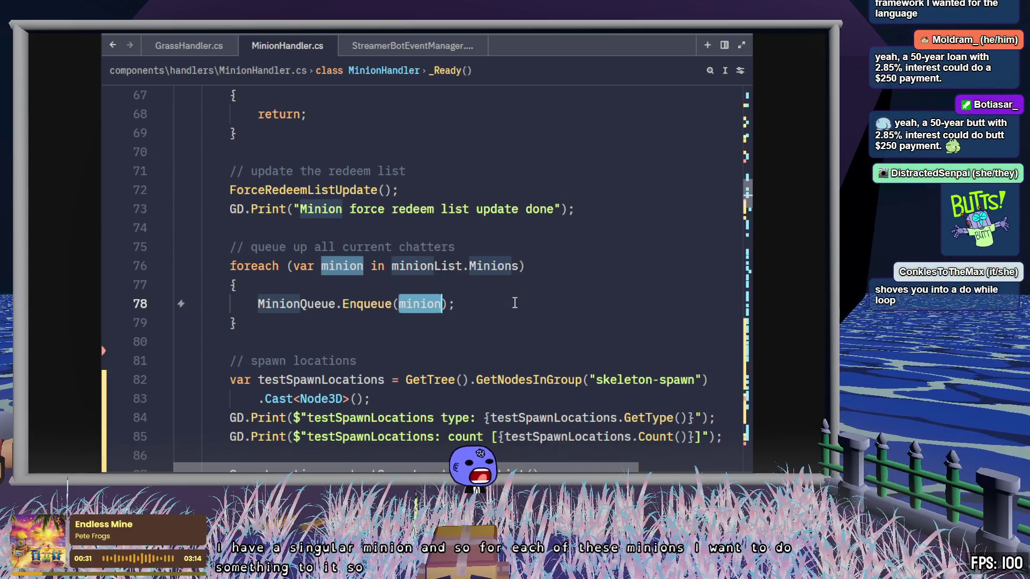
{"action": "left_click", "coordinate": [515, 305]}
{"action": "scroll", "coordinate": [516, 303], "scroll_direction": "down", "scroll_amount": 3}
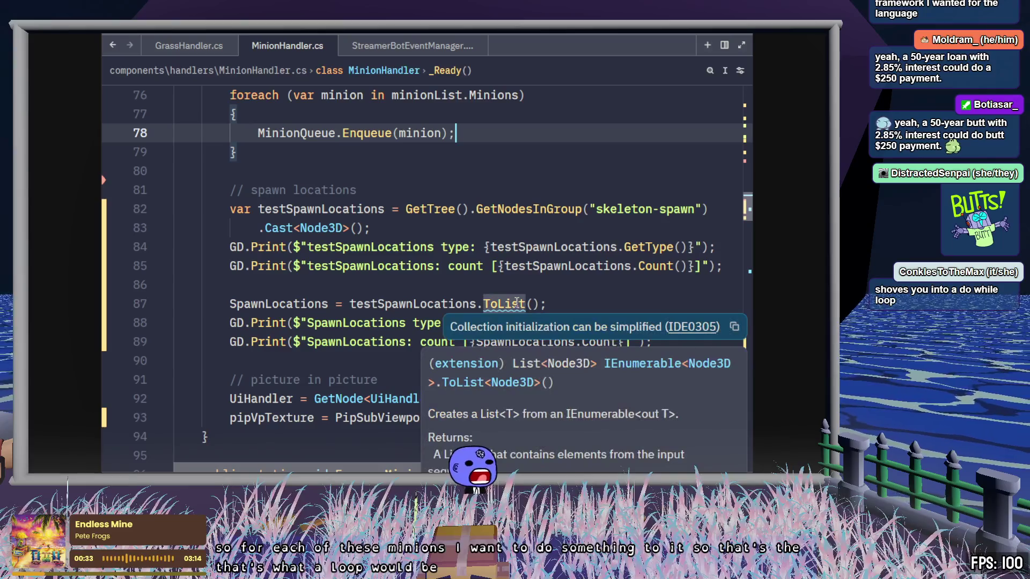
{"action": "left_click", "coordinate": [619, 229]}
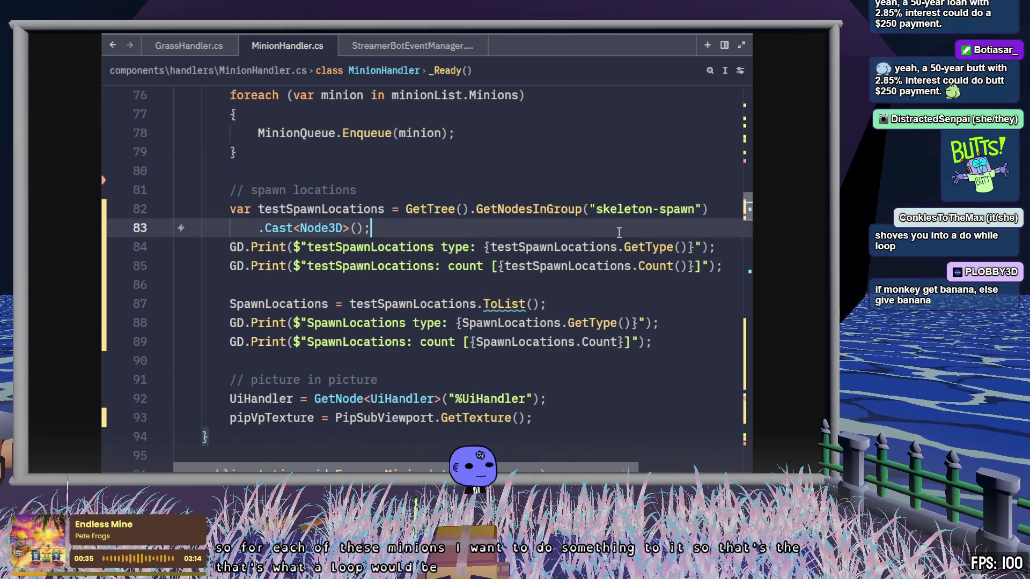
{"action": "scroll", "coordinate": [617, 236], "scroll_direction": "up", "scroll_amount": 3}
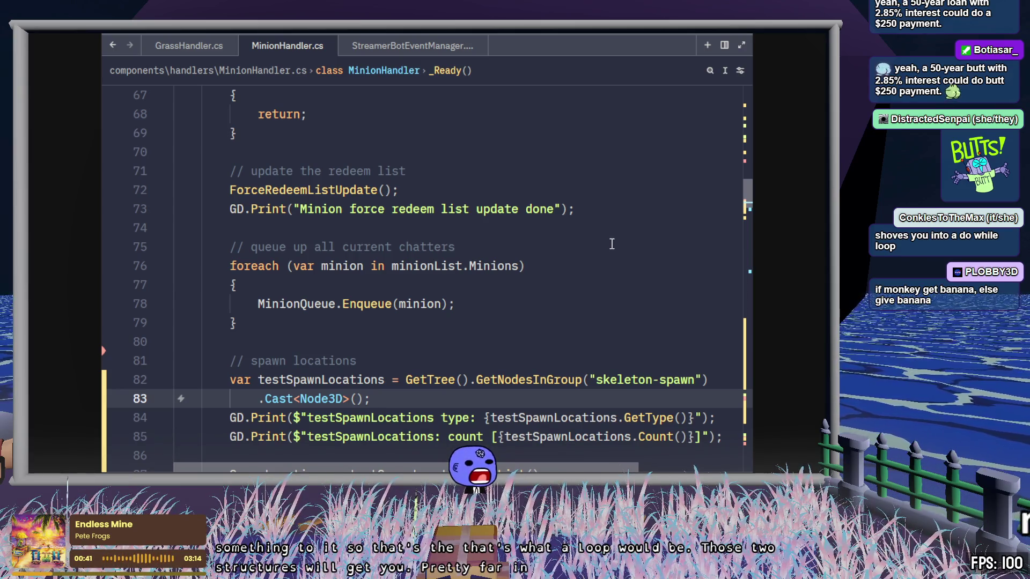
{"action": "scroll", "coordinate": [609, 247], "scroll_direction": "up", "scroll_amount": 1}
{"action": "scroll", "coordinate": [607, 250], "scroll_direction": "up", "scroll_amount": 20}
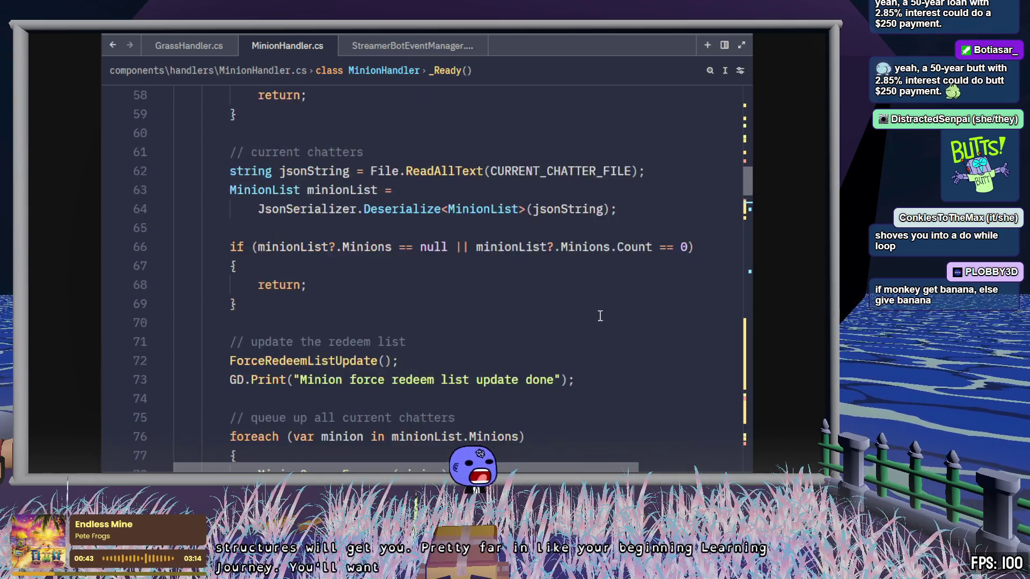
{"action": "scroll", "coordinate": [597, 322], "scroll_direction": "down", "scroll_amount": 2}
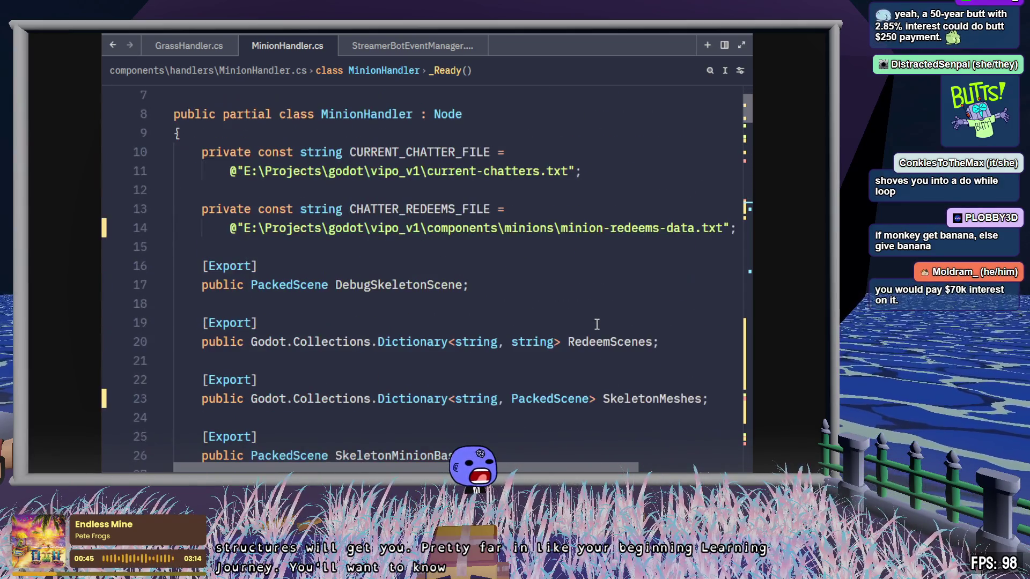
{"action": "left_click", "coordinate": [331, 152]}
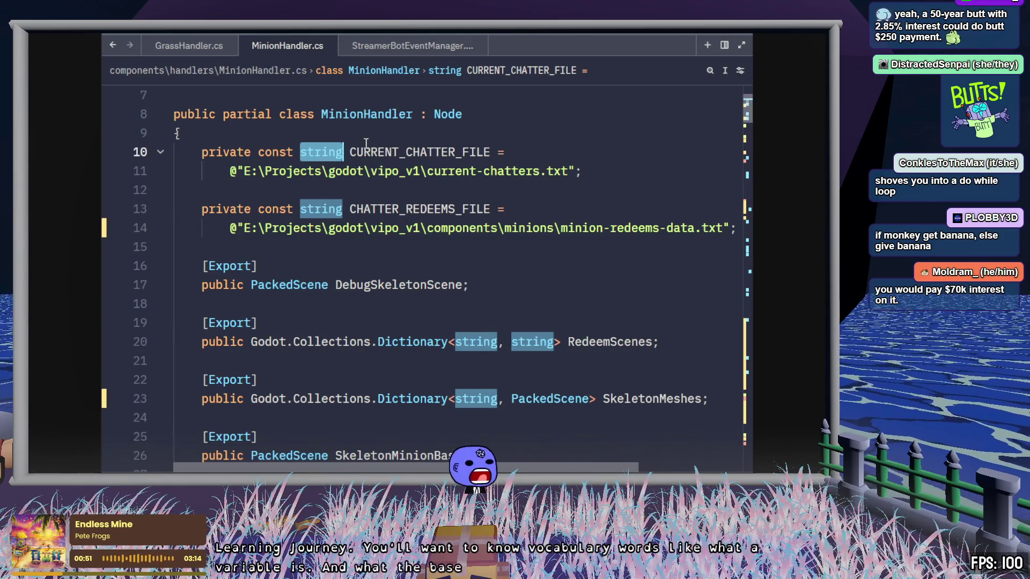
{"action": "scroll", "coordinate": [654, 322], "scroll_direction": "down", "scroll_amount": 3}
{"action": "scroll", "coordinate": [631, 330], "scroll_direction": "down", "scroll_amount": 4}
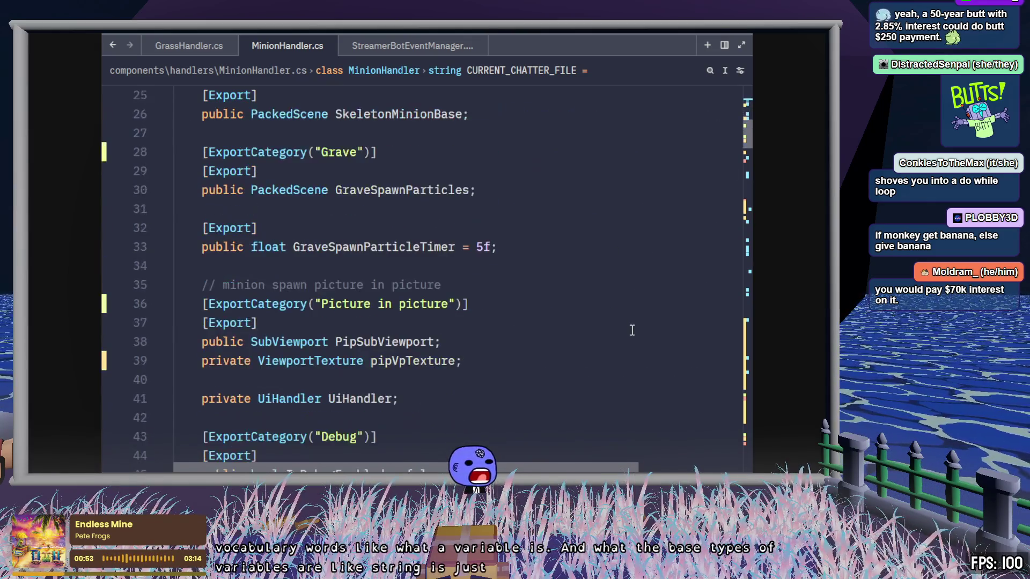
{"action": "scroll", "coordinate": [636, 330], "scroll_direction": "down", "scroll_amount": 2}
{"action": "scroll", "coordinate": [636, 330], "scroll_direction": "down", "scroll_amount": 3}
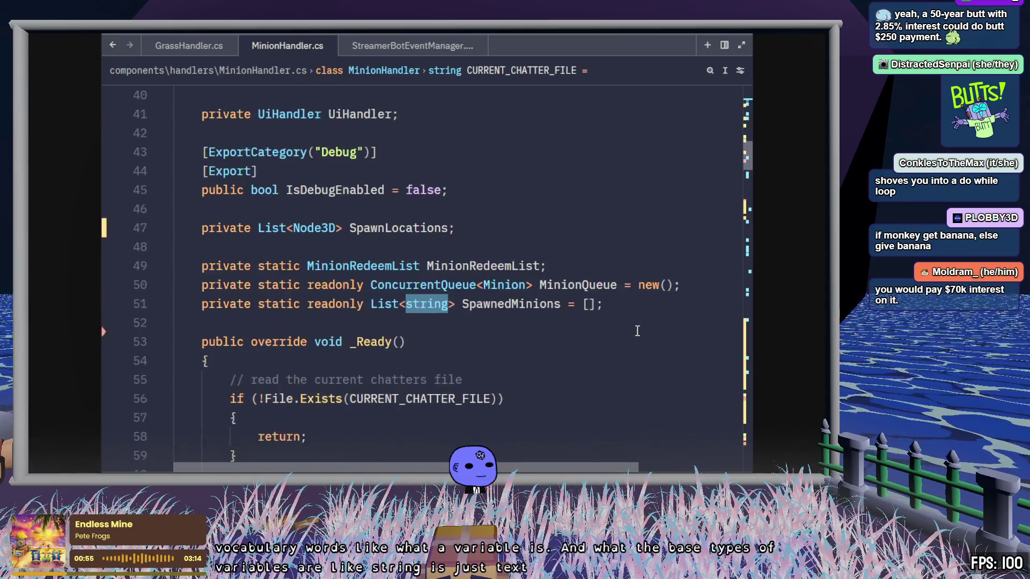
{"action": "scroll", "coordinate": [641, 328], "scroll_direction": "down", "scroll_amount": 2}
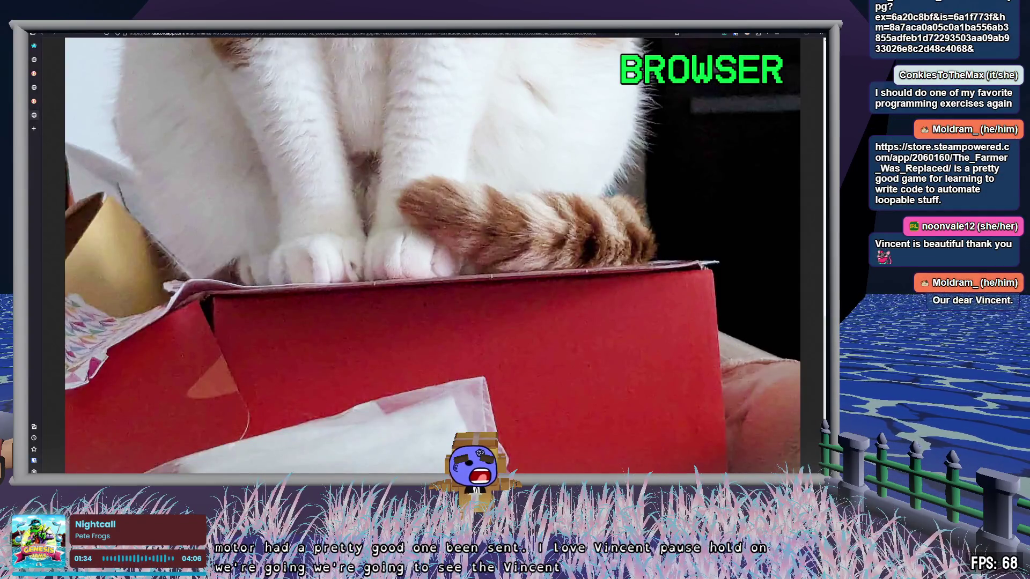
Step: Zoom in and out on the cat photo, view the Solid Snake Nendoroid results, then return to Blender
{"action": "left_click", "coordinate": [335, 305]}
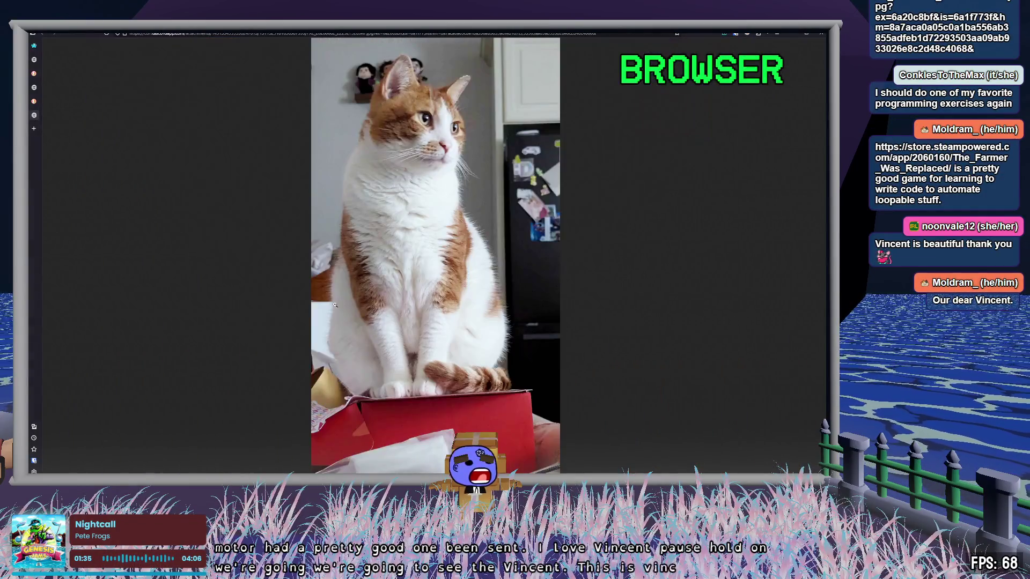
{"action": "left_click", "coordinate": [419, 132]}
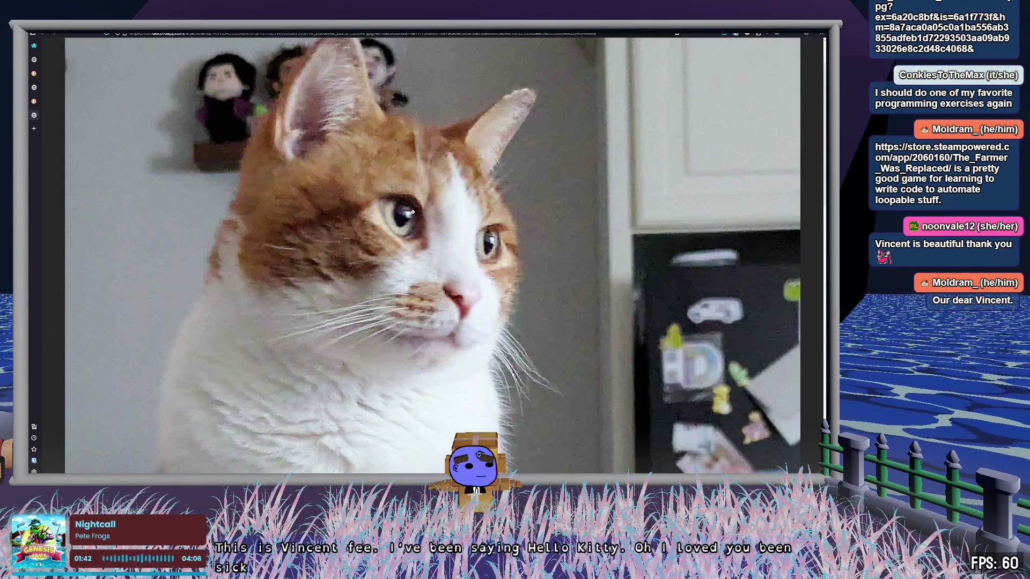
{"action": "left_click", "coordinate": [413, 213]}
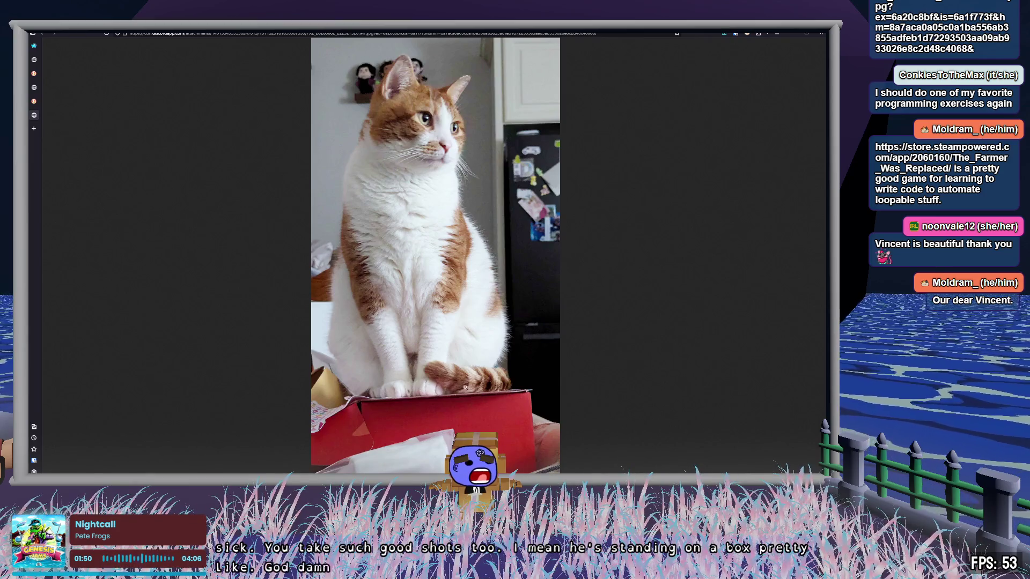
{"action": "left_click", "coordinate": [34, 116]}
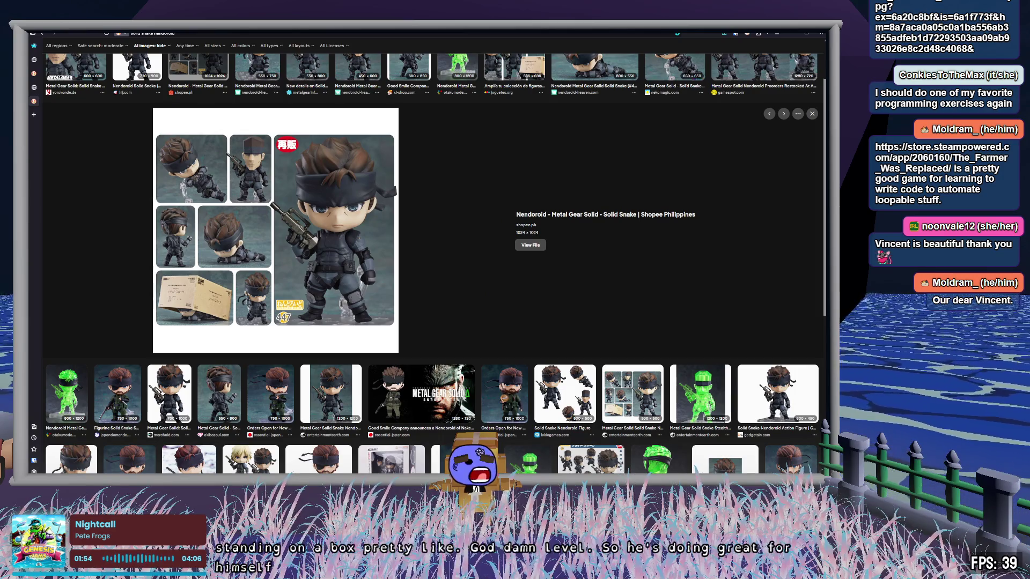
{"action": "key", "text": "alt+Tab"}
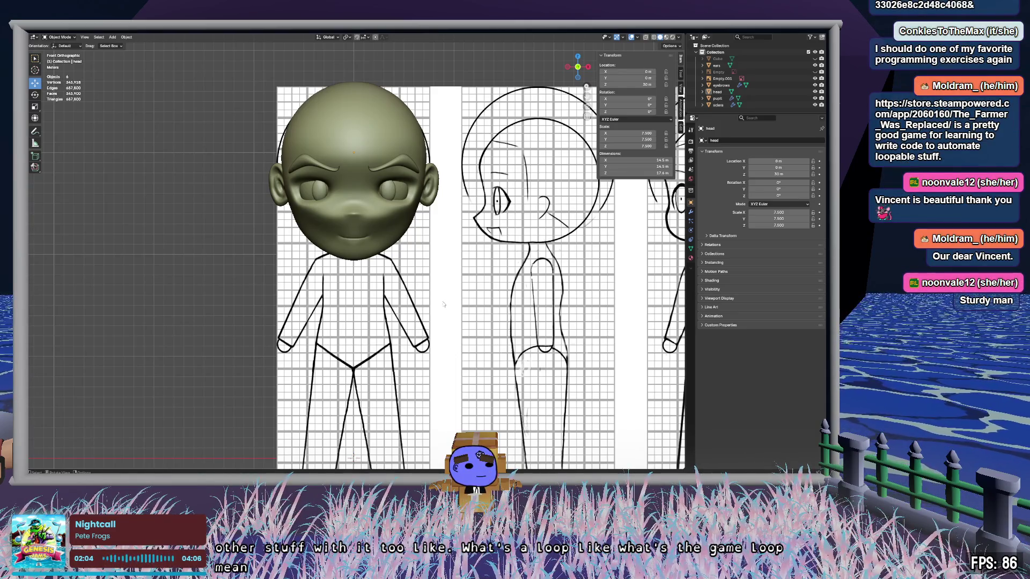
Step: Hide the torso Cube in the Outliner and select the sculpted head
{"action": "left_click", "coordinate": [764, 64]}
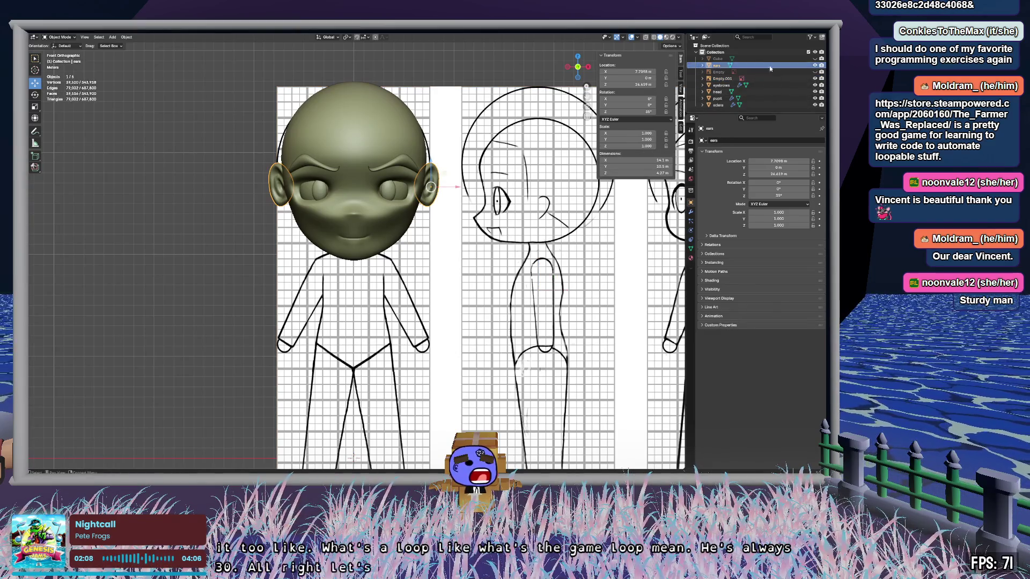
{"action": "left_click", "coordinate": [770, 59]}
{"action": "left_click", "coordinate": [815, 59]}
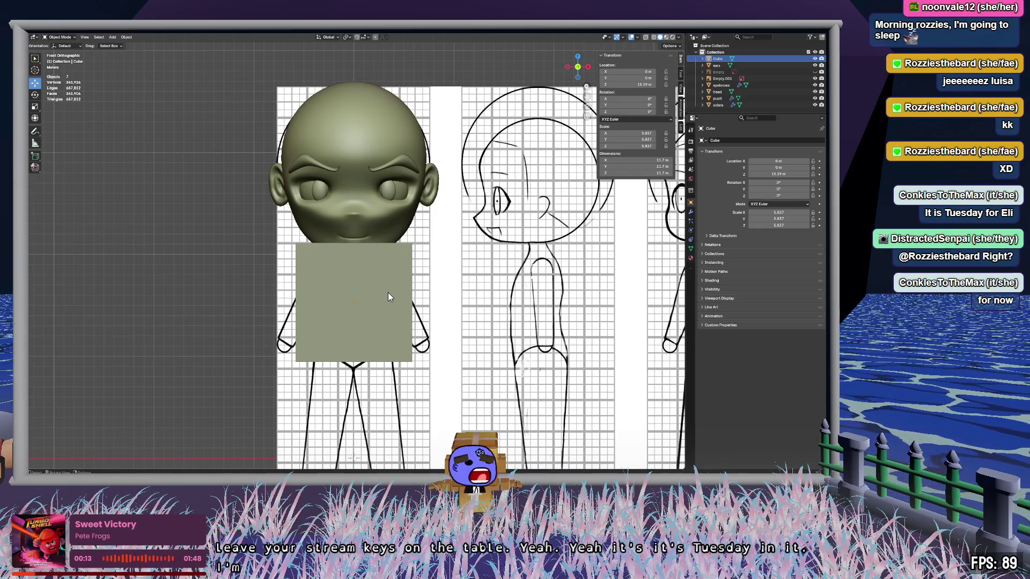
{"action": "left_click", "coordinate": [388, 131]}
{"action": "left_click", "coordinate": [815, 59]}
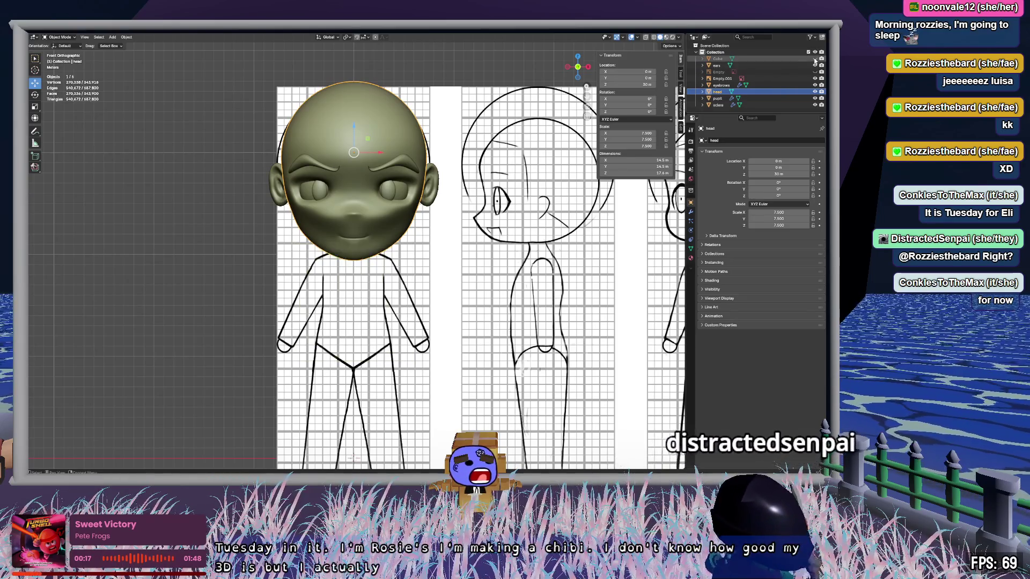
{"action": "mouse_move", "coordinate": [333, 233]}
{"action": "middle_mouse_down"}
{"action": "mouse_move", "coordinate": [517, 242]}
{"action": "mouse_move", "coordinate": [437, 222]}
{"action": "middle_mouse_up"}
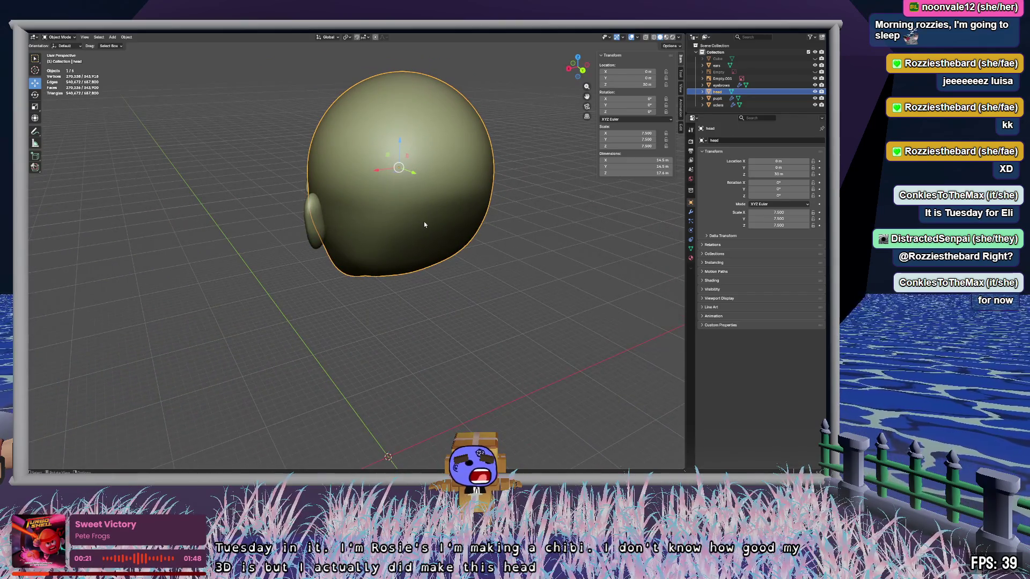
{"action": "key", "text": "Tab"}
{"action": "mouse_move", "coordinate": [405, 285]}
{"action": "middle_mouse_down"}
{"action": "mouse_move", "coordinate": [354, 407]}
{"action": "mouse_move", "coordinate": [563, 288]}
{"action": "mouse_move", "coordinate": [478, 319]}
{"action": "middle_mouse_up"}
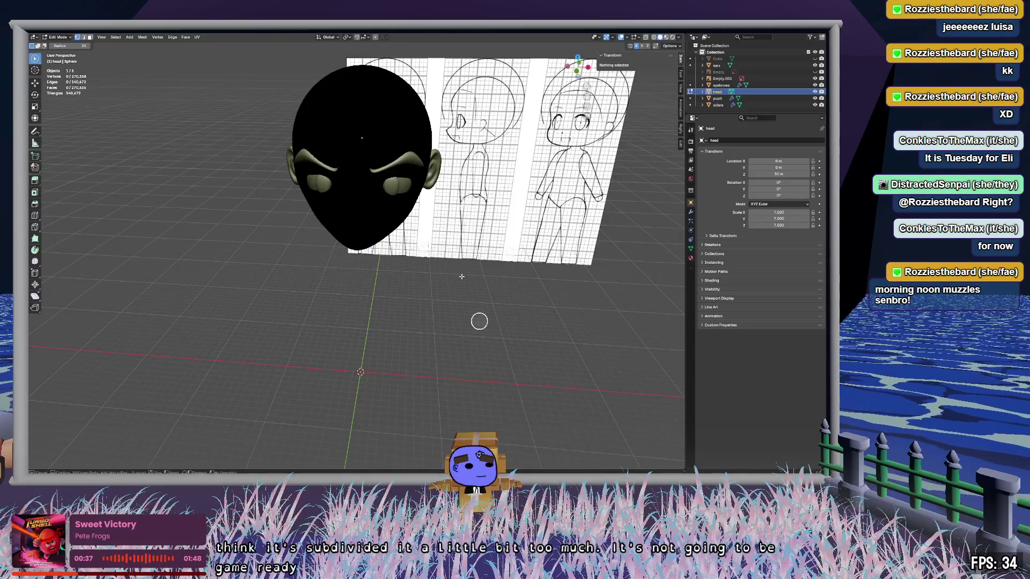
{"action": "left_click_drag", "start_coordinate": [340, 94], "coordinate": [360, 229]}
{"action": "mouse_move", "coordinate": [359, 230]}
{"action": "middle_mouse_down"}
{"action": "mouse_move", "coordinate": [368, 269]}
{"action": "mouse_move", "coordinate": [451, 258]}
{"action": "mouse_move", "coordinate": [425, 258]}
{"action": "mouse_move", "coordinate": [397, 161]}
{"action": "middle_mouse_up"}
{"action": "scroll", "coordinate": [397, 161], "scroll_direction": "up", "scroll_amount": 5}
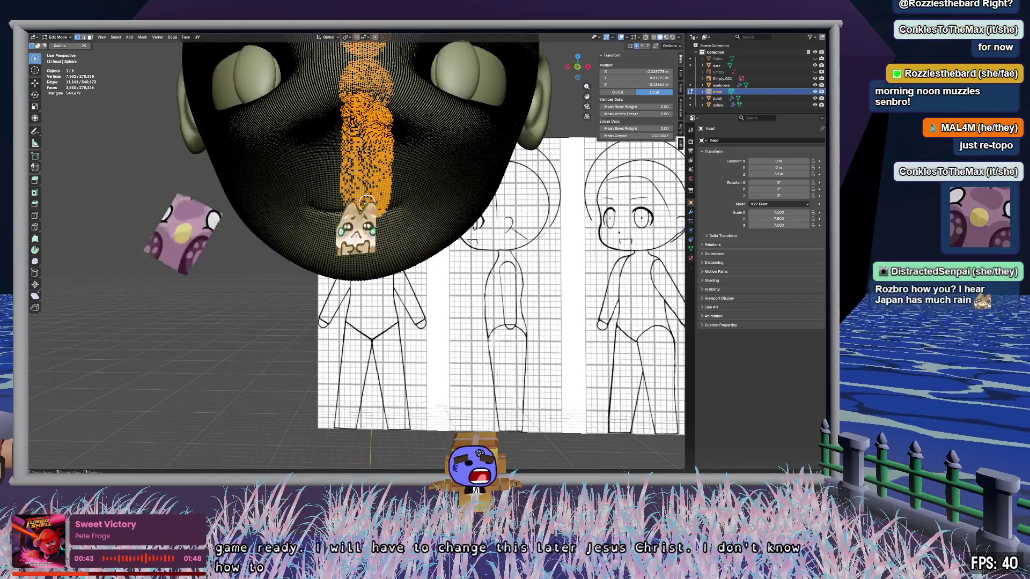
{"action": "mouse_move", "coordinate": [403, 106]}
{"action": "middle_mouse_down"}
{"action": "mouse_move", "coordinate": [377, 342]}
{"action": "mouse_move", "coordinate": [391, 179]}
{"action": "middle_mouse_up"}
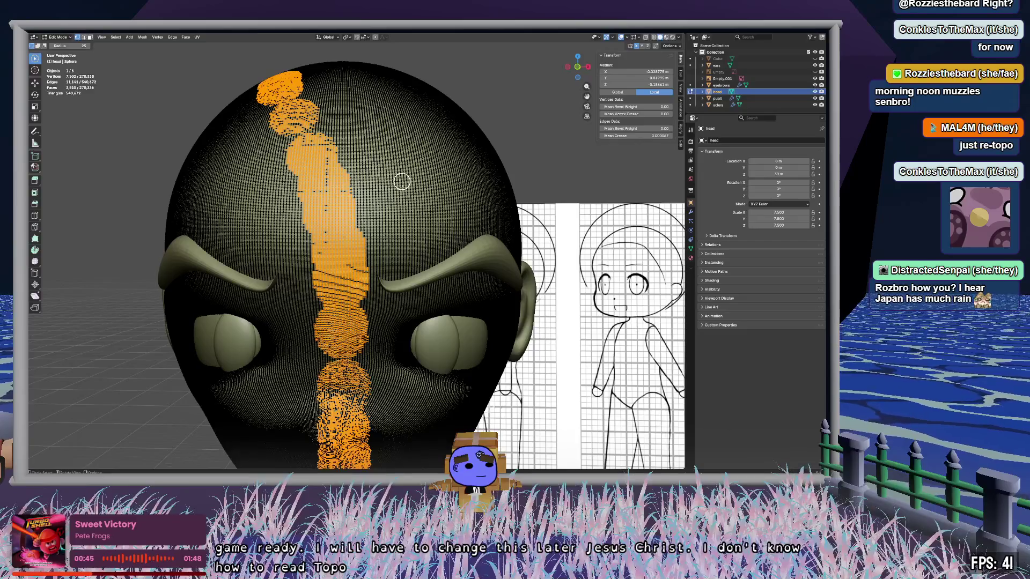
{"action": "middle_click_drag", "start_coordinate": [382, 272], "coordinate": [416, 177]}
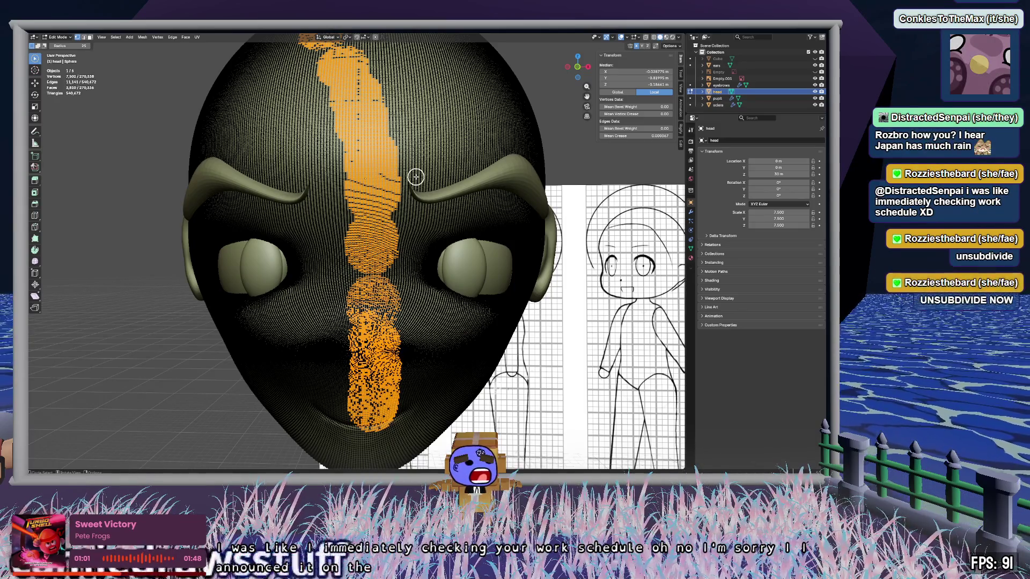
{"action": "mouse_move", "coordinate": [457, 76]}
{"action": "left_mouse_down"}
{"action": "mouse_move", "coordinate": [426, 141]}
{"action": "mouse_move", "coordinate": [457, 69]}
{"action": "mouse_move", "coordinate": [433, 123]}
{"action": "left_mouse_up"}
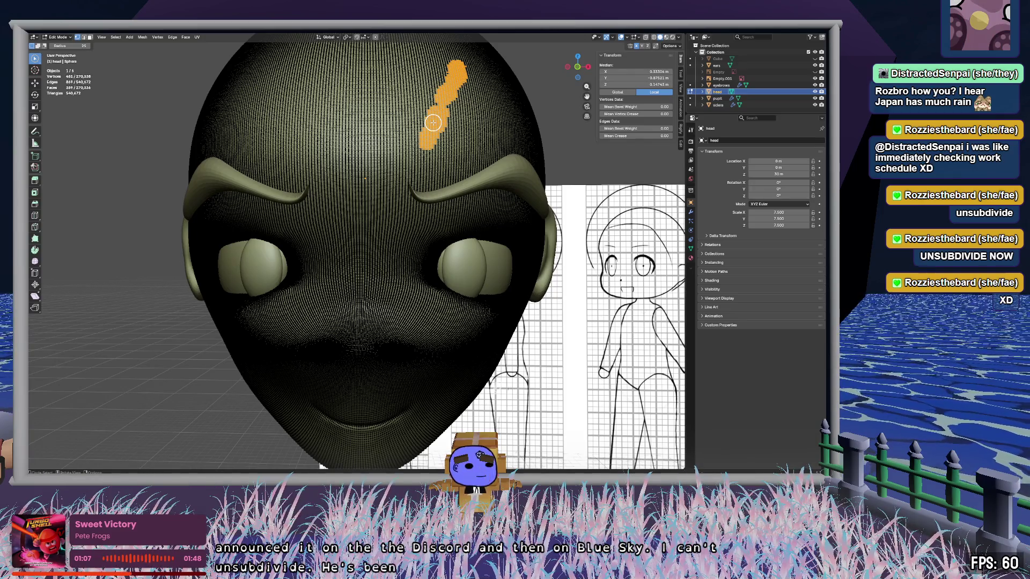
{"action": "mouse_move", "coordinate": [429, 142]}
{"action": "left_mouse_down"}
{"action": "mouse_move", "coordinate": [257, 140]}
{"action": "mouse_move", "coordinate": [236, 117]}
{"action": "mouse_move", "coordinate": [322, 78]}
{"action": "mouse_move", "coordinate": [452, 67]}
{"action": "mouse_move", "coordinate": [336, 76]}
{"action": "mouse_move", "coordinate": [296, 130]}
{"action": "left_mouse_up"}
{"action": "left_click_drag", "start_coordinate": [402, 77], "coordinate": [409, 127]}
{"action": "mouse_move", "coordinate": [417, 128]}
{"action": "middle_mouse_down"}
{"action": "mouse_move", "coordinate": [361, 152]}
{"action": "mouse_move", "coordinate": [430, 156]}
{"action": "mouse_move", "coordinate": [404, 143]}
{"action": "mouse_move", "coordinate": [425, 147]}
{"action": "middle_mouse_up"}
{"action": "key", "text": "g"}
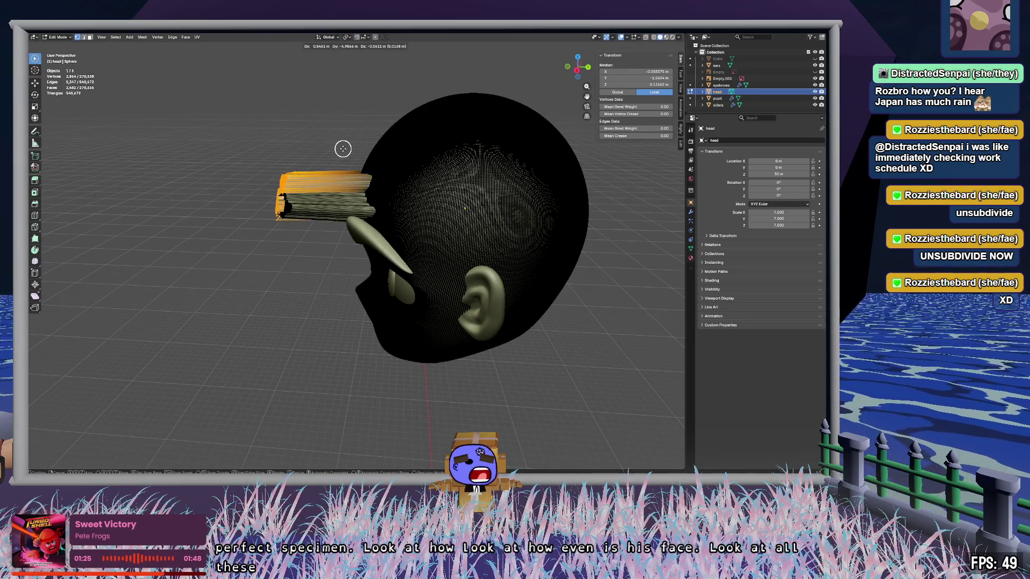
{"action": "left_click", "coordinate": [322, 205]}
{"action": "mouse_move", "coordinate": [252, 253]}
{"action": "middle_mouse_down"}
{"action": "mouse_move", "coordinate": [326, 233]}
{"action": "mouse_move", "coordinate": [382, 239]}
{"action": "middle_mouse_up"}
{"action": "left_click", "coordinate": [503, 147]}
{"action": "mouse_move", "coordinate": [504, 147]}
{"action": "middle_mouse_down"}
{"action": "mouse_move", "coordinate": [506, 198]}
{"action": "mouse_move", "coordinate": [464, 169]}
{"action": "mouse_move", "coordinate": [476, 149]}
{"action": "mouse_move", "coordinate": [497, 159]}
{"action": "mouse_move", "coordinate": [487, 191]}
{"action": "mouse_move", "coordinate": [587, 86]}
{"action": "middle_mouse_up"}
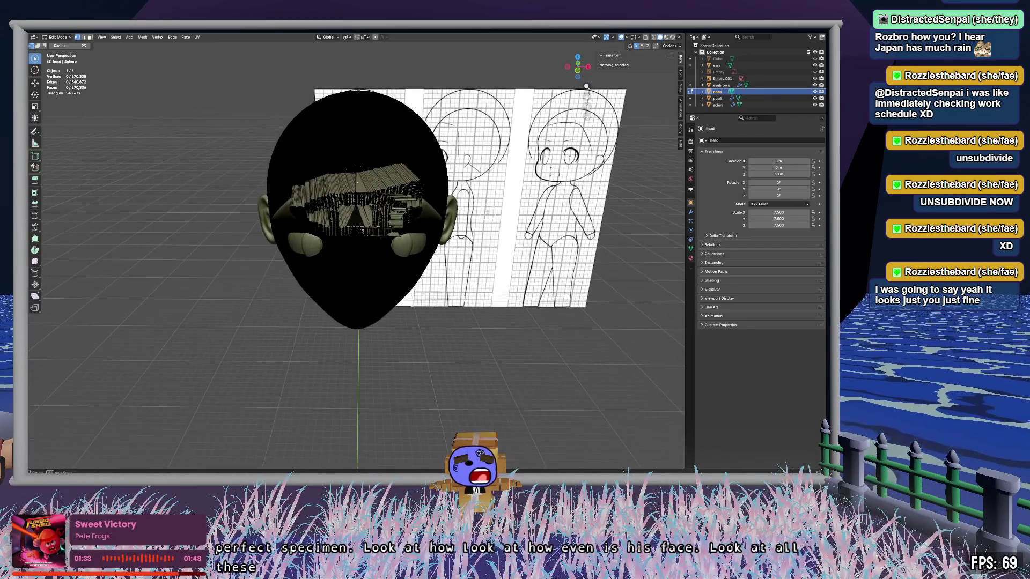
{"action": "left_click_drag", "start_coordinate": [322, 194], "coordinate": [408, 204]}
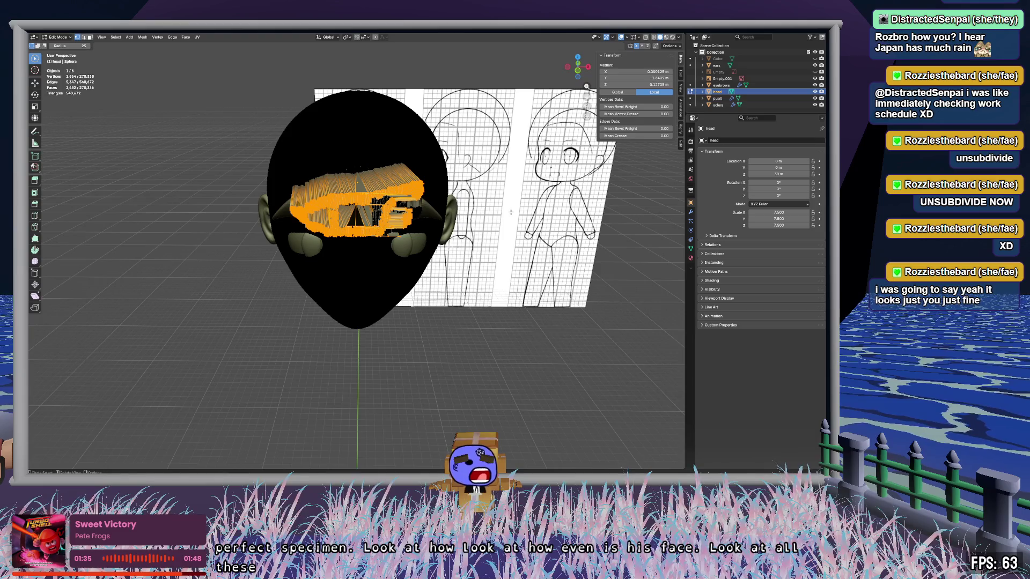
{"action": "key", "text": "alt+a"}
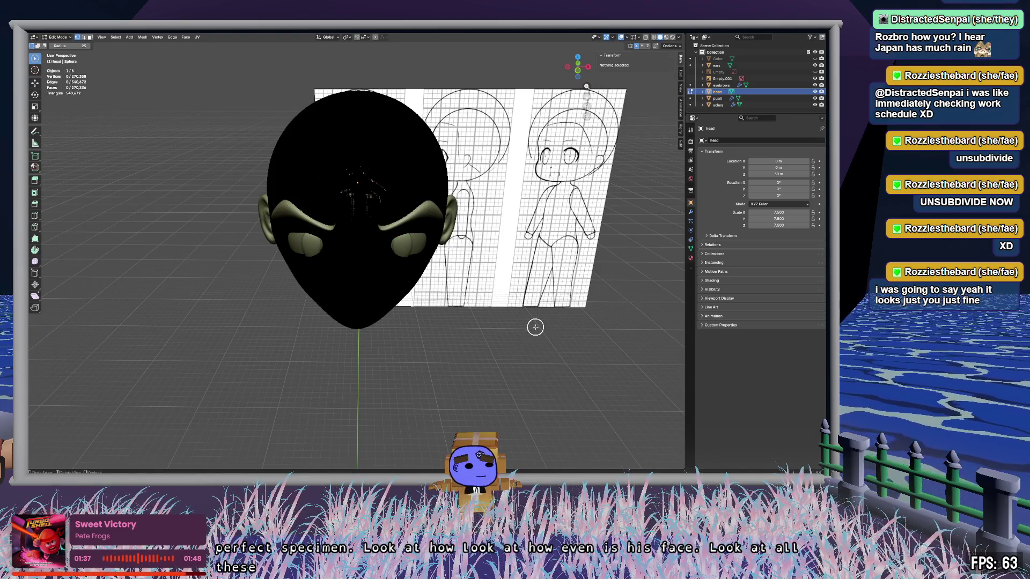
{"action": "key", "text": "Tab"}
{"action": "mouse_move", "coordinate": [524, 320]}
{"action": "middle_mouse_down"}
{"action": "mouse_move", "coordinate": [571, 298]}
{"action": "mouse_move", "coordinate": [505, 290]}
{"action": "middle_mouse_up"}
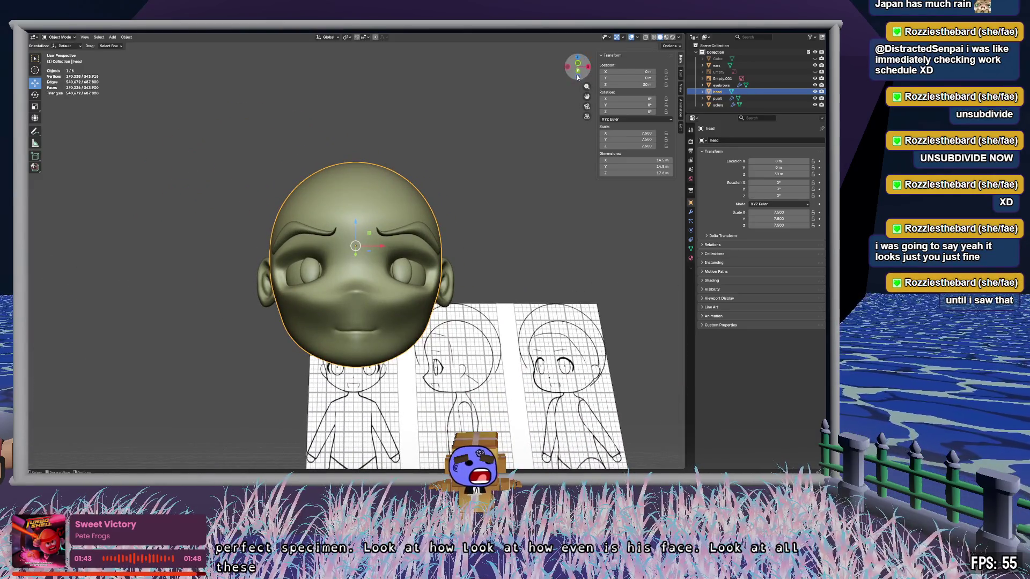
Step: Switch to front view, bring the body sketch into view, and unhide and select the body cube
{"action": "left_click", "coordinate": [584, 69]}
{"action": "left_click", "coordinate": [589, 68]}
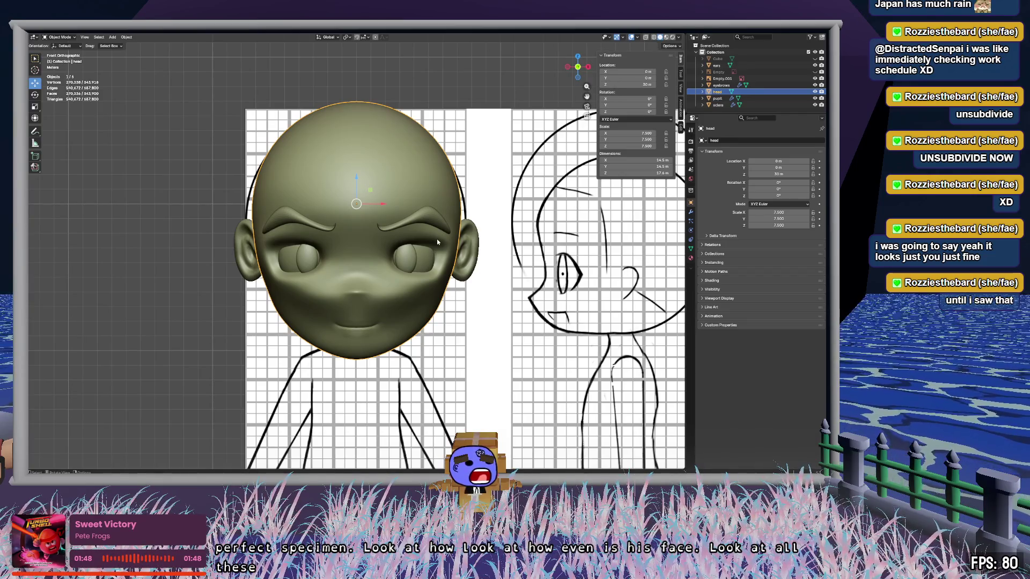
{"action": "scroll", "coordinate": [437, 240], "scroll_direction": "down", "scroll_amount": 5}
{"action": "scroll", "coordinate": [439, 240], "scroll_direction": "up", "scroll_amount": 7}
{"action": "middle_click_drag", "start_coordinate": [418, 335], "coordinate": [427, 98], "text": "shift"}
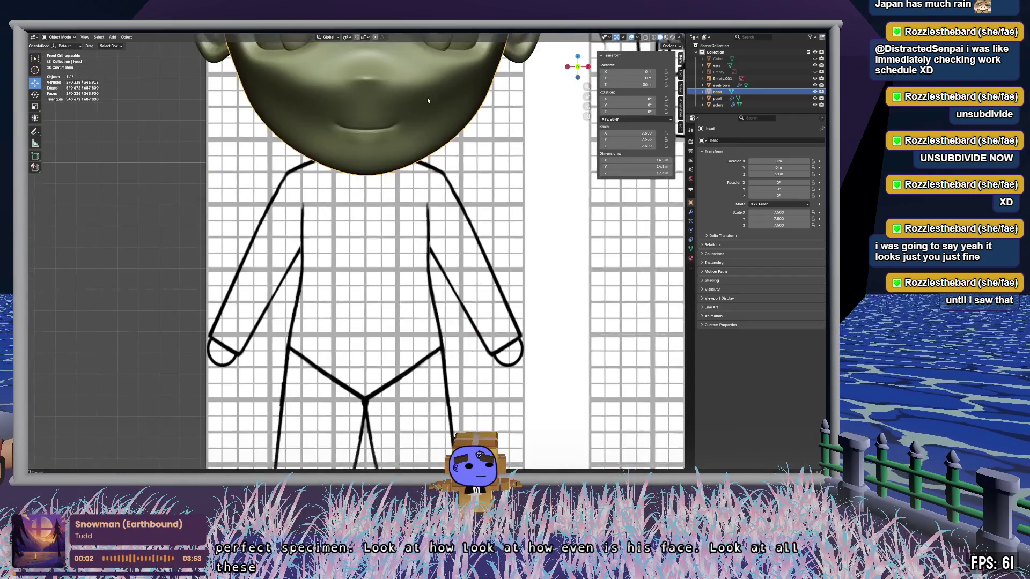
{"action": "left_click", "coordinate": [757, 59]}
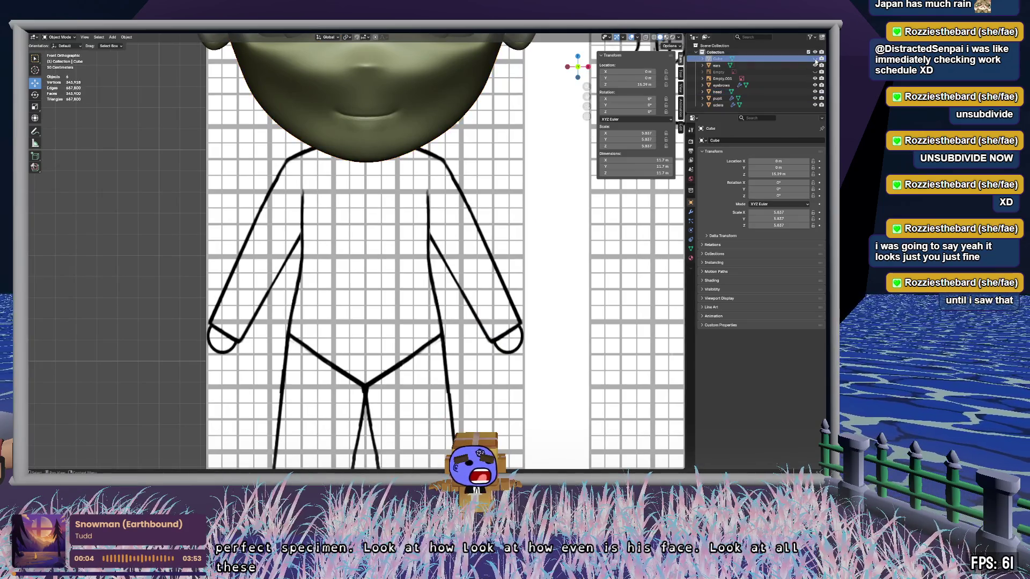
{"action": "left_click", "coordinate": [815, 59]}
{"action": "left_click", "coordinate": [427, 255]}
Step: Scale the cube along X to the reference chest width (3.403), undoing a narrower trial
{"action": "key", "text": "s"}
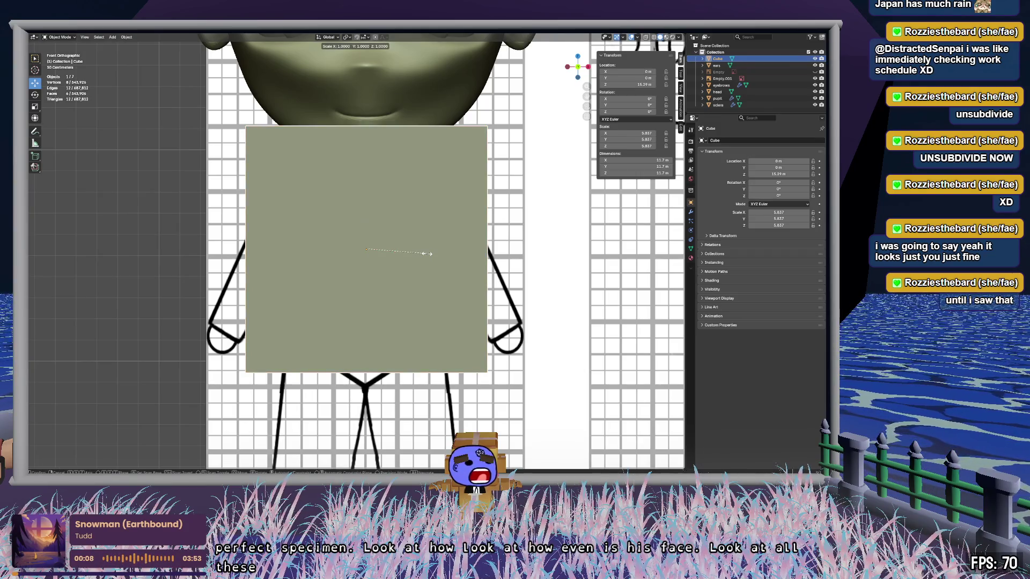
{"action": "key", "text": "y"}
{"action": "key", "text": "x"}
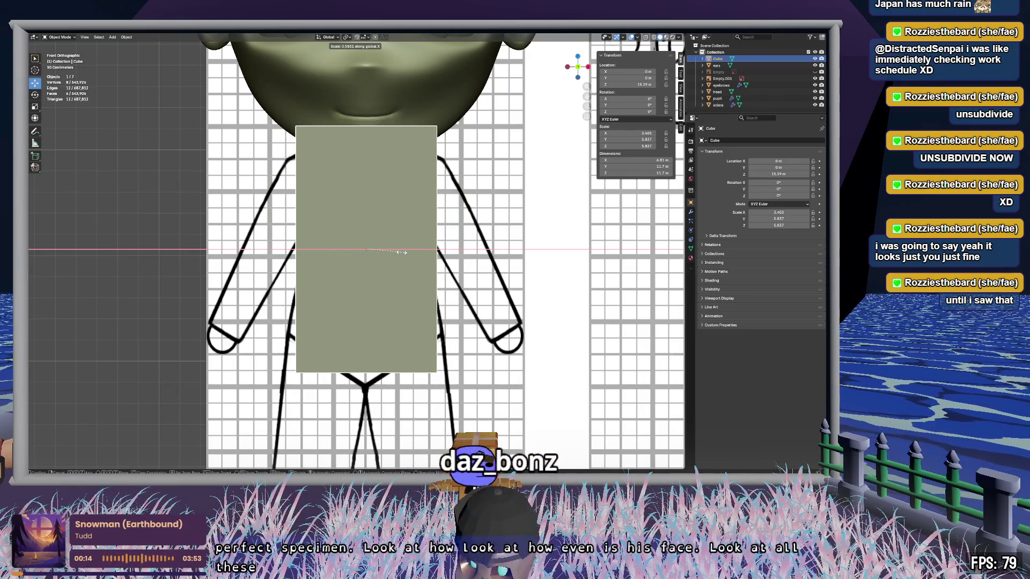
{"action": "left_click", "coordinate": [406, 258]}
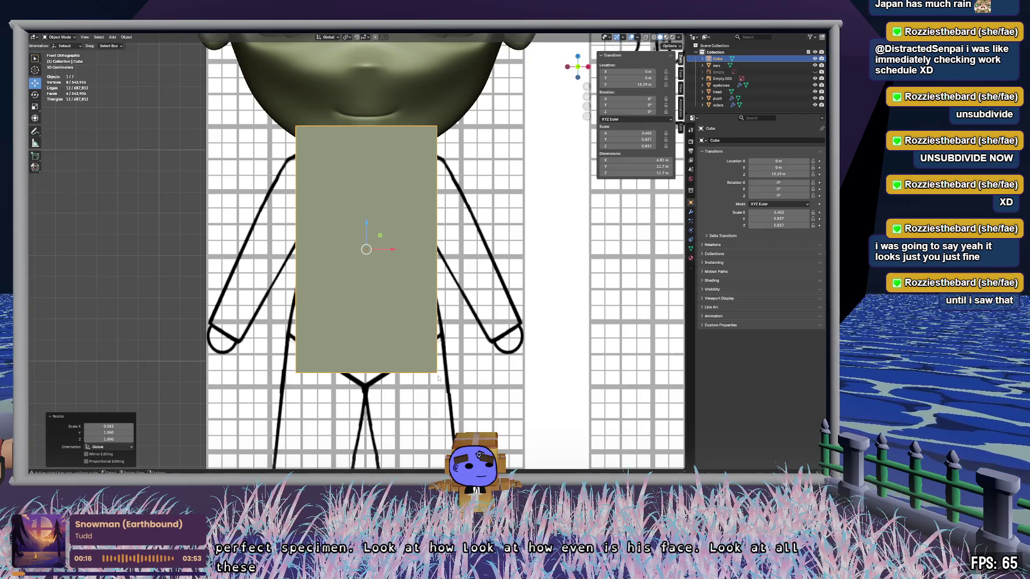
{"action": "left_click", "coordinate": [402, 330]}
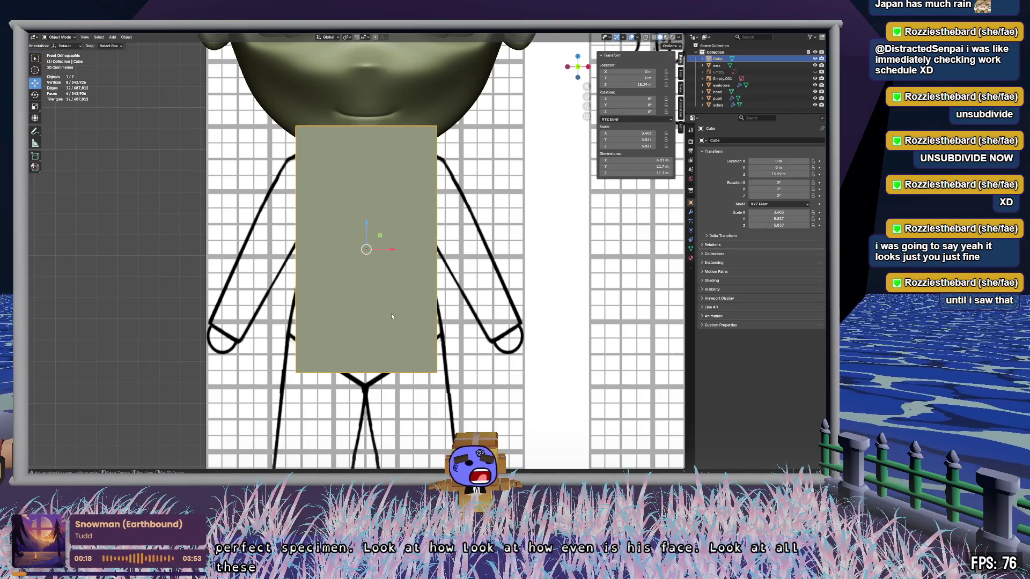
{"action": "key", "text": "shift+r"}
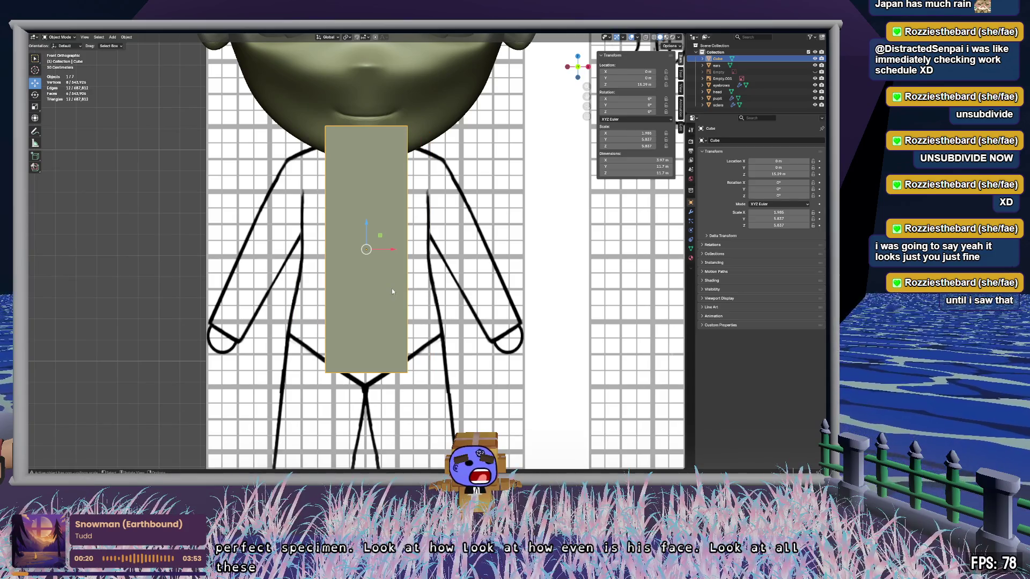
{"action": "key", "text": "ctrl+z"}
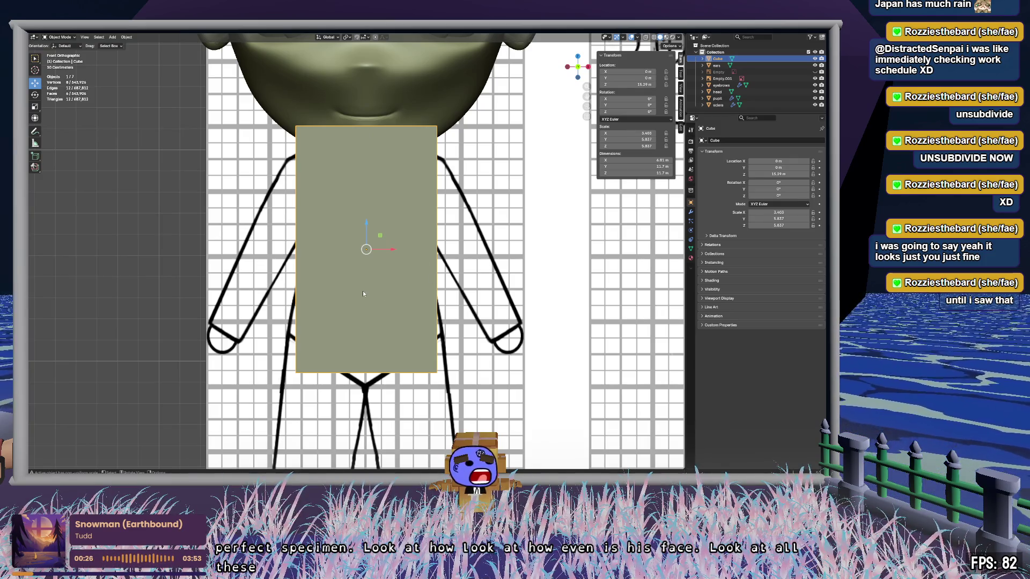
{"action": "key", "text": "Tab"}
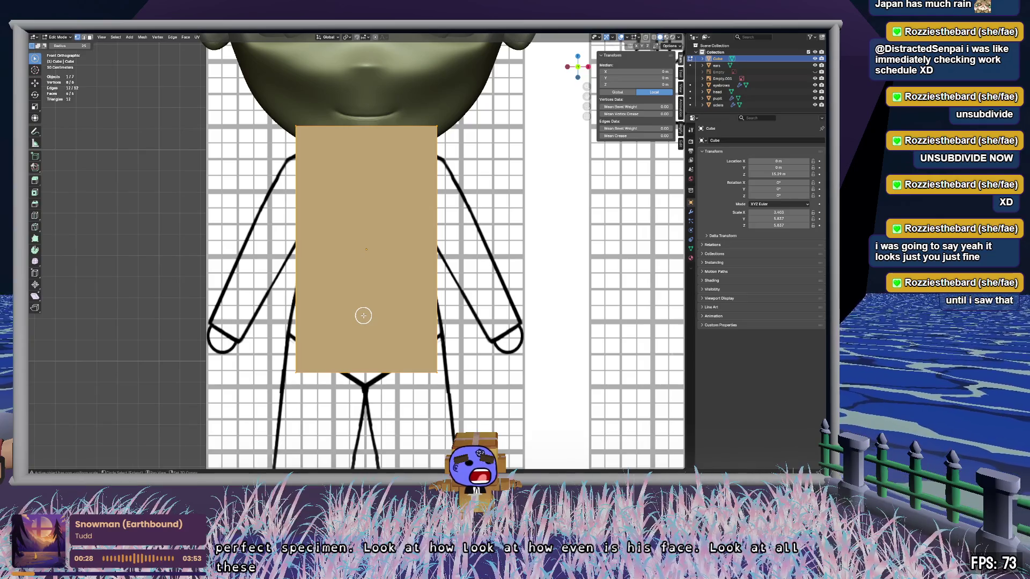
Step: In Edit Mode, add a vertical loop cut down the centre of the torso box
{"action": "key", "text": "Tab"}
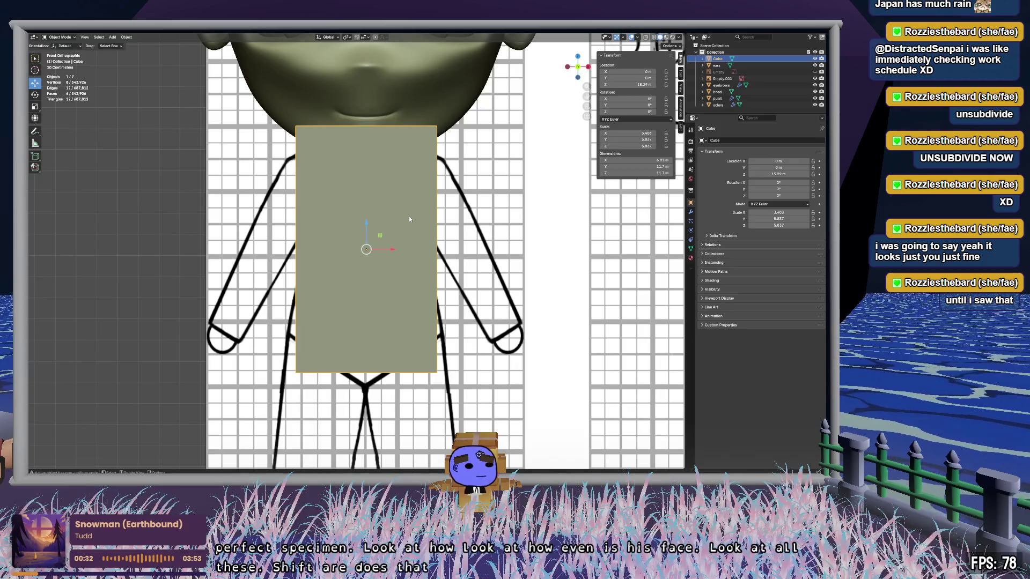
{"action": "key", "text": "Tab"}
{"action": "key", "text": "c"}
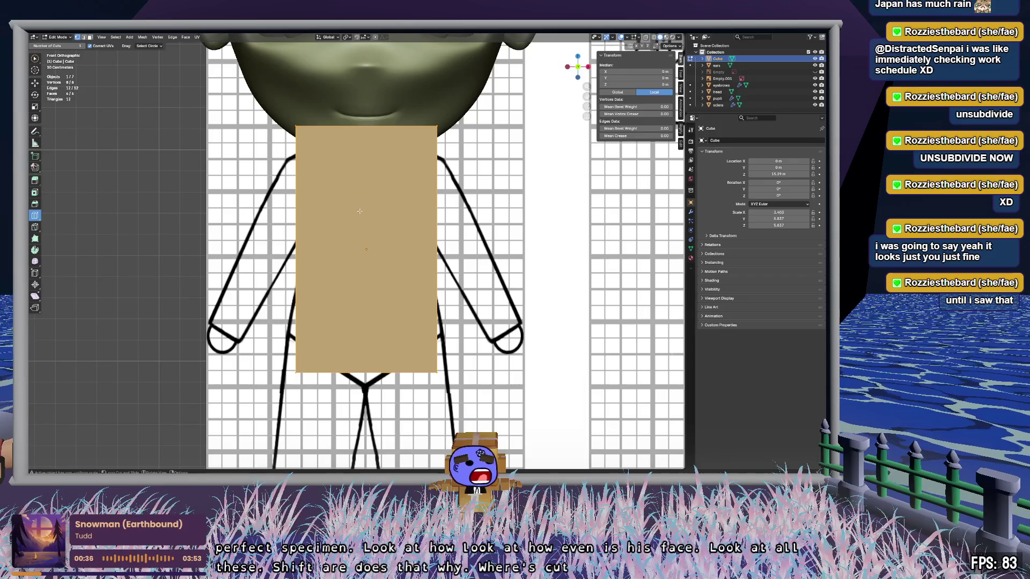
{"action": "left_click", "coordinate": [366, 135]}
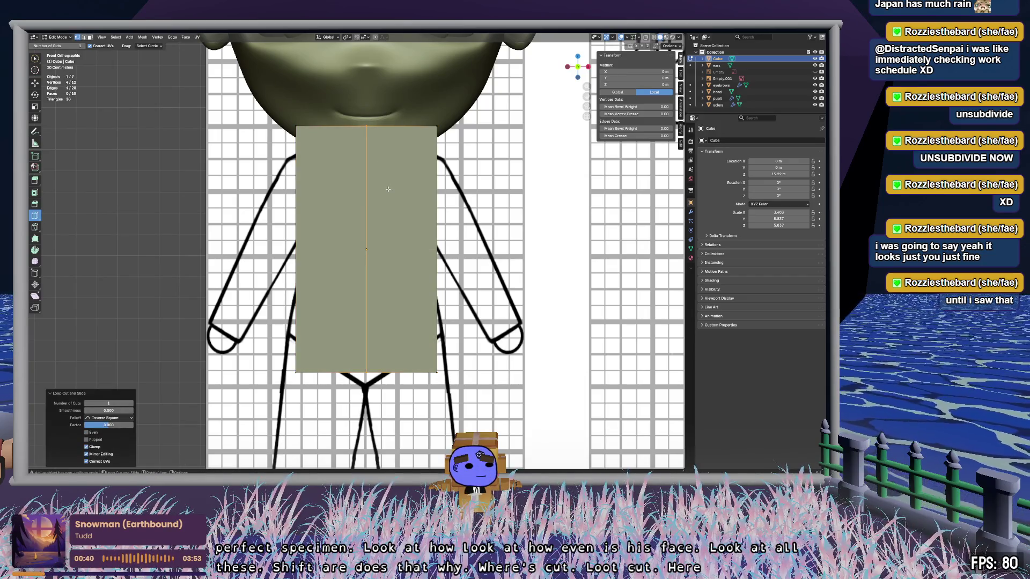
Step: Select and delete the left-side vertices, leaving only the right half of the box
{"action": "key", "text": "w"}
{"action": "left_click_drag", "start_coordinate": [304, 119], "coordinate": [303, 378]}
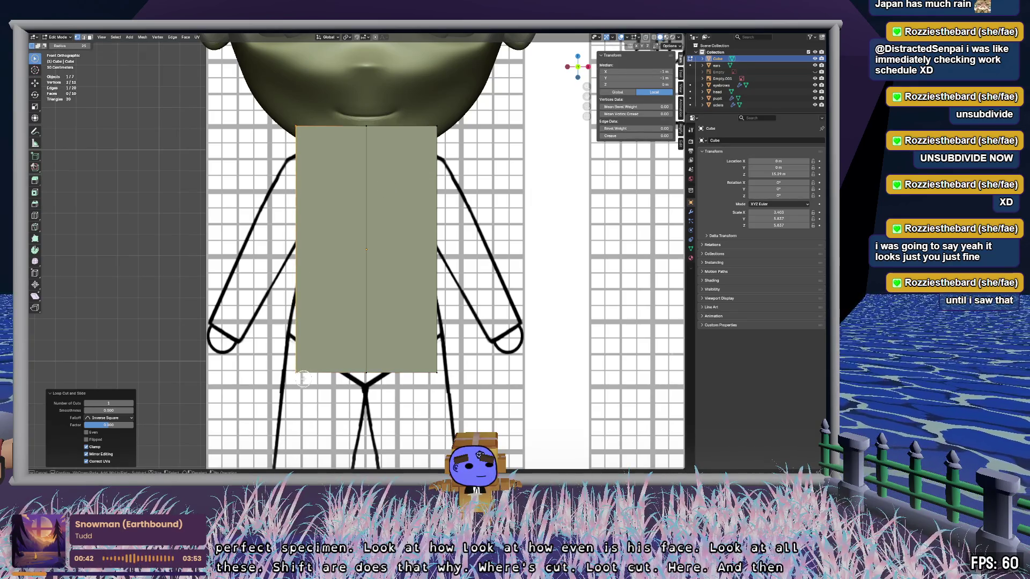
{"action": "key", "text": "x"}
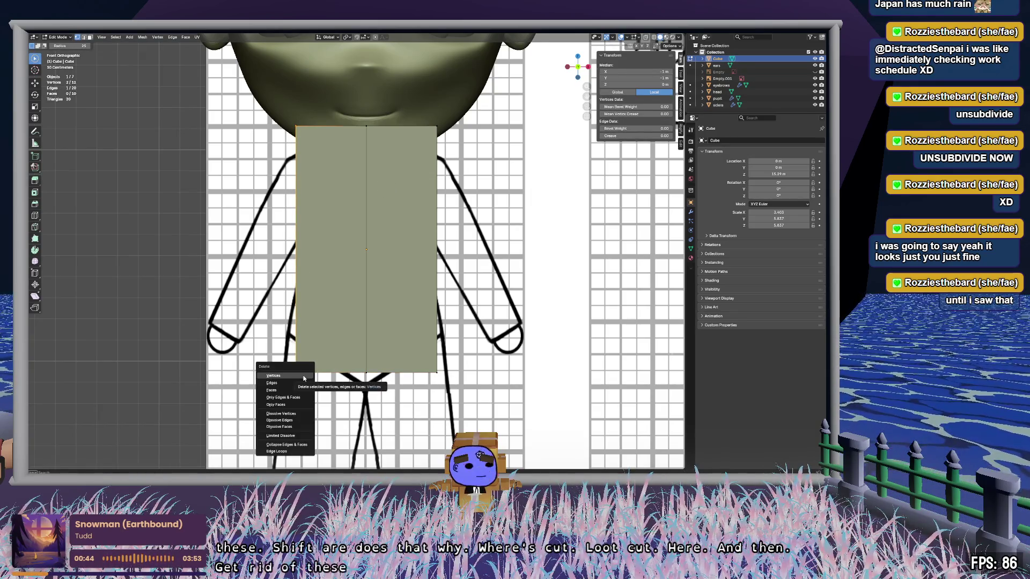
{"action": "left_click", "coordinate": [303, 376]}
{"action": "mouse_move", "coordinate": [304, 376]}
{"action": "middle_mouse_down"}
{"action": "mouse_move", "coordinate": [329, 212]}
{"action": "mouse_move", "coordinate": [352, 273]}
{"action": "mouse_move", "coordinate": [301, 250]}
{"action": "middle_mouse_up"}
{"action": "left_click_drag", "start_coordinate": [230, 166], "coordinate": [235, 333]}
{"action": "key", "text": "x"}
{"action": "left_click", "coordinate": [238, 363]}
{"action": "mouse_move", "coordinate": [238, 360]}
{"action": "middle_mouse_down"}
{"action": "mouse_move", "coordinate": [264, 402]}
{"action": "mouse_move", "coordinate": [315, 310]}
{"action": "mouse_move", "coordinate": [352, 322]}
{"action": "mouse_move", "coordinate": [263, 325]}
{"action": "mouse_move", "coordinate": [236, 306]}
{"action": "mouse_move", "coordinate": [233, 358]}
{"action": "middle_mouse_up"}
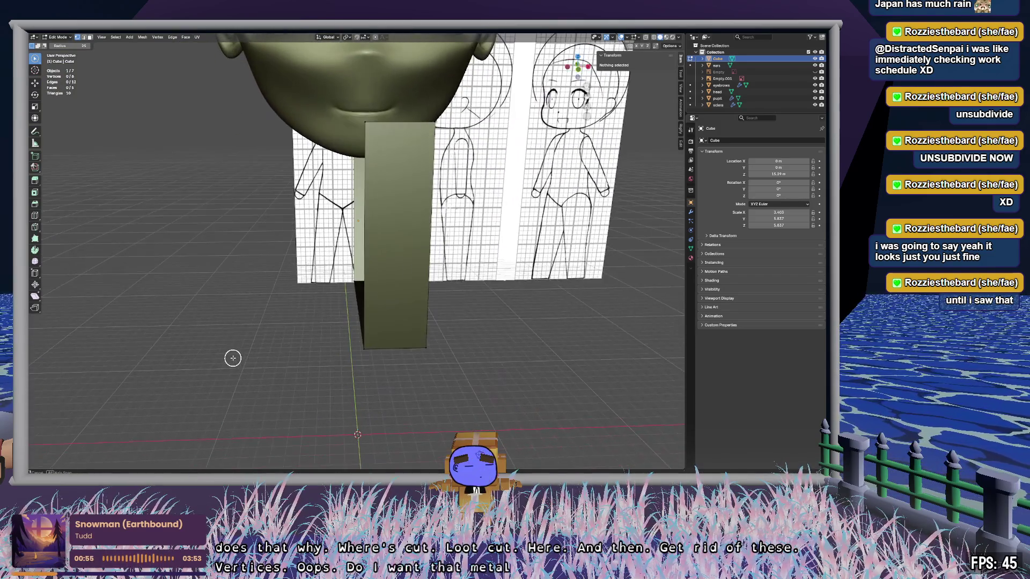
Step: Add a Mirror modifier to the half box, check it by orbiting, and return to Front Orthographic
{"action": "left_click", "coordinate": [691, 212]}
{"action": "left_click", "coordinate": [761, 141]}
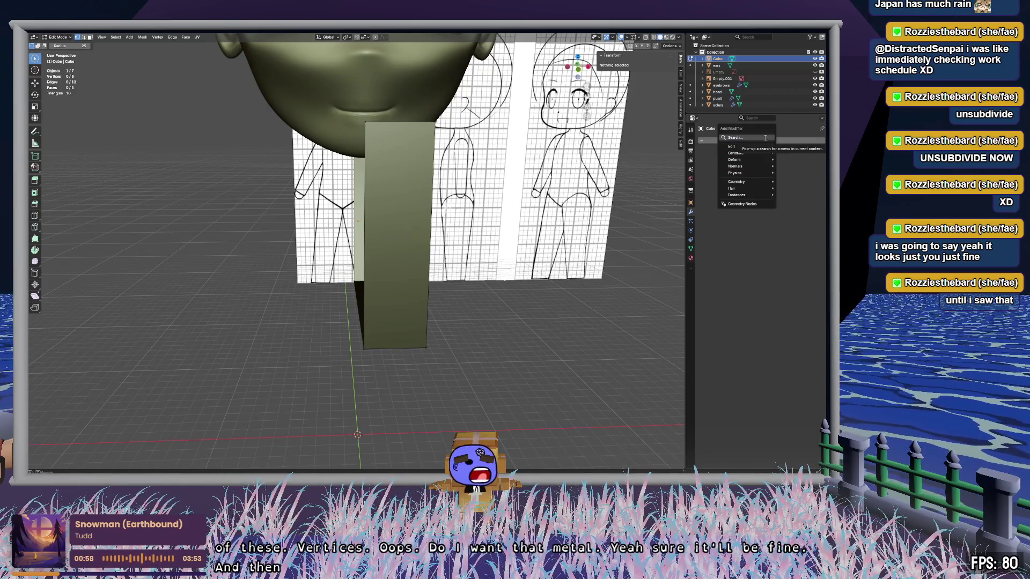
{"action": "mouse_move", "coordinate": [751, 153]}
{"action": "left_click", "coordinate": [742, 204]}
{"action": "mouse_move", "coordinate": [403, 235]}
{"action": "middle_mouse_down"}
{"action": "mouse_move", "coordinate": [393, 159]}
{"action": "mouse_move", "coordinate": [382, 248]}
{"action": "mouse_move", "coordinate": [388, 227]}
{"action": "middle_mouse_up"}
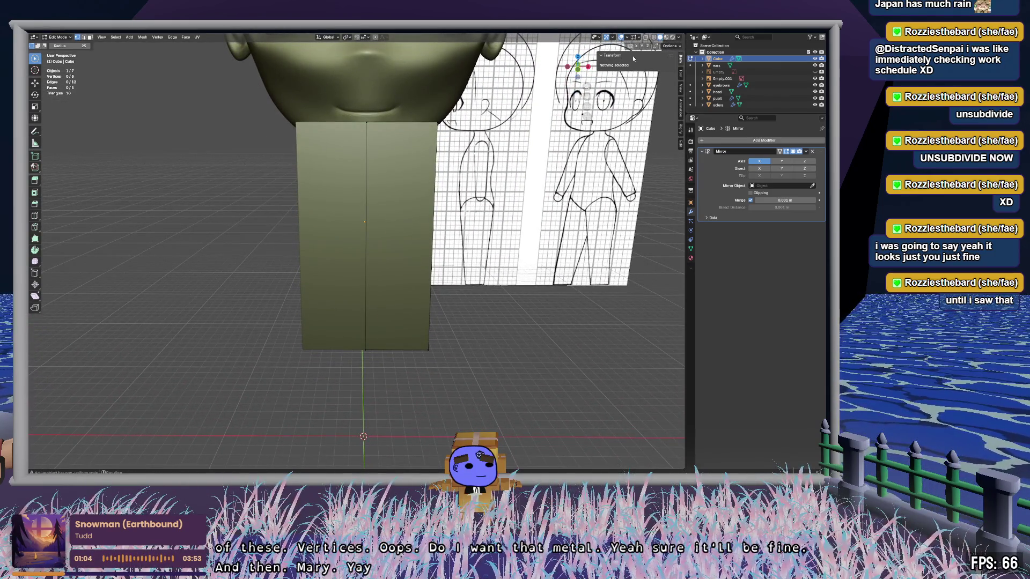
{"action": "mouse_move", "coordinate": [545, 284]}
{"action": "middle_mouse_down"}
{"action": "mouse_move", "coordinate": [609, 262]}
{"action": "mouse_move", "coordinate": [554, 266]}
{"action": "mouse_move", "coordinate": [633, 78]}
{"action": "middle_mouse_up"}
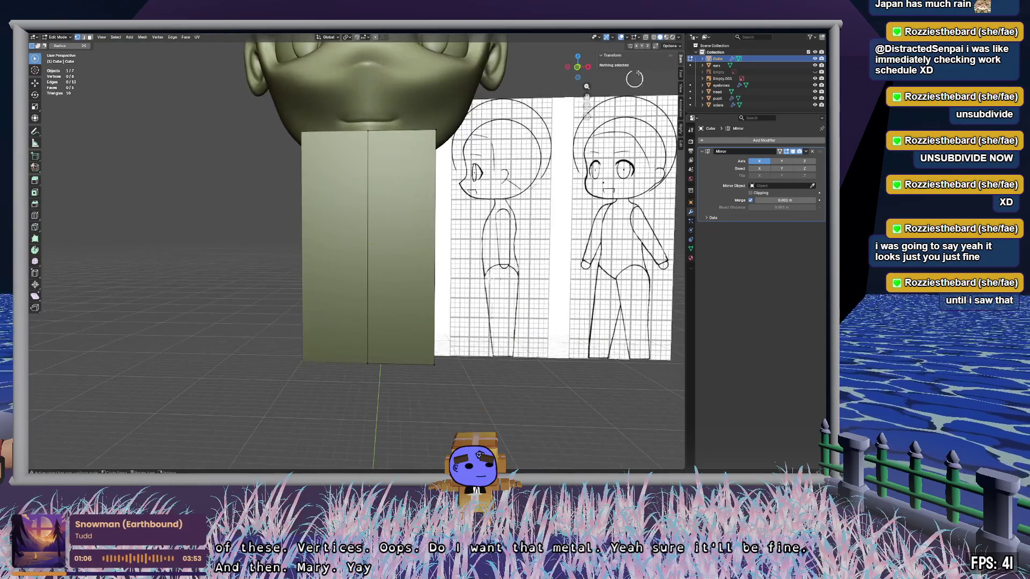
{"action": "left_click", "coordinate": [577, 67]}
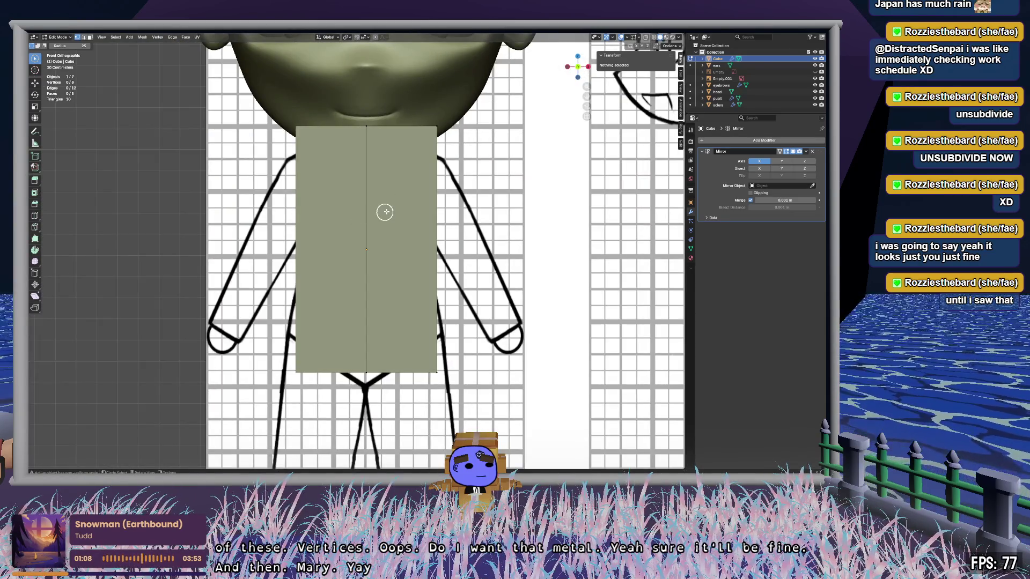
{"action": "left_click", "coordinate": [436, 130]}
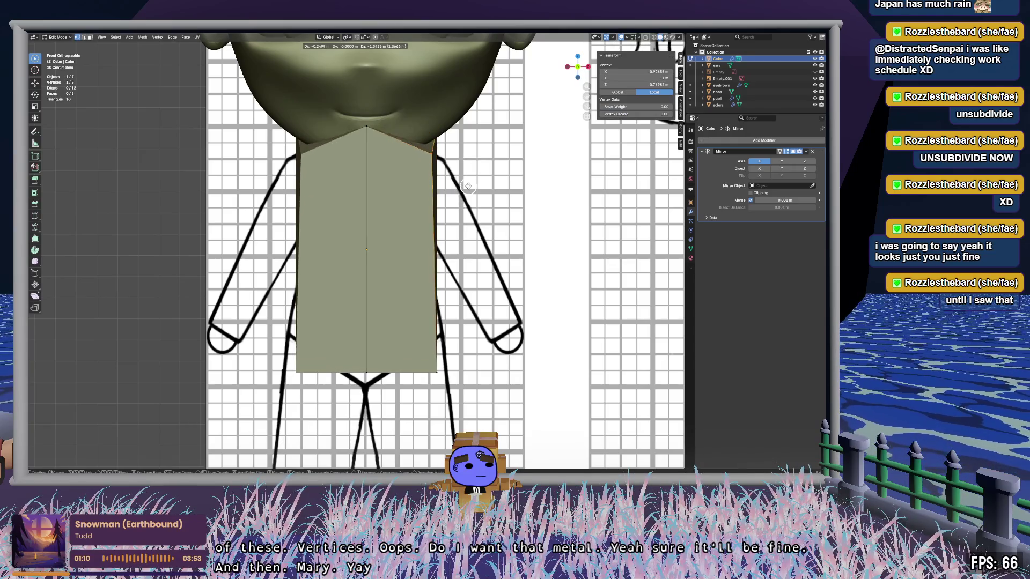
Step: With X-ray on, move the torso's top-right, bottom-right and bottom-centre vertices onto the shoulder and crotch
{"action": "key", "text": "alt+z"}
{"action": "left_click_drag", "start_coordinate": [445, 115], "coordinate": [413, 156]}
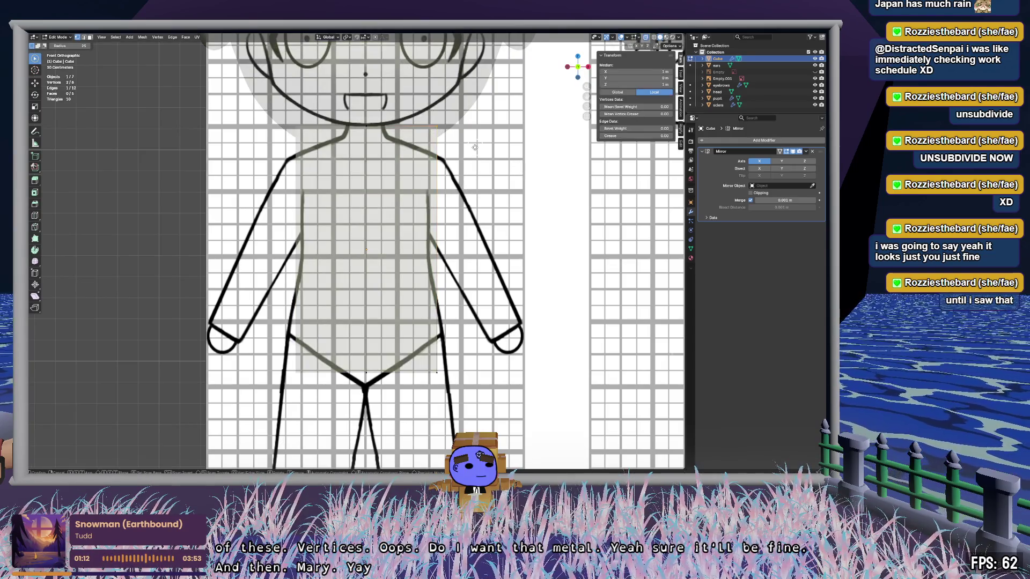
{"action": "key", "text": "g"}
{"action": "left_click", "coordinate": [454, 170]}
{"action": "left_click_drag", "start_coordinate": [428, 320], "coordinate": [450, 385]}
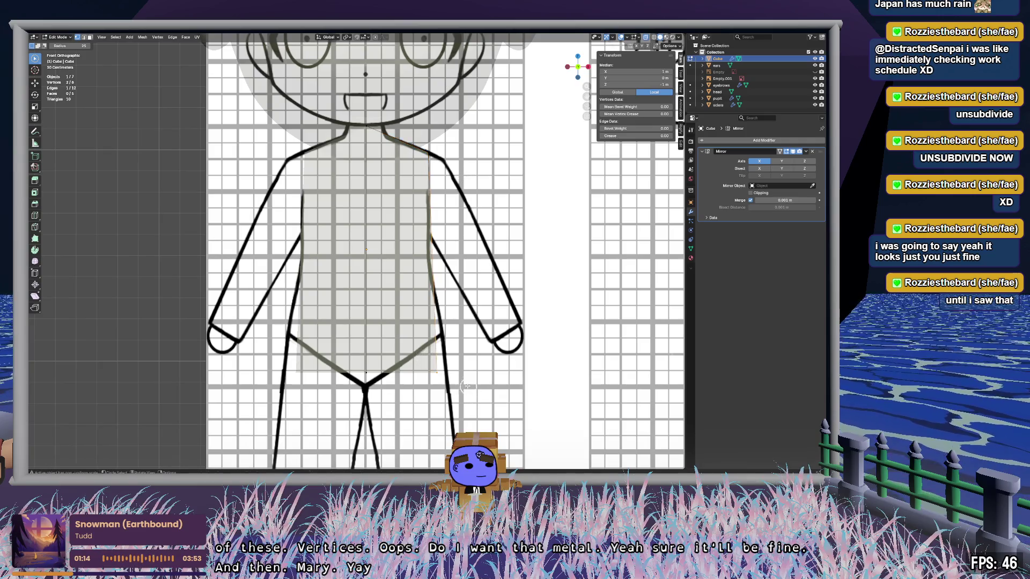
{"action": "key", "text": "g"}
{"action": "left_click", "coordinate": [467, 361]}
{"action": "left_click", "coordinate": [367, 372]}
{"action": "key", "text": "g"}
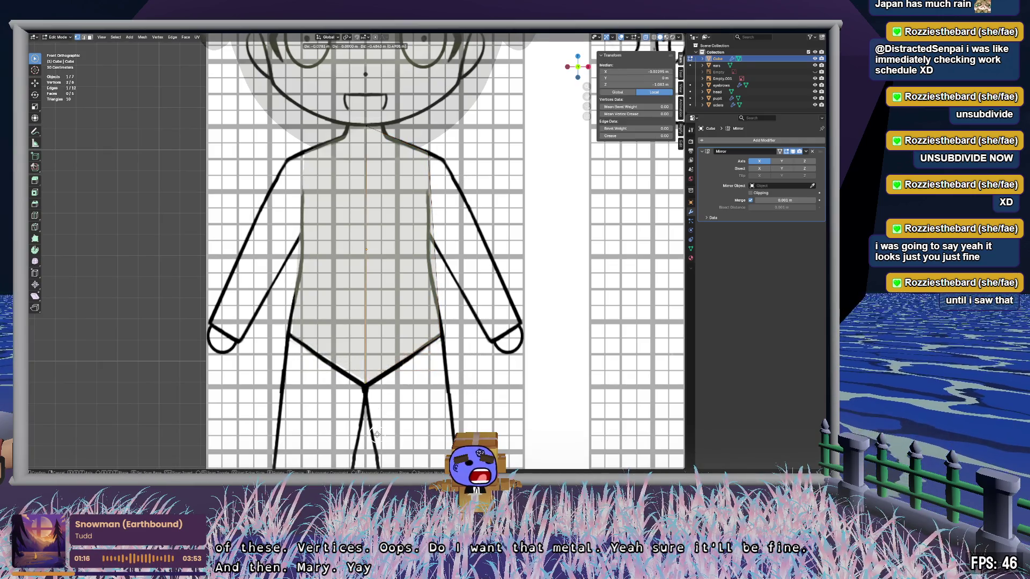
{"action": "left_click", "coordinate": [375, 435]}
Step: Select the right hip vertices and place them on the reference outline
{"action": "key", "text": "alt+a"}
{"action": "key", "text": "c"}
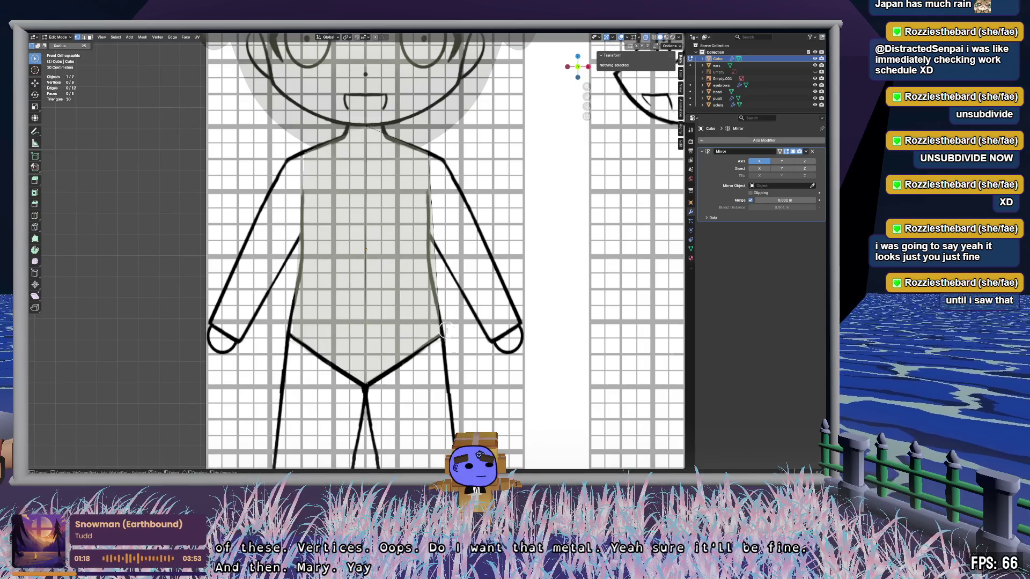
{"action": "left_click", "coordinate": [438, 328]}
{"action": "key", "text": "Escape"}
{"action": "key", "text": "g"}
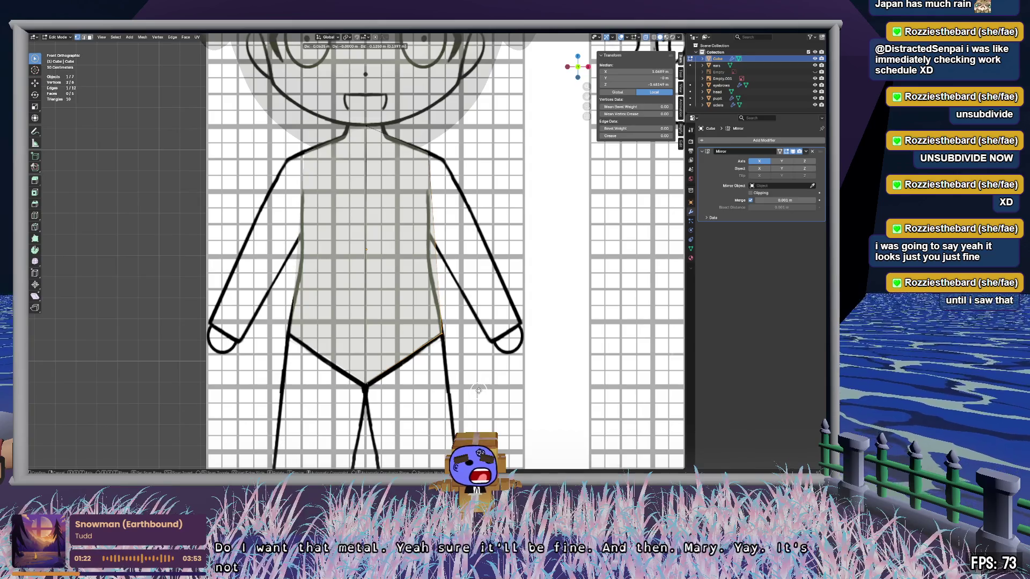
{"action": "left_click", "coordinate": [478, 390]}
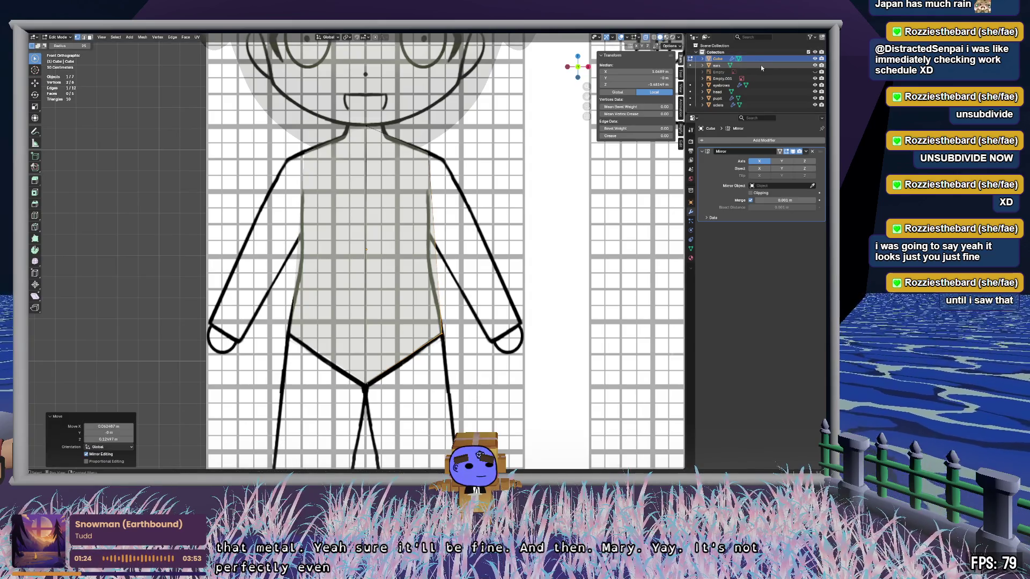
Step: Start centring the reference image Empty.001 behind the torso, setting X to 0
{"action": "left_click", "coordinate": [761, 79]}
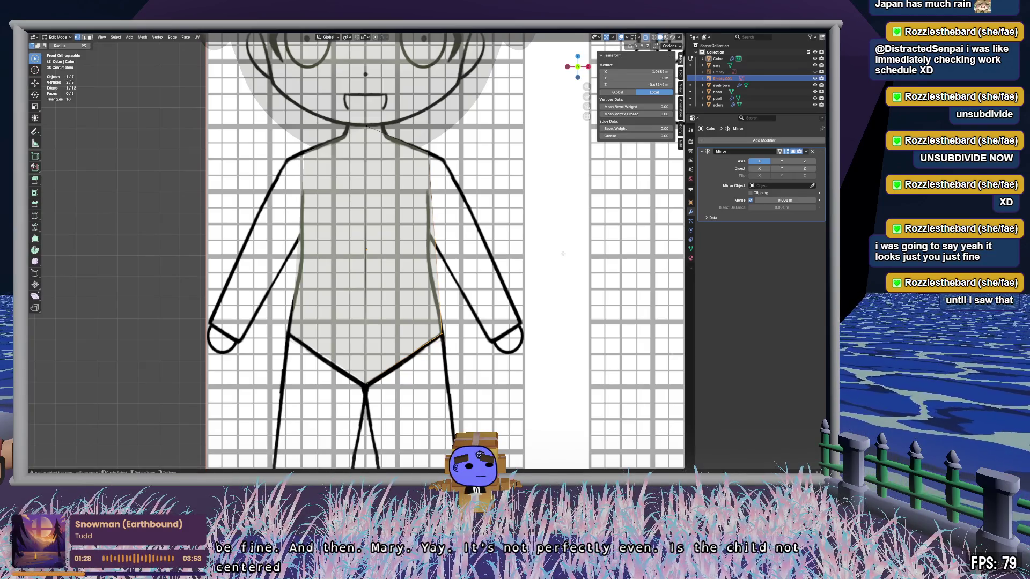
{"action": "type", "text": "gx"}
{"action": "type", "text": "0"}
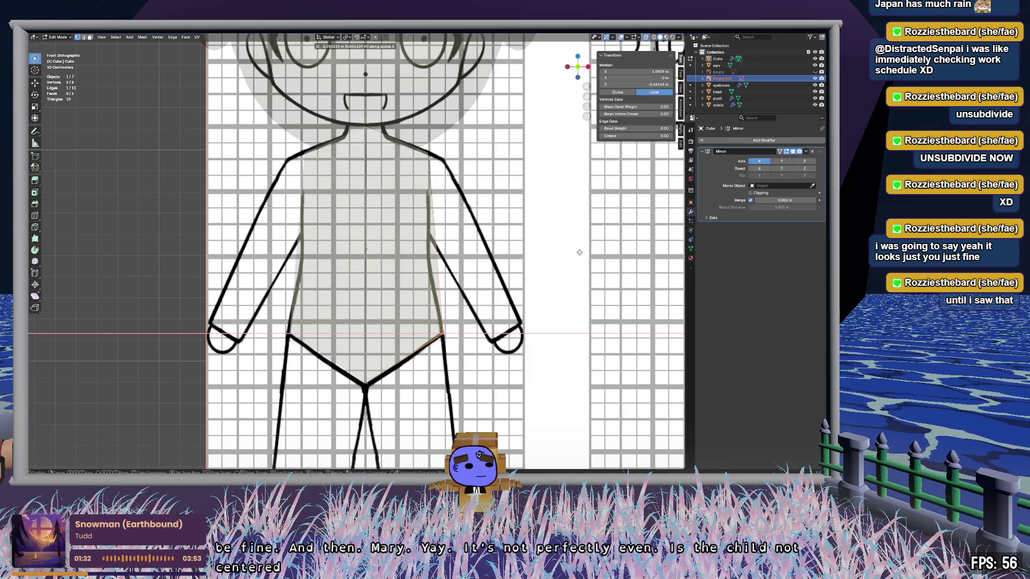
{"action": "left_click", "coordinate": [574, 254]}
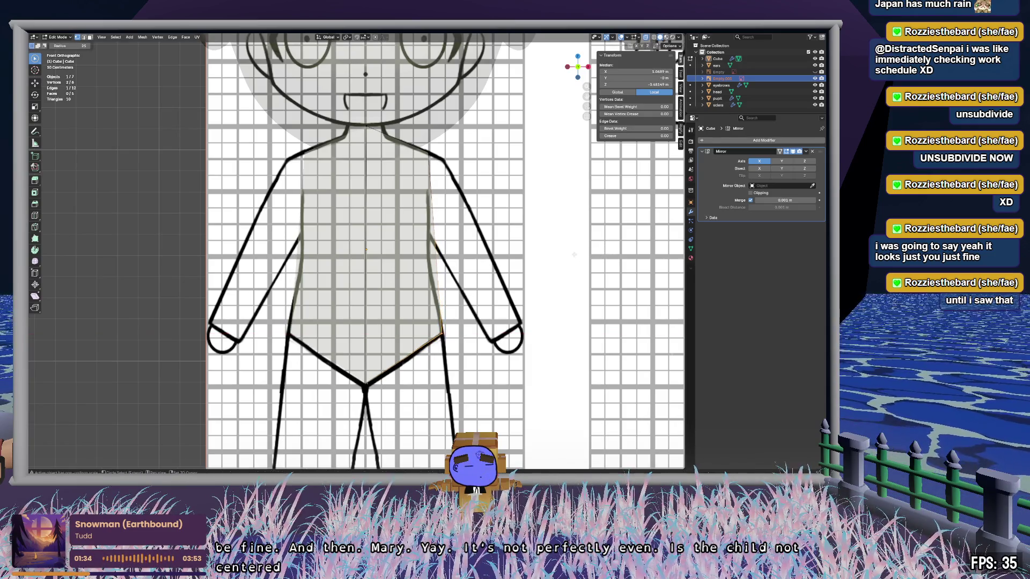
{"action": "key", "text": "Tab"}
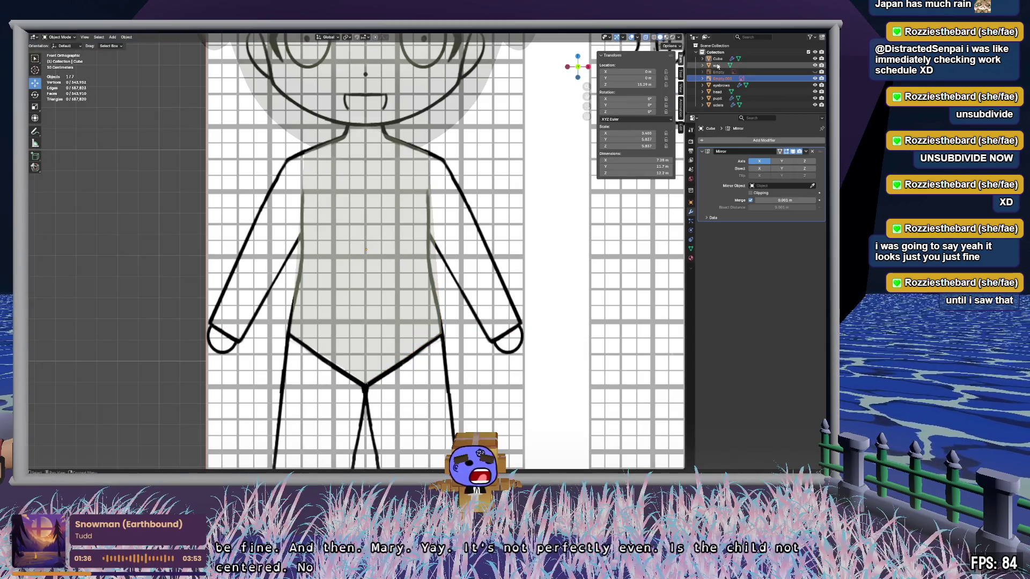
{"action": "left_click", "coordinate": [637, 203]}
{"action": "key", "text": "g"}
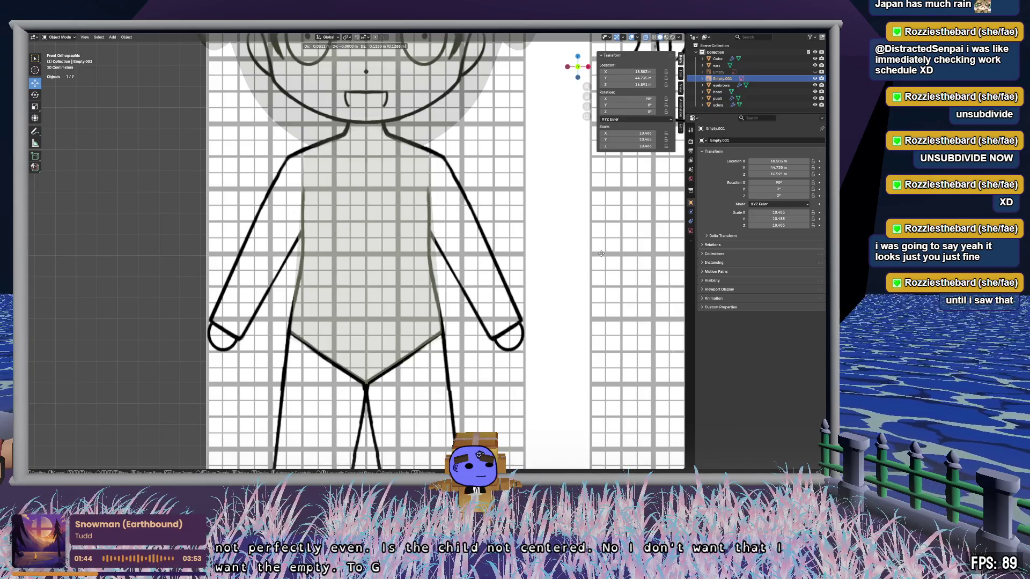
Step: Drop the reference image at its centred position and enable Clipping on the torso's Mirror modifier
{"action": "left_click", "coordinate": [601, 253]}
{"action": "left_click", "coordinate": [420, 241]}
{"action": "key", "text": "alt+z"}
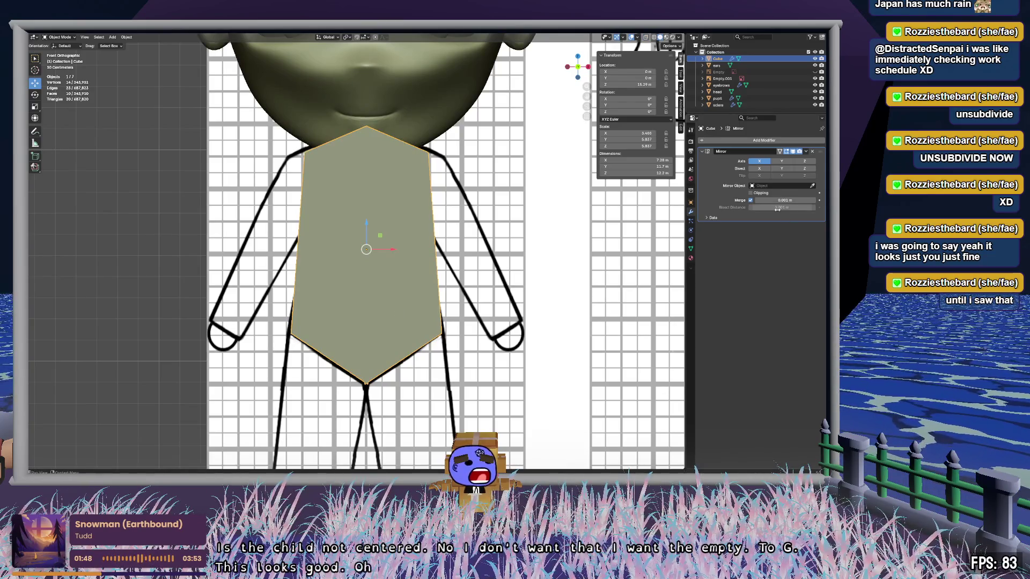
{"action": "left_click", "coordinate": [762, 193]}
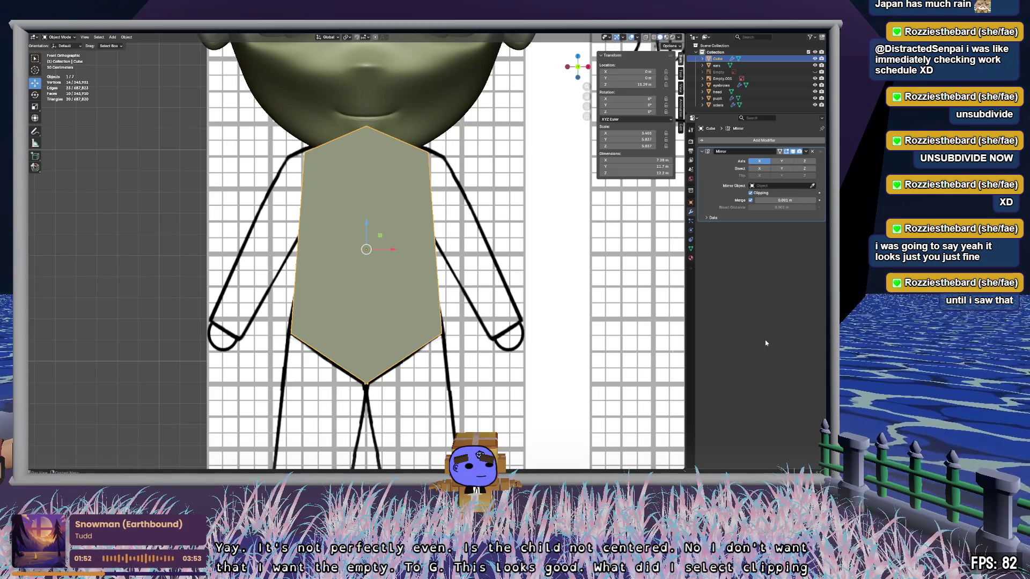
Step: Turn X-ray back on and put the torso box into Edit Mode
{"action": "key", "text": "alt+z"}
{"action": "left_click", "coordinate": [392, 367], "text": "shift"}
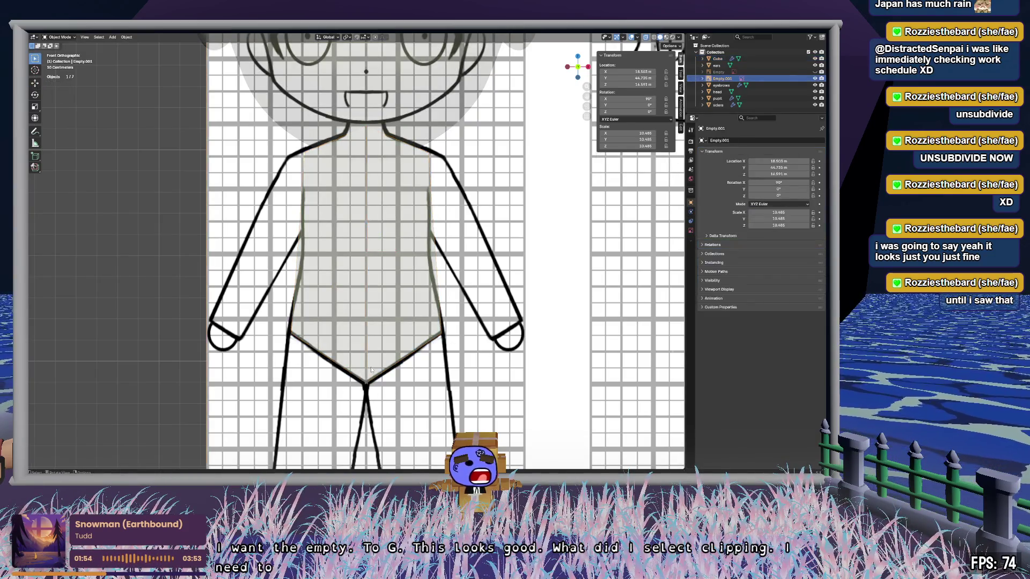
{"action": "key", "text": "w"}
{"action": "key", "text": "c"}
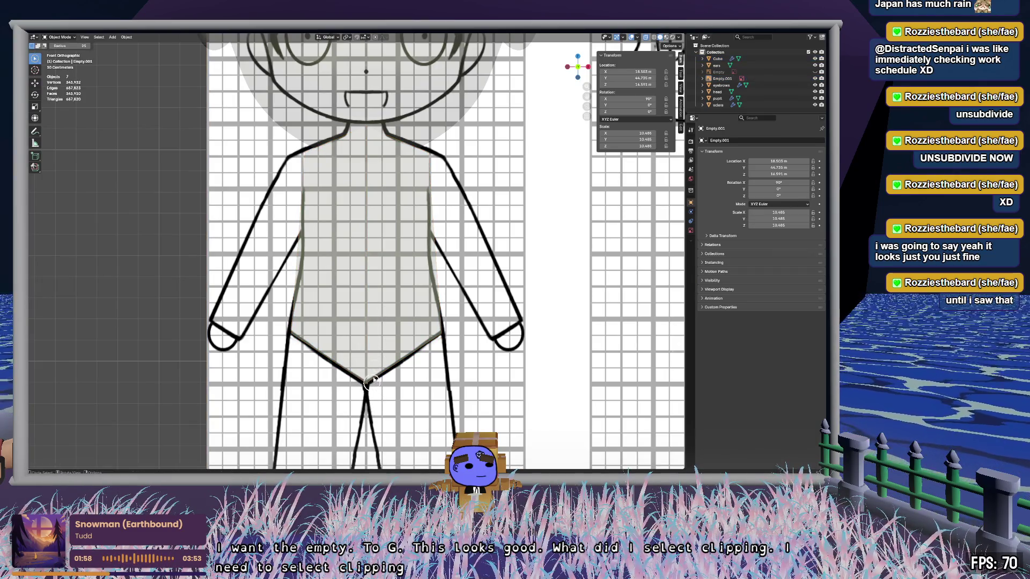
{"action": "key", "text": "Escape"}
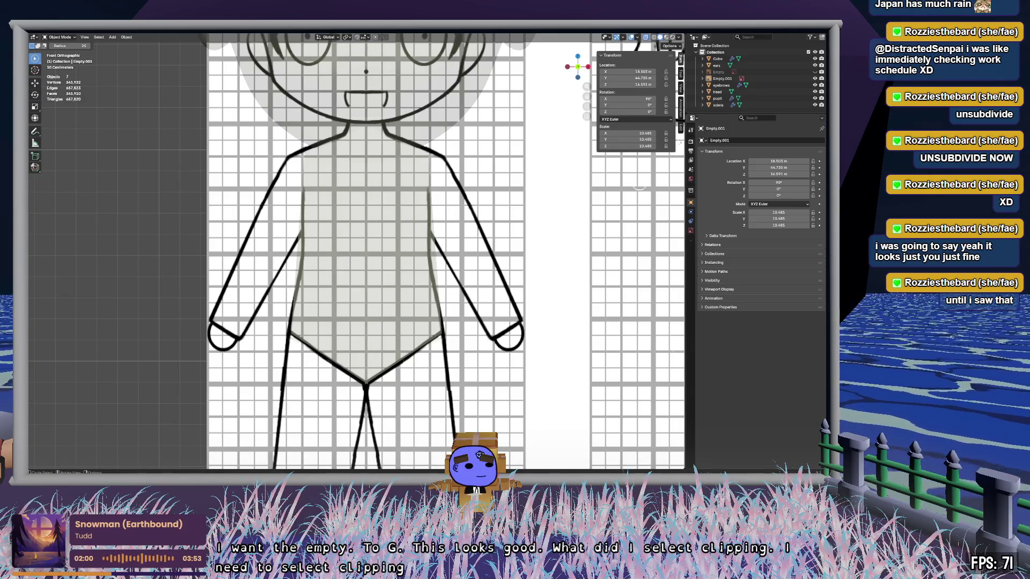
{"action": "left_click", "coordinate": [718, 58]}
{"action": "key", "text": "Tab"}
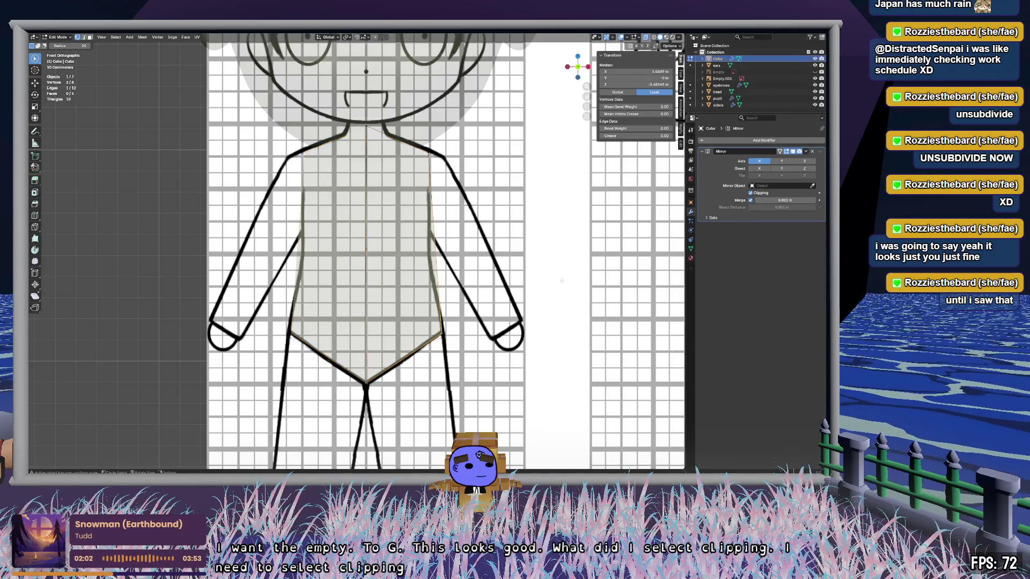
Step: Lower the torso's bottom-centre vertex to the reference crotch
{"action": "left_click", "coordinate": [366, 382]}
{"action": "key", "text": "g"}
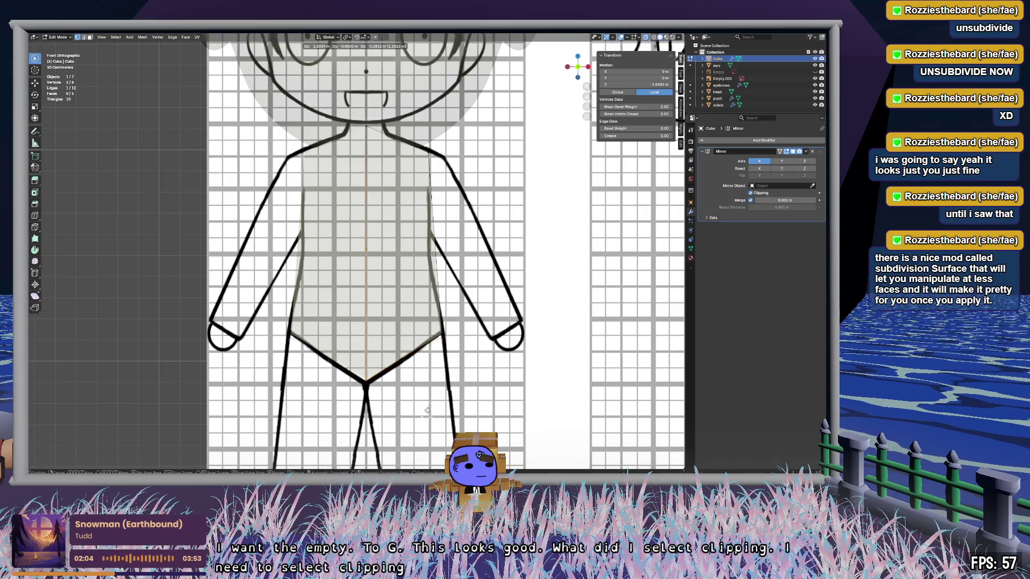
{"action": "left_click", "coordinate": [400, 394]}
{"action": "key", "text": "alt+z"}
{"action": "key", "text": "g"}
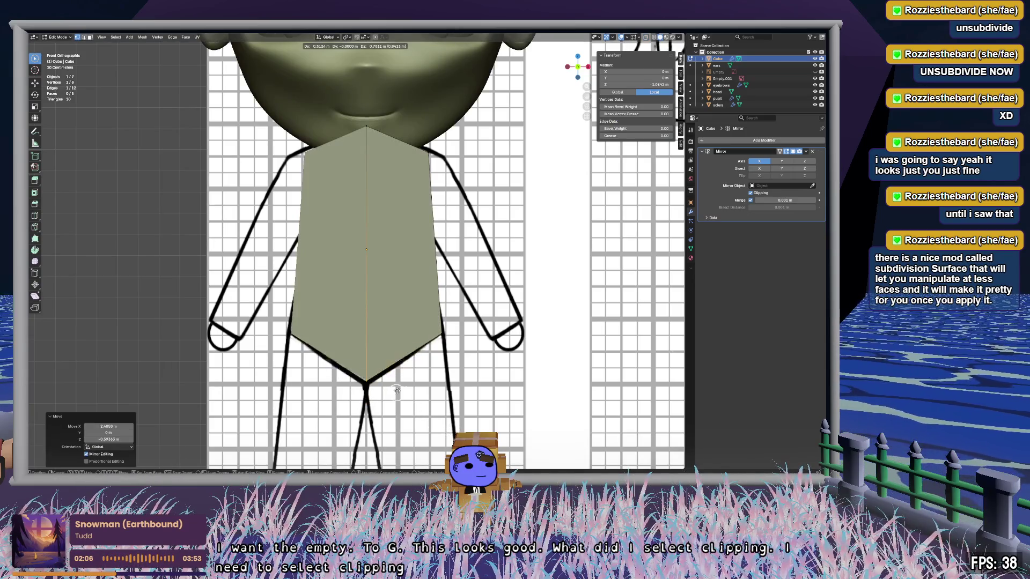
{"action": "left_click", "coordinate": [400, 397]}
Step: Deselect all, orbit to inspect the torso, and return to the see-through front view
{"action": "key", "text": "c"}
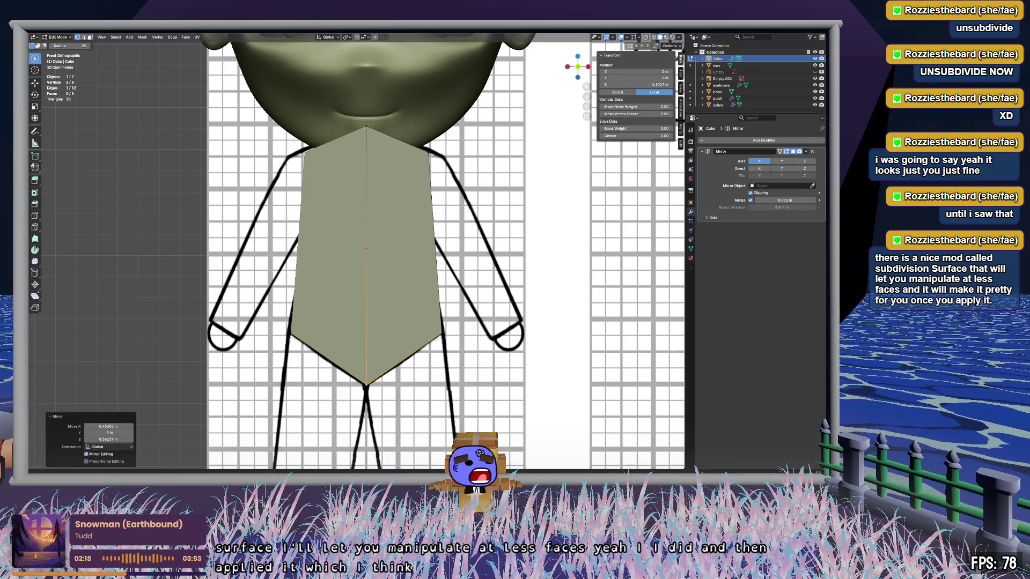
{"action": "key", "text": "alt+a"}
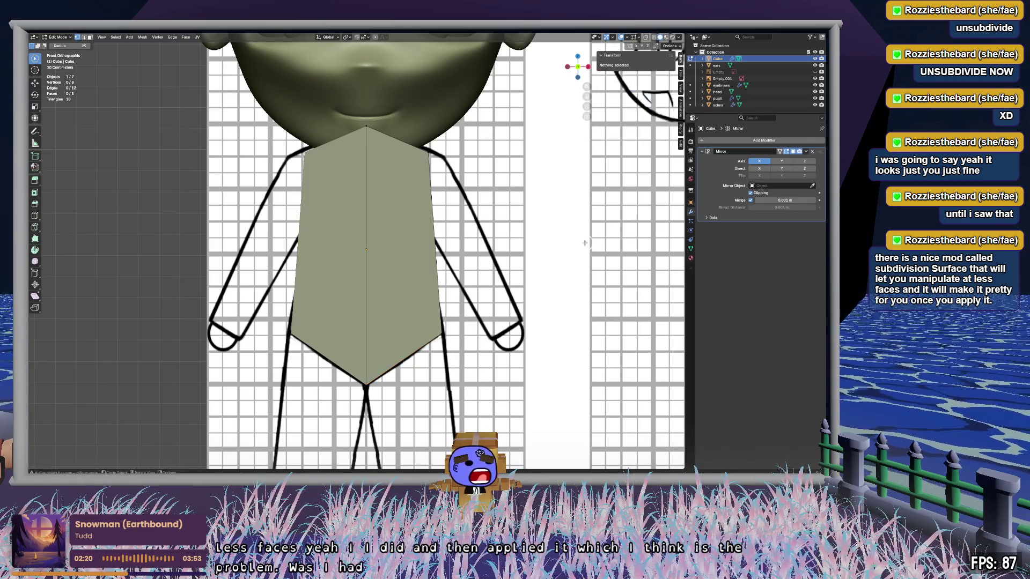
{"action": "mouse_move", "coordinate": [573, 242]}
{"action": "middle_mouse_down"}
{"action": "mouse_move", "coordinate": [393, 247]}
{"action": "mouse_move", "coordinate": [492, 248]}
{"action": "mouse_move", "coordinate": [472, 254]}
{"action": "mouse_move", "coordinate": [490, 175]}
{"action": "middle_mouse_up"}
{"action": "scroll", "coordinate": [466, 250], "scroll_direction": "down", "scroll_amount": 3}
{"action": "scroll", "coordinate": [474, 242], "scroll_direction": "up", "scroll_amount": 3}
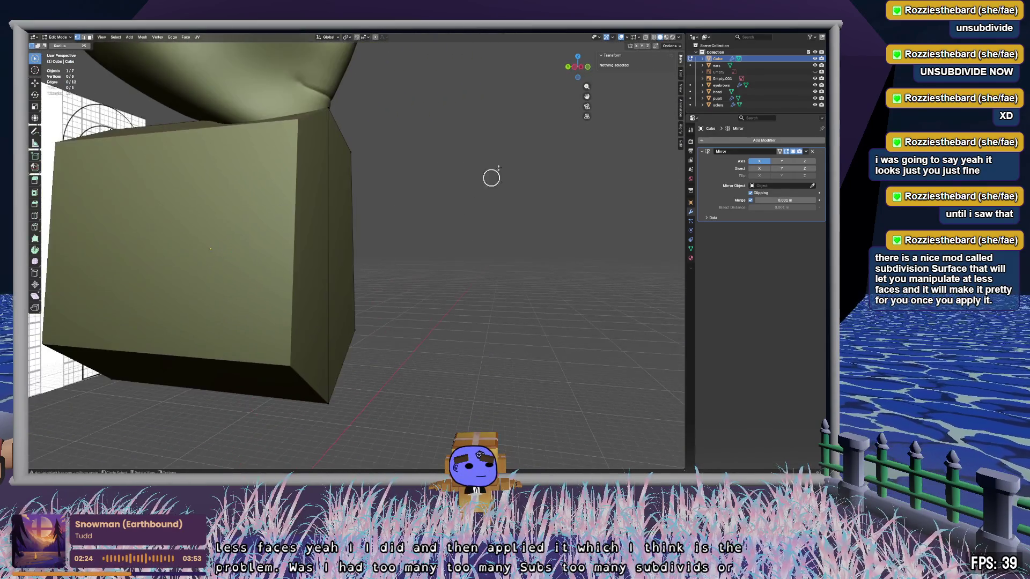
{"action": "left_click", "coordinate": [589, 64]}
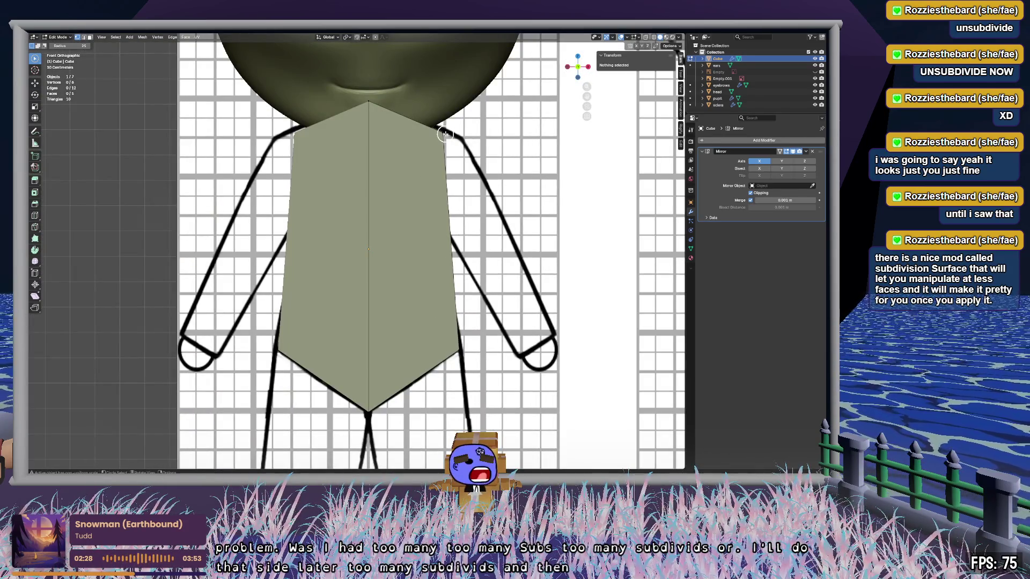
{"action": "key", "text": "alt+z"}
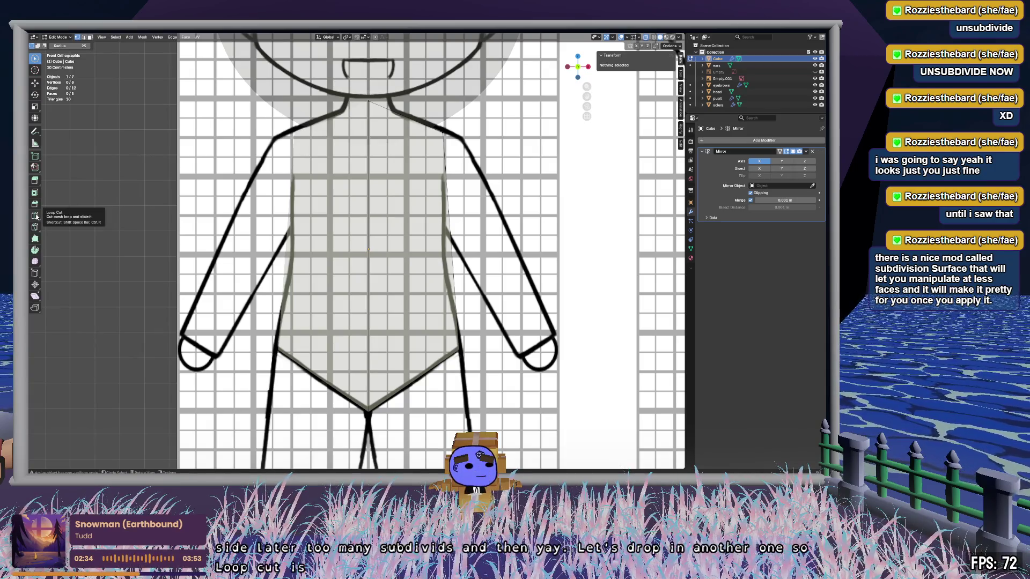
Step: Add a horizontal edge loop across the torso and pull its outer vertices to the hip corner
{"action": "key", "text": "ctrl+r"}
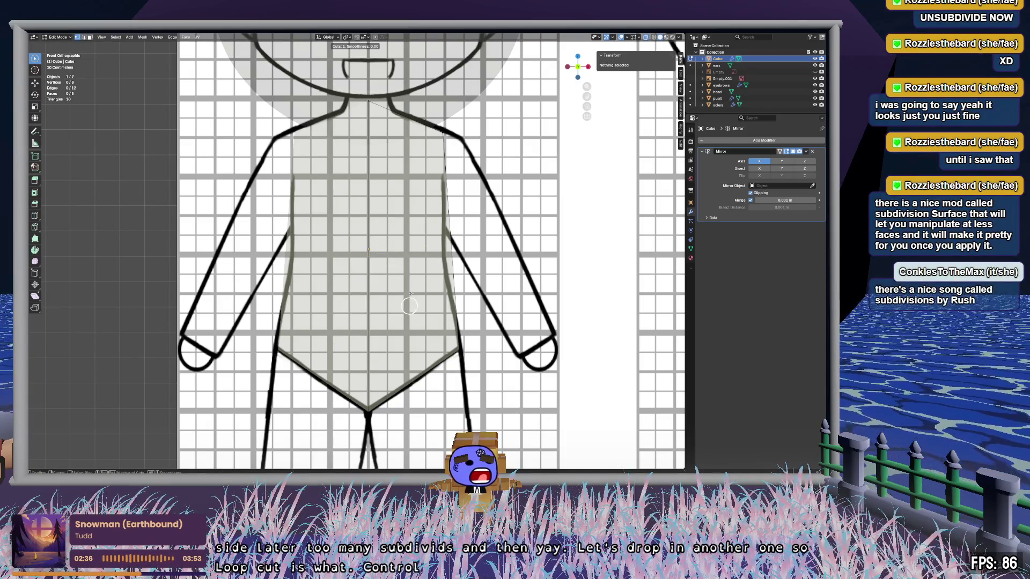
{"action": "left_click", "coordinate": [385, 261]}
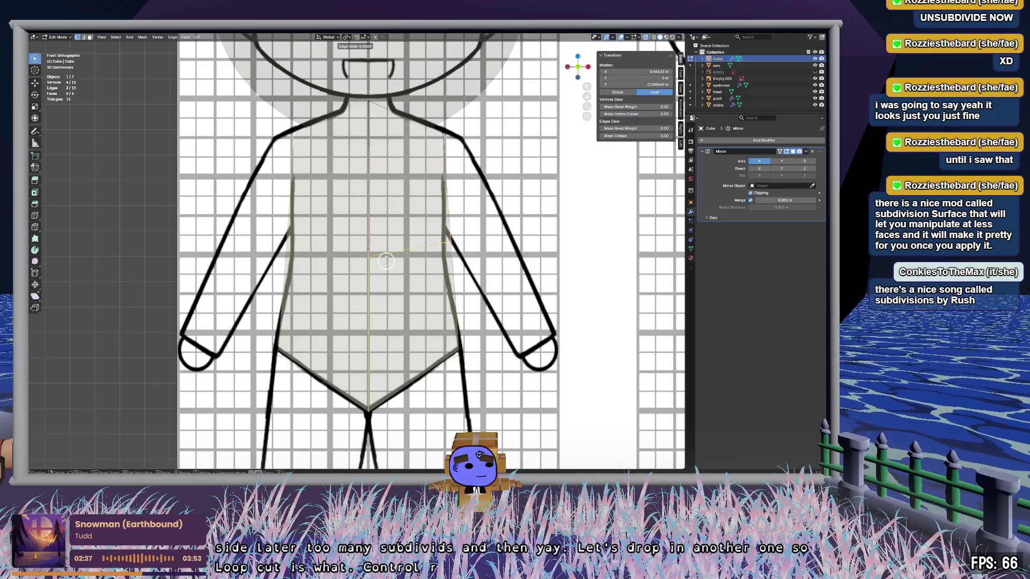
{"action": "right_click", "coordinate": [435, 279]}
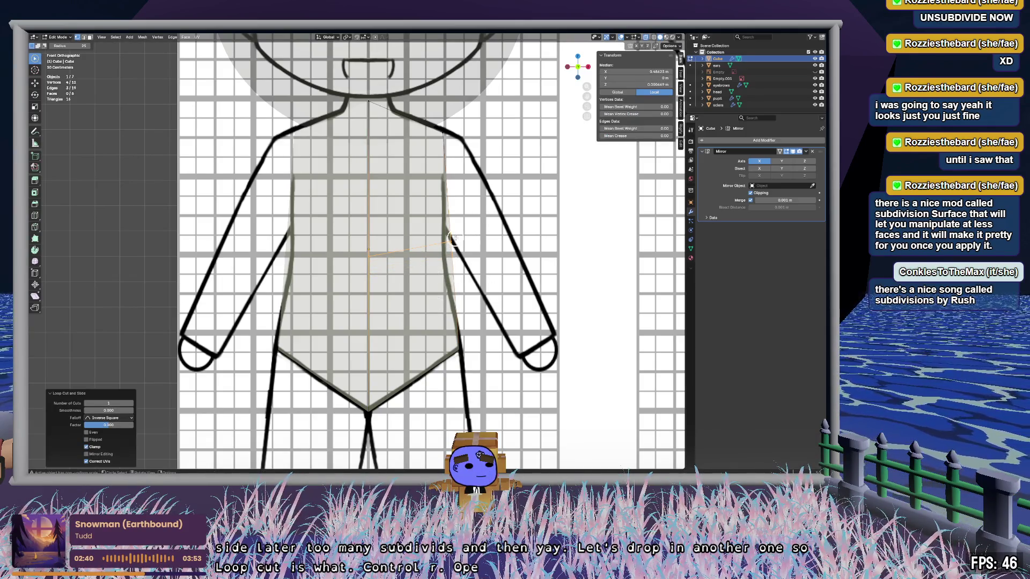
{"action": "left_click_drag", "start_coordinate": [453, 239], "coordinate": [479, 287]}
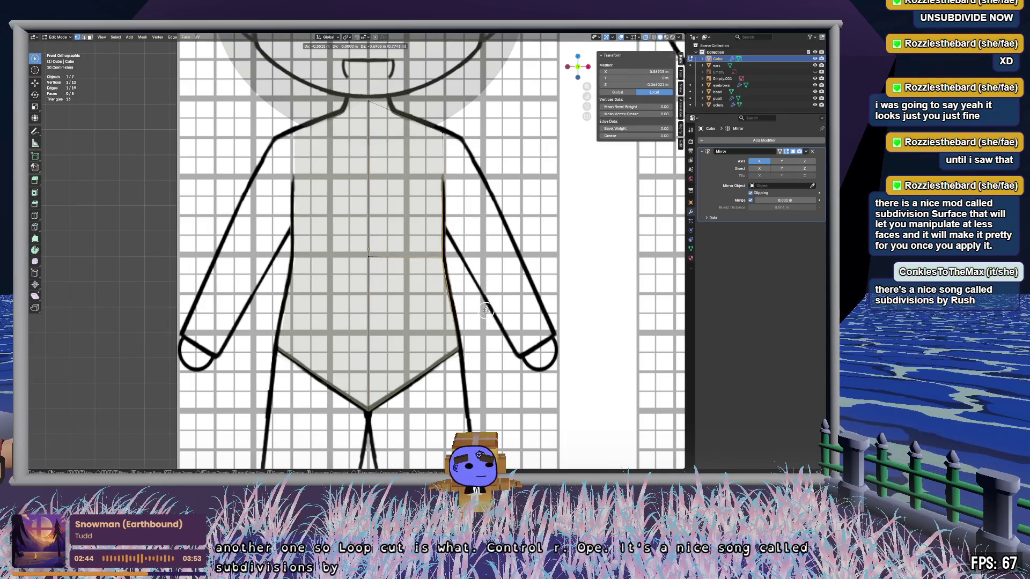
{"action": "left_click", "coordinate": [461, 355]}
{"action": "key", "text": "g"}
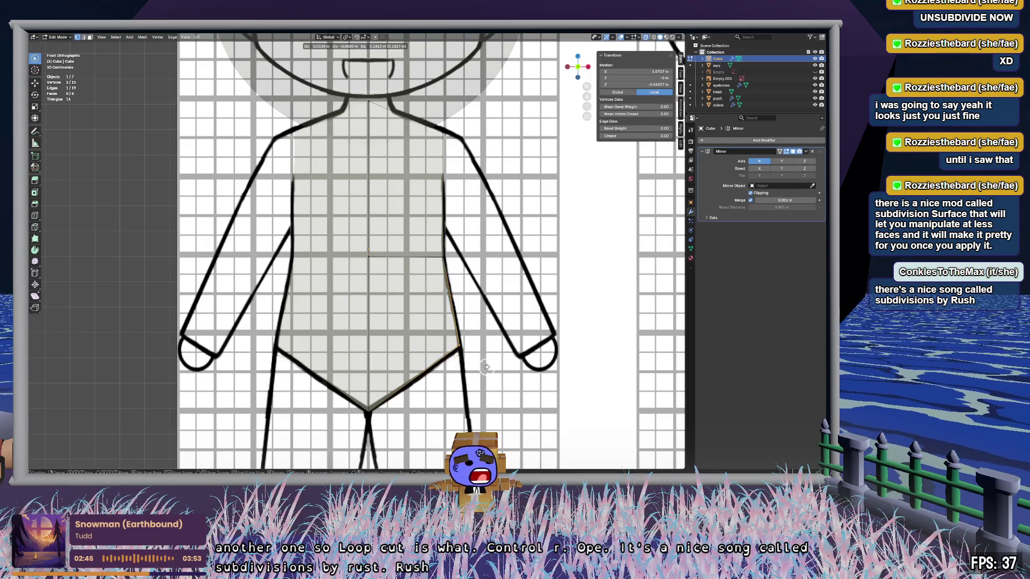
{"action": "left_click", "coordinate": [486, 370]}
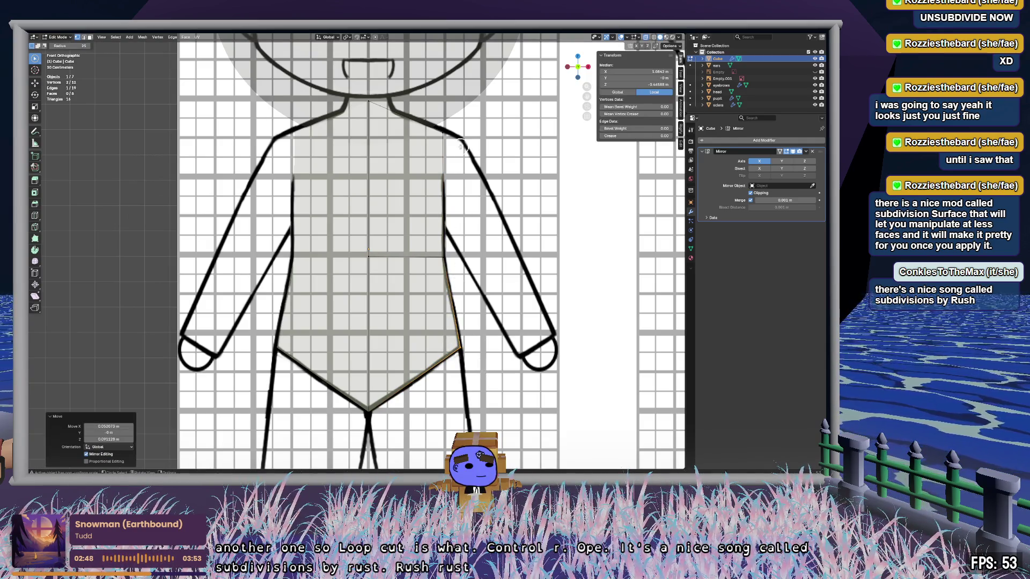
Step: Move the shoulder vertex down onto the reference's shoulder outline
{"action": "left_click", "coordinate": [446, 131]}
{"action": "key", "text": "g"}
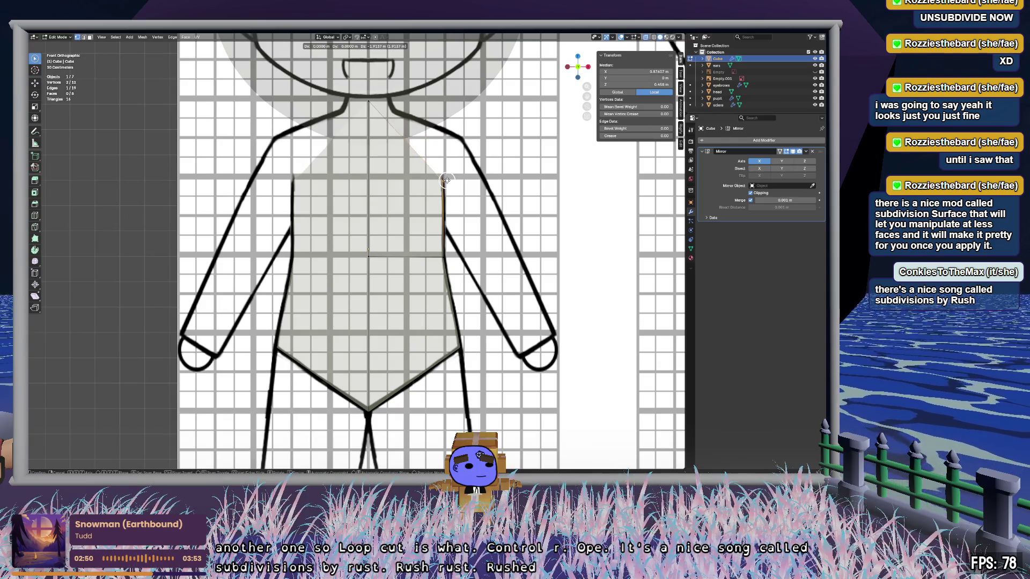
{"action": "left_click", "coordinate": [448, 181]}
{"action": "key", "text": "e"}
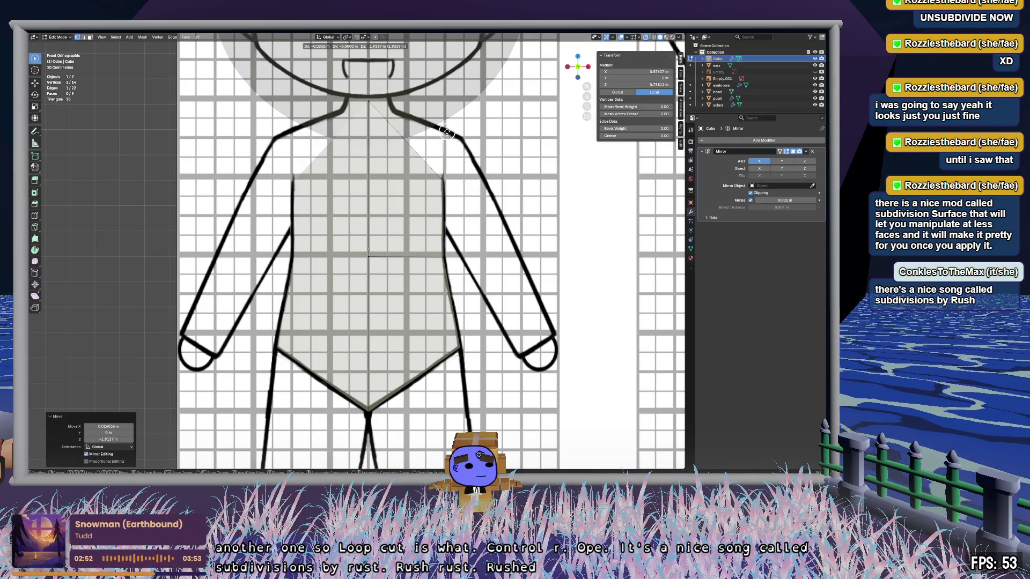
{"action": "key", "text": "Escape"}
Step: Add a vertical edge loop and align the upper shoulder edge with the sloping outline
{"action": "key", "text": "ctrl+r"}
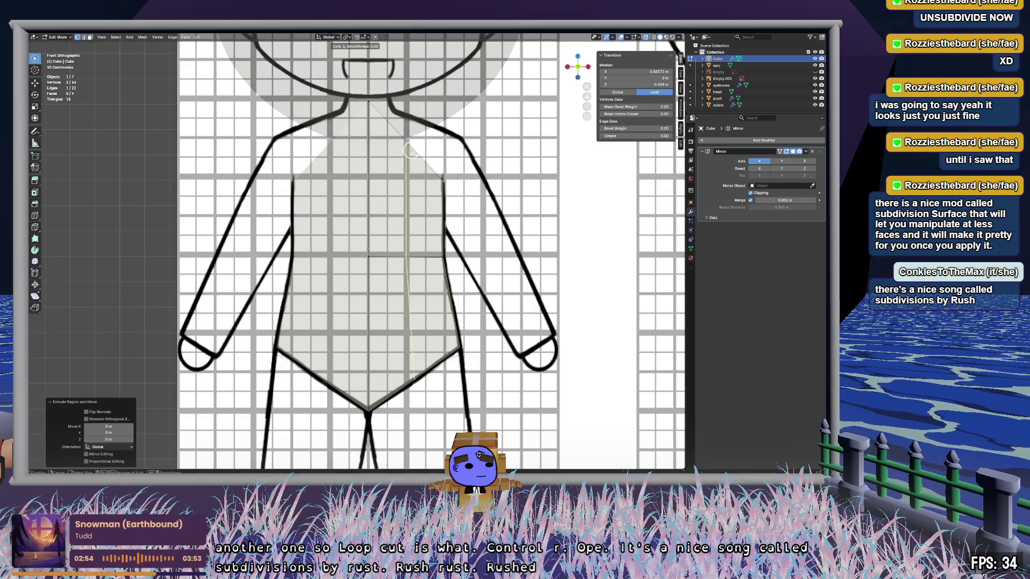
{"action": "left_click", "coordinate": [407, 142]}
{"action": "left_click", "coordinate": [440, 141]}
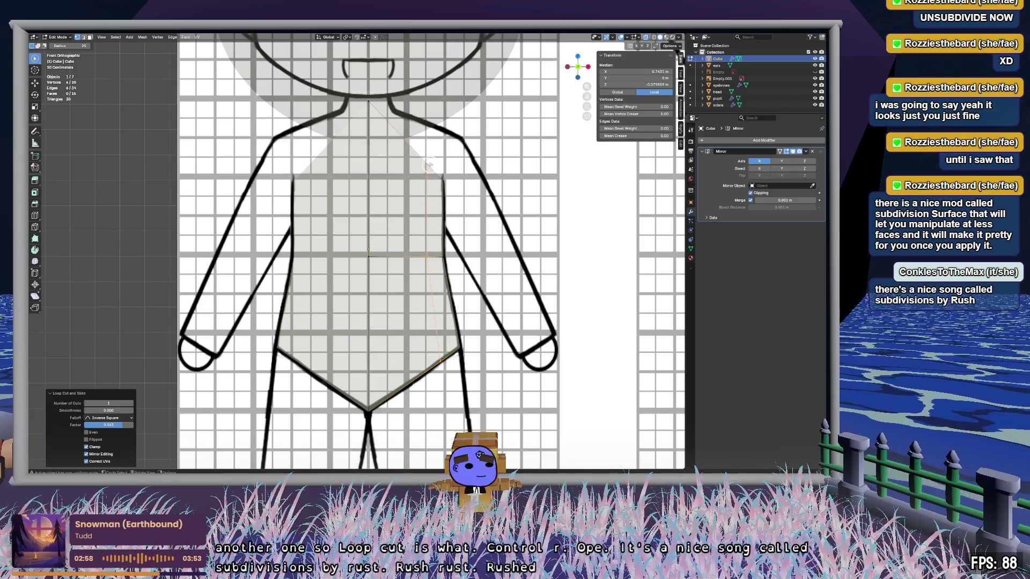
{"action": "key", "text": "g"}
{"action": "left_click", "coordinate": [431, 126]}
{"action": "left_click", "coordinate": [432, 129]}
{"action": "key", "text": "g"}
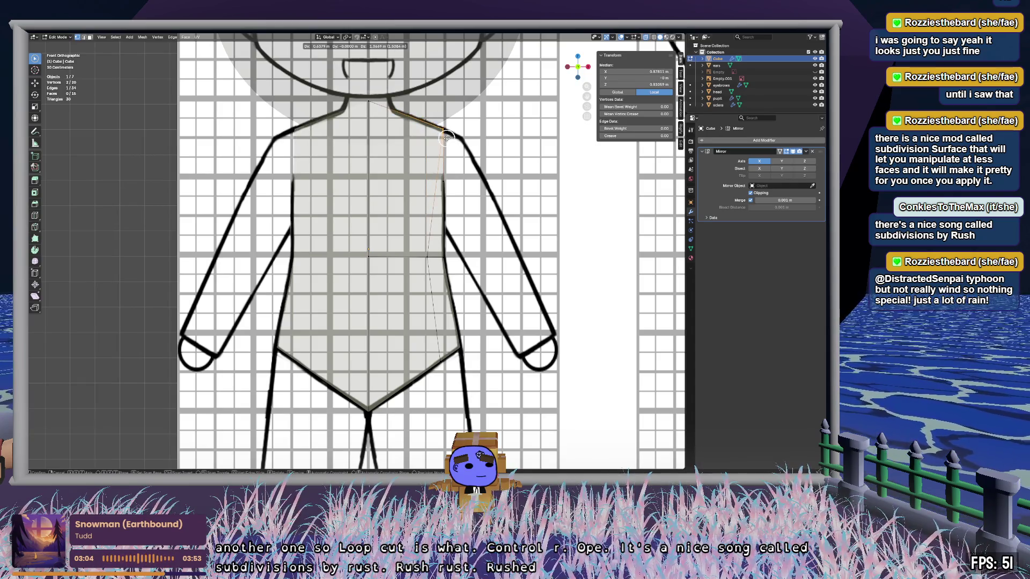
{"action": "left_click", "coordinate": [446, 138]}
{"action": "key", "text": "c"}
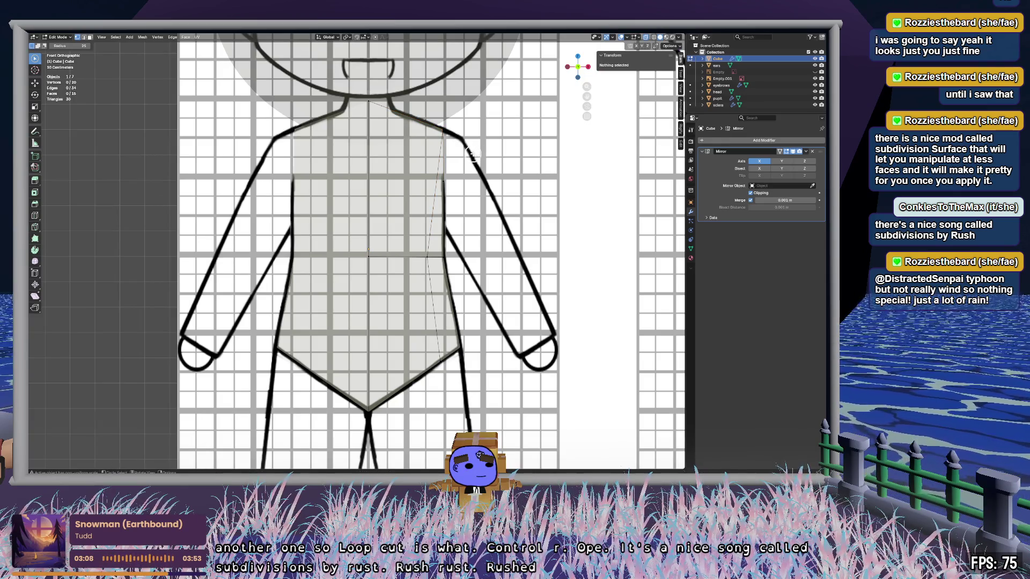
{"action": "mouse_move", "coordinate": [427, 302]}
{"action": "middle_mouse_down"}
{"action": "mouse_move", "coordinate": [361, 295]}
{"action": "mouse_move", "coordinate": [476, 315]}
{"action": "mouse_move", "coordinate": [424, 309]}
{"action": "middle_mouse_up"}
{"action": "key", "text": "alt+z"}
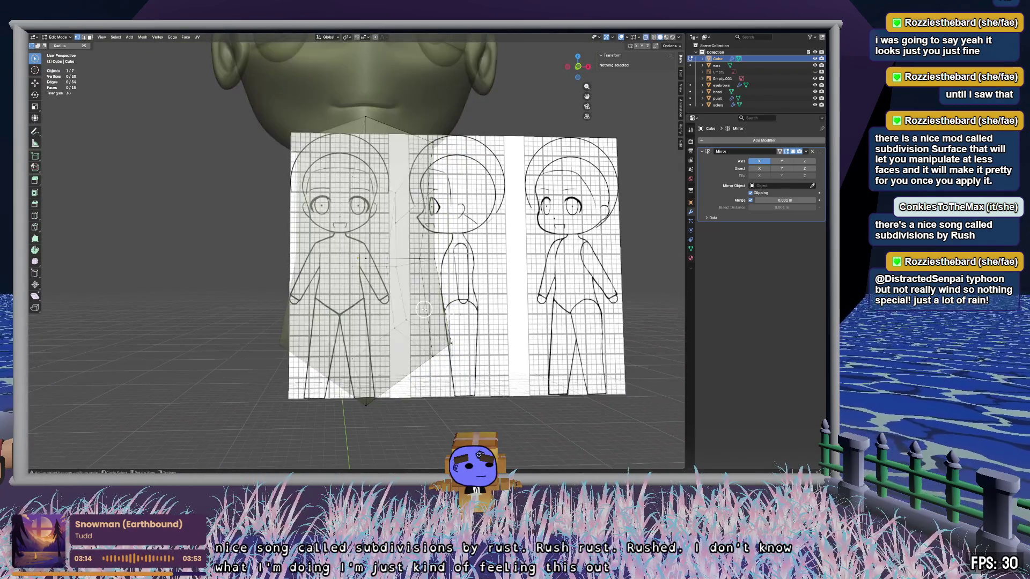
Step: Extrude the box's face downward to start the legs
{"action": "left_click", "coordinate": [580, 68]}
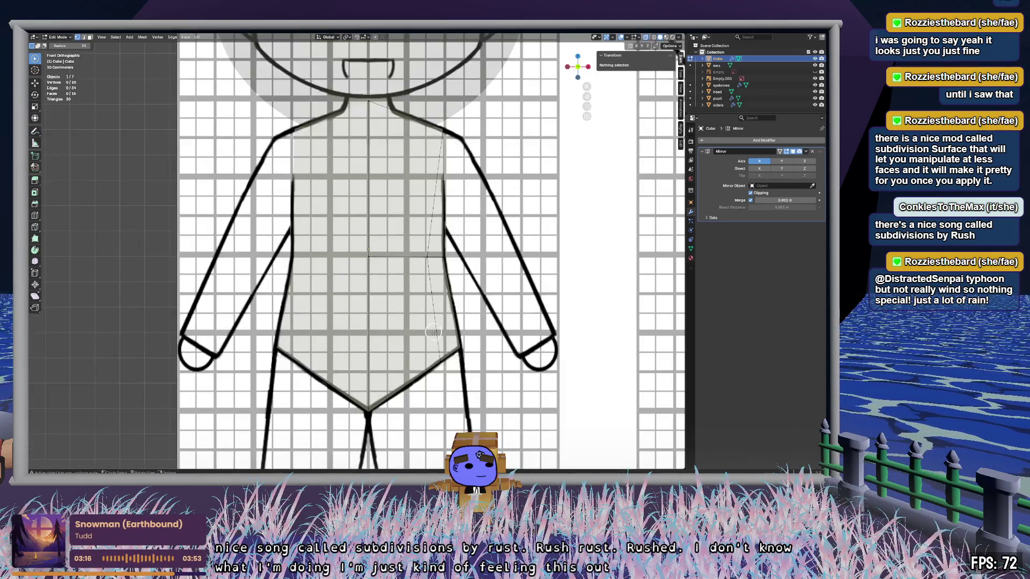
{"action": "scroll", "coordinate": [441, 169], "scroll_direction": "down", "scroll_amount": 5, "text": "ctrl"}
{"action": "key", "text": "alt+z"}
{"action": "scroll", "coordinate": [441, 169], "scroll_direction": "down", "scroll_amount": 4}
{"action": "mouse_move", "coordinate": [429, 182]}
{"action": "middle_mouse_down"}
{"action": "mouse_move", "coordinate": [419, 191]}
{"action": "mouse_move", "coordinate": [423, 214]}
{"action": "mouse_move", "coordinate": [407, 214]}
{"action": "mouse_move", "coordinate": [450, 233]}
{"action": "mouse_move", "coordinate": [470, 260]}
{"action": "mouse_move", "coordinate": [473, 253]}
{"action": "middle_mouse_up"}
{"action": "left_click", "coordinate": [416, 219]}
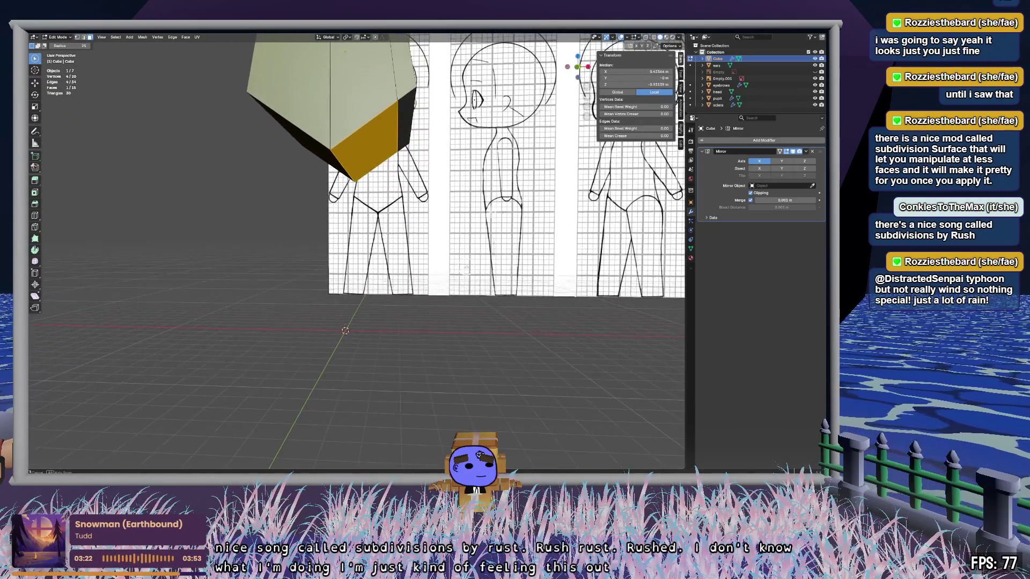
{"action": "key", "text": "e"}
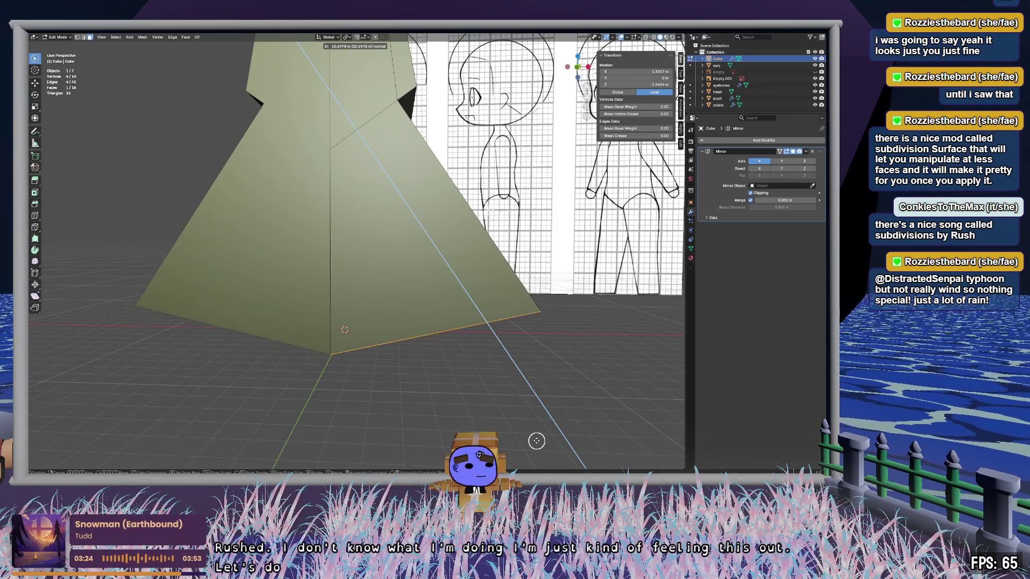
{"action": "left_click", "coordinate": [528, 437]}
Step: In front view, pull the bottom face down to the feet
{"action": "key", "text": "c"}
{"action": "mouse_move", "coordinate": [451, 275]}
{"action": "middle_mouse_down"}
{"action": "mouse_move", "coordinate": [459, 218]}
{"action": "mouse_move", "coordinate": [444, 264]}
{"action": "middle_mouse_up"}
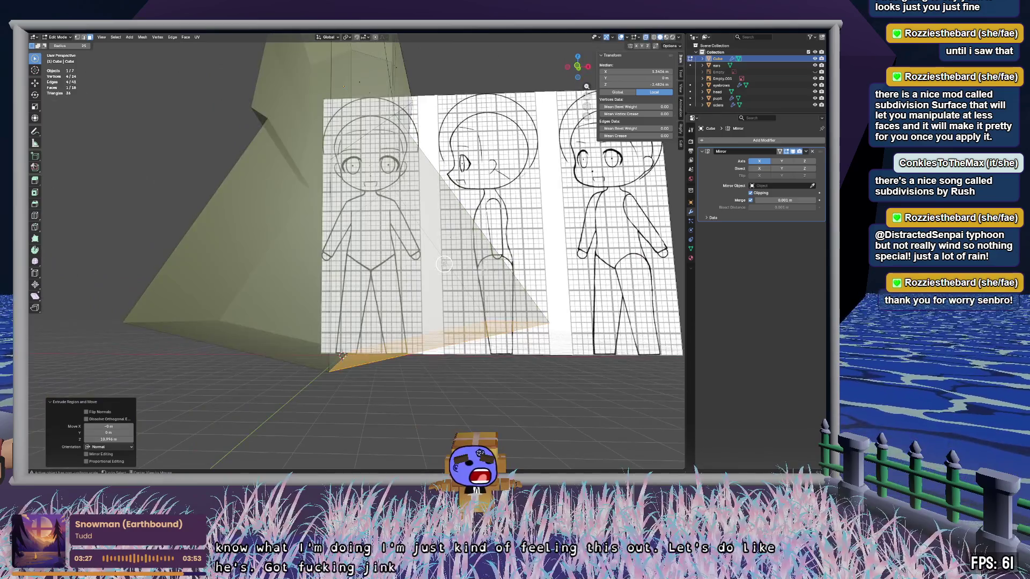
{"action": "left_click", "coordinate": [577, 67]}
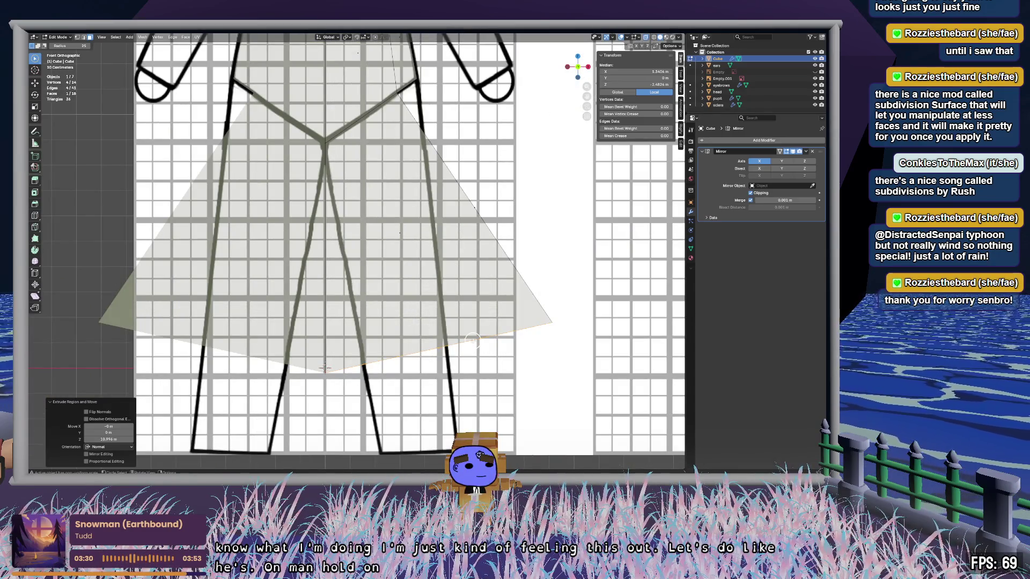
{"action": "key", "text": "g"}
{"action": "left_click", "coordinate": [469, 415]}
Step: Move the centre edge up to the crotch and select the hip edges to split two legs
{"action": "key", "text": "w"}
{"action": "left_click", "coordinate": [352, 450]}
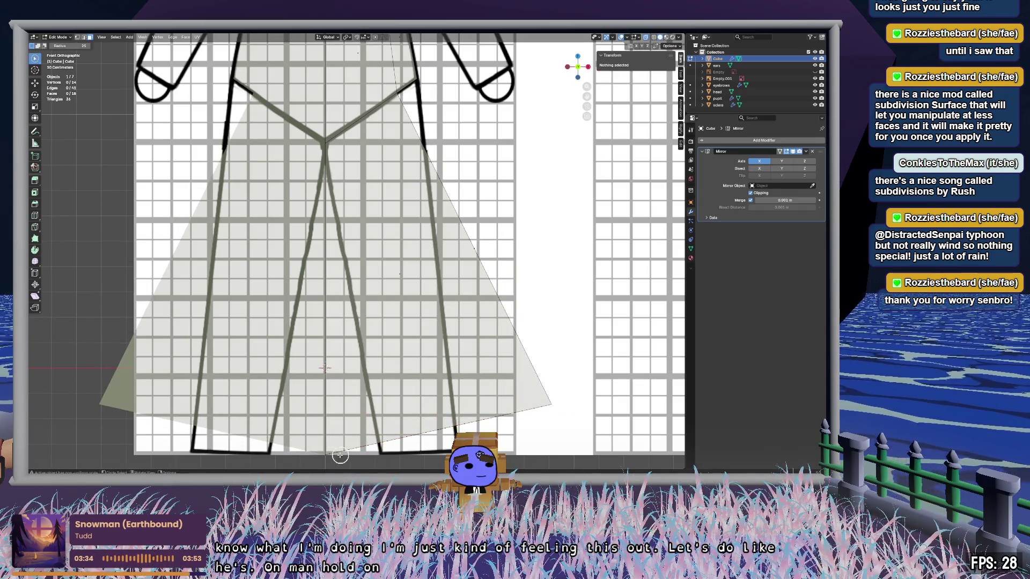
{"action": "left_click", "coordinate": [340, 456]}
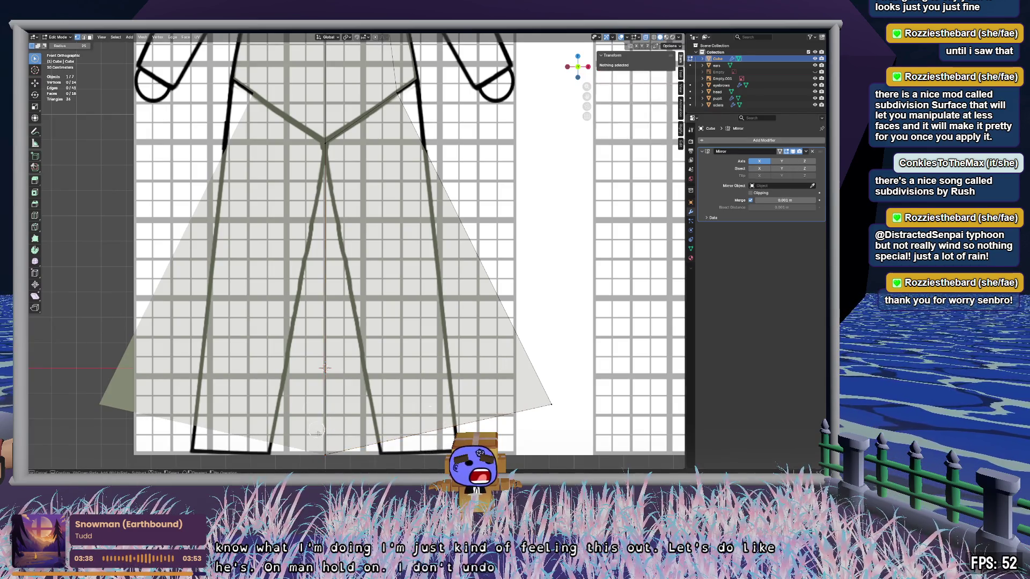
{"action": "key", "text": "g"}
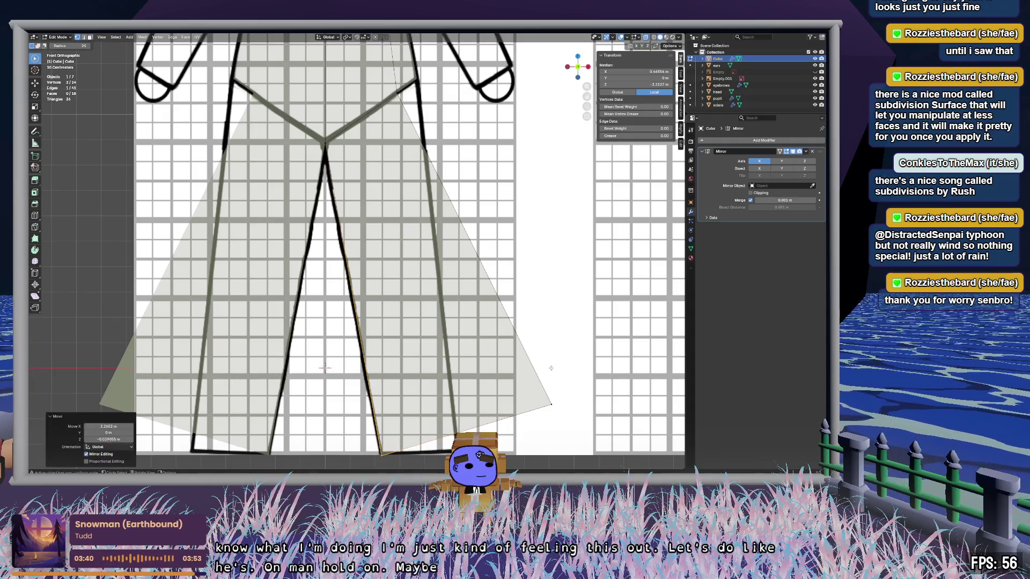
{"action": "left_click", "coordinate": [467, 53]}
{"action": "left_click", "coordinate": [408, 86]}
{"action": "mouse_move", "coordinate": [447, 106]}
{"action": "middle_mouse_down", "text": "shift"}
{"action": "mouse_move", "coordinate": [454, 194]}
{"action": "mouse_move", "coordinate": [433, 85]}
{"action": "middle_mouse_up", "text": "shift"}
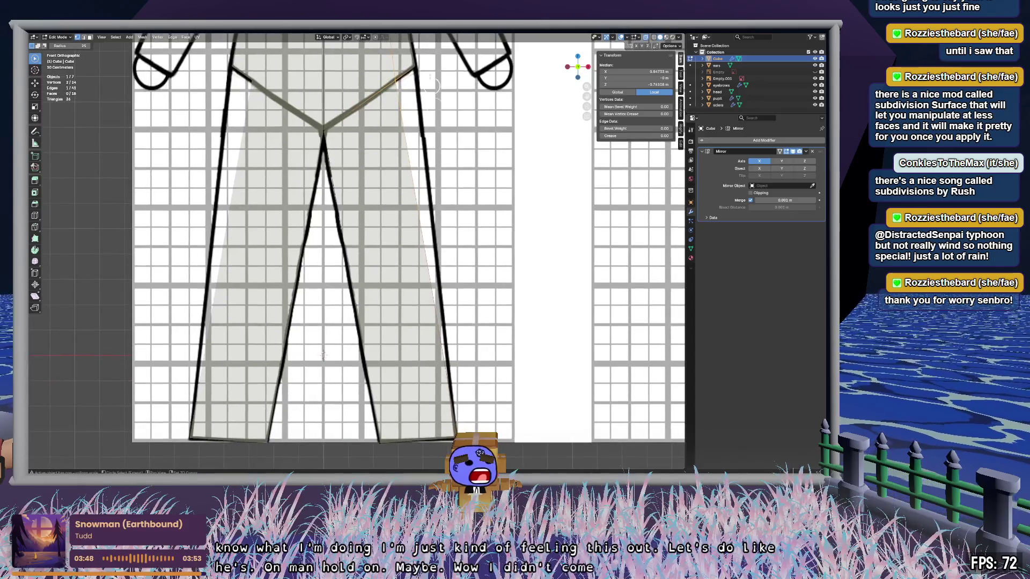
{"action": "left_click", "coordinate": [390, 92]}
{"action": "left_click", "coordinate": [450, 413], "text": "shift"}
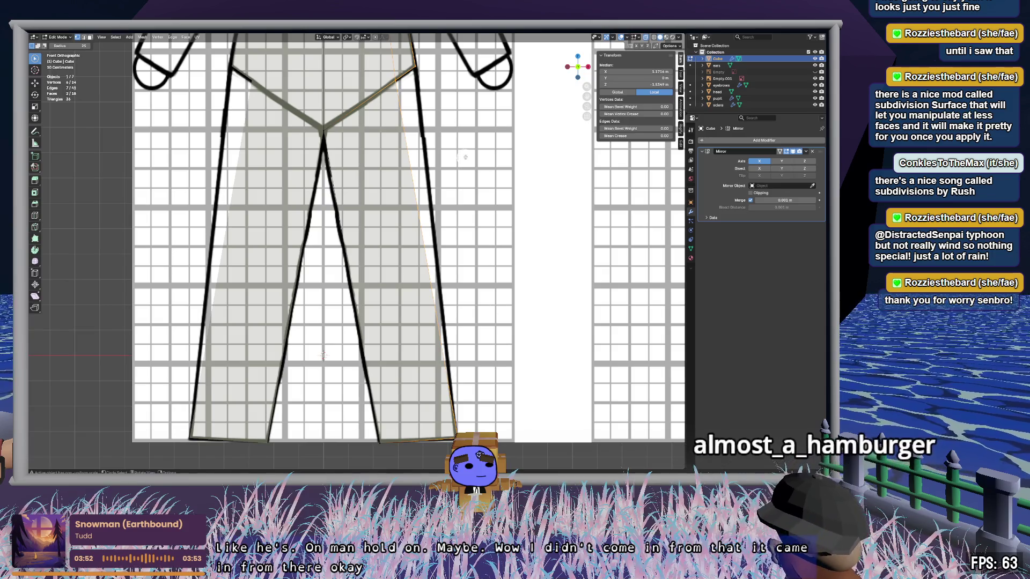
{"action": "key", "text": "alt+a"}
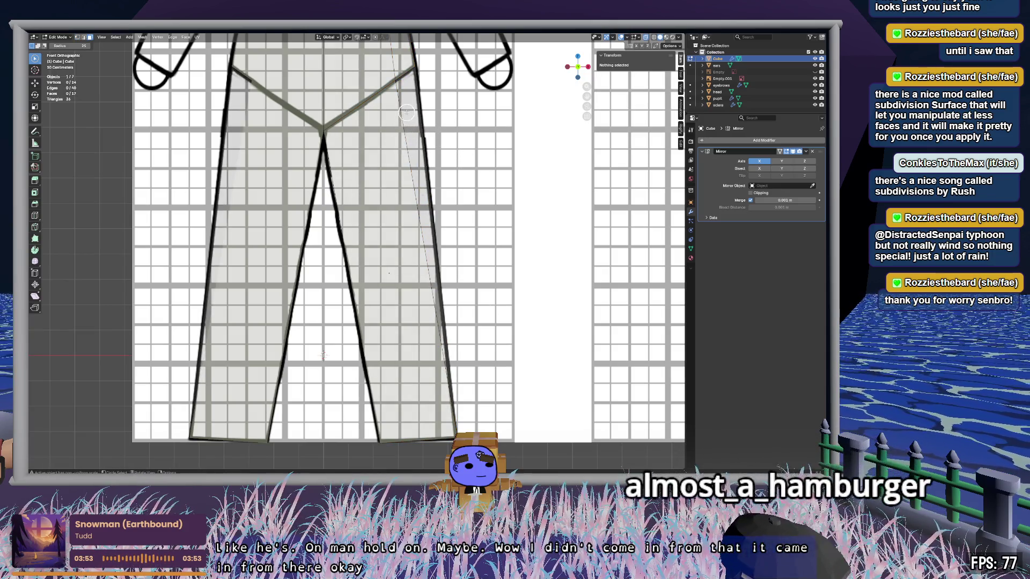
Step: Adjust the right leg's outer side face and edges, checking from a low angle
{"action": "mouse_move", "coordinate": [446, 195]}
{"action": "middle_mouse_down"}
{"action": "mouse_move", "coordinate": [411, 191]}
{"action": "mouse_move", "coordinate": [467, 164]}
{"action": "mouse_move", "coordinate": [433, 146]}
{"action": "mouse_move", "coordinate": [391, 147]}
{"action": "mouse_move", "coordinate": [382, 163]}
{"action": "mouse_move", "coordinate": [504, 200]}
{"action": "mouse_move", "coordinate": [473, 203]}
{"action": "mouse_move", "coordinate": [517, 248]}
{"action": "mouse_move", "coordinate": [493, 241]}
{"action": "mouse_move", "coordinate": [536, 200]}
{"action": "mouse_move", "coordinate": [529, 184]}
{"action": "mouse_move", "coordinate": [534, 204]}
{"action": "middle_mouse_up"}
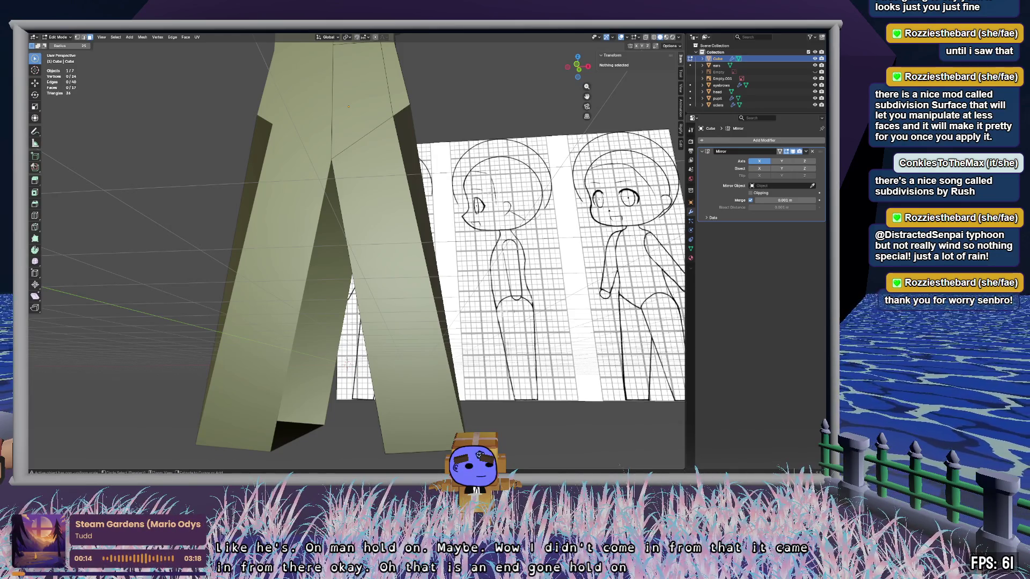
{"action": "left_click", "coordinate": [450, 117]}
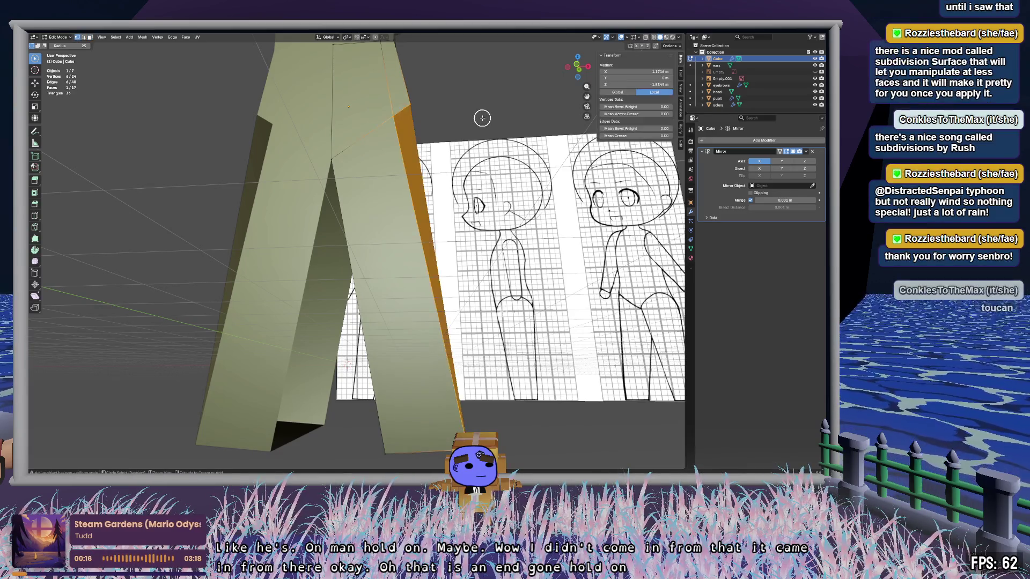
{"action": "scroll", "coordinate": [494, 108], "scroll_direction": "up", "scroll_amount": 5}
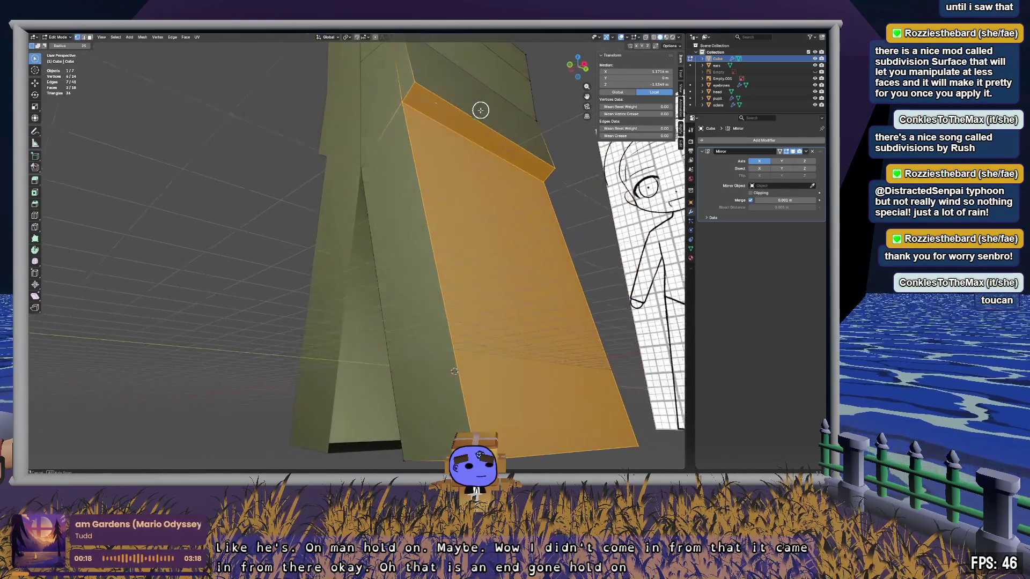
{"action": "middle_click_drag", "start_coordinate": [481, 108], "coordinate": [521, 250]}
{"action": "key", "text": "alt+a"}
{"action": "left_click_drag", "start_coordinate": [418, 79], "coordinate": [402, 109]}
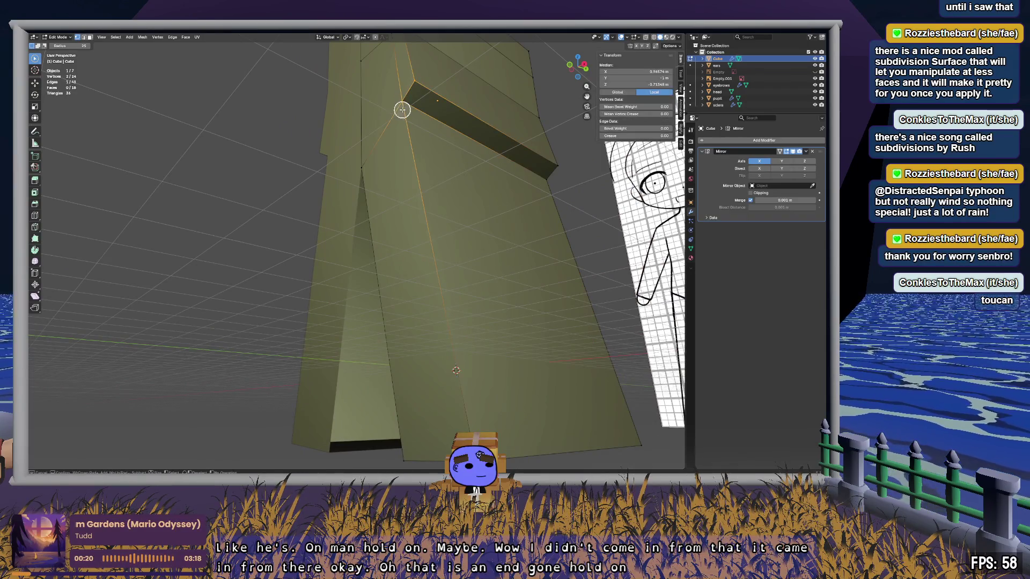
{"action": "left_click", "coordinate": [450, 333], "text": "shift"}
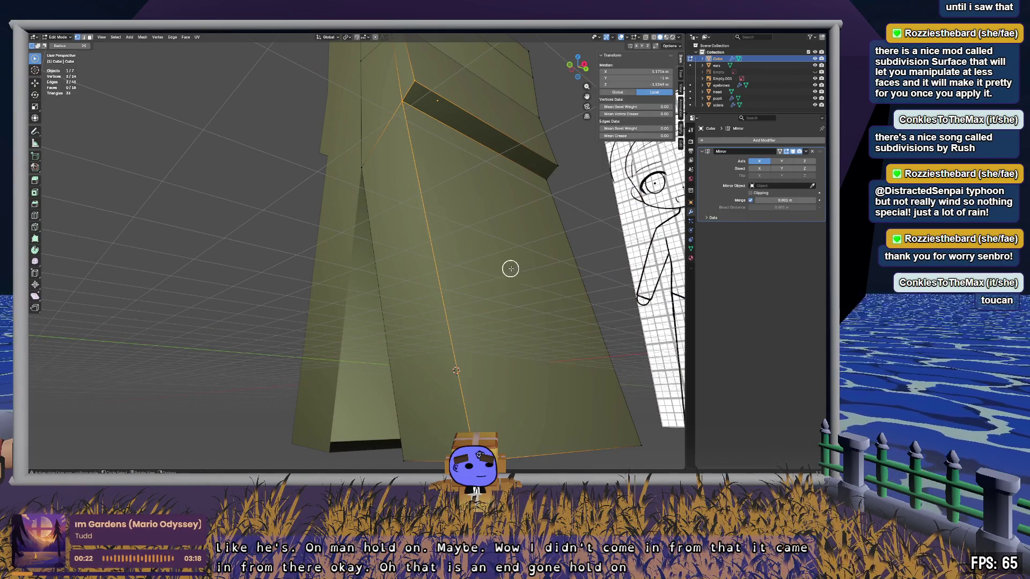
{"action": "key", "text": "alt+a"}
{"action": "mouse_move", "coordinate": [591, 202]}
{"action": "middle_mouse_down"}
{"action": "mouse_move", "coordinate": [598, 212]}
{"action": "mouse_move", "coordinate": [634, 174]}
{"action": "mouse_move", "coordinate": [570, 184]}
{"action": "mouse_move", "coordinate": [631, 187]}
{"action": "middle_mouse_up"}
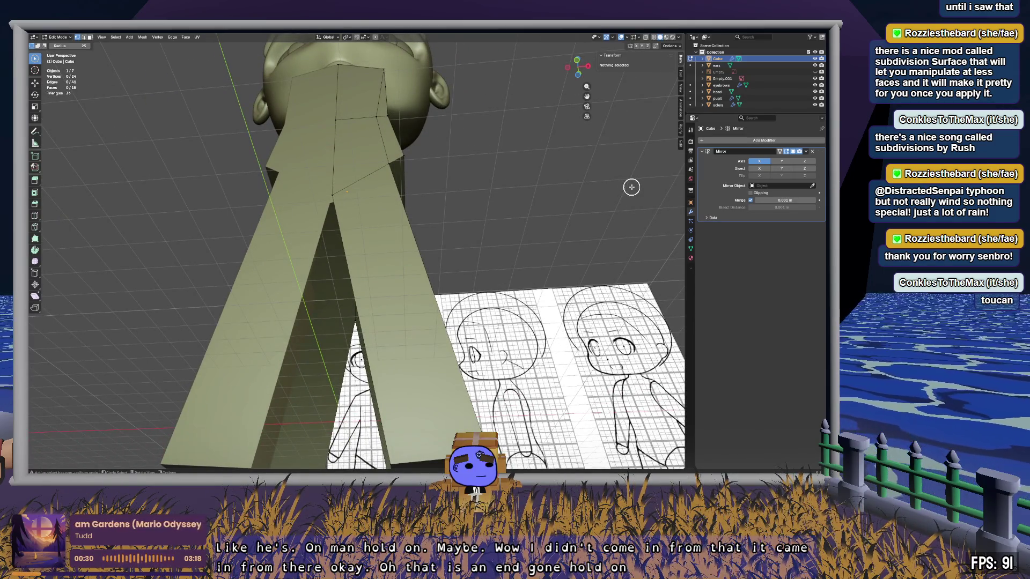
Step: Select a surplus torso vertex in front view and dissolve it
{"action": "left_click", "coordinate": [392, 88]}
{"action": "middle_click_drag", "start_coordinate": [458, 96], "coordinate": [437, 87]}
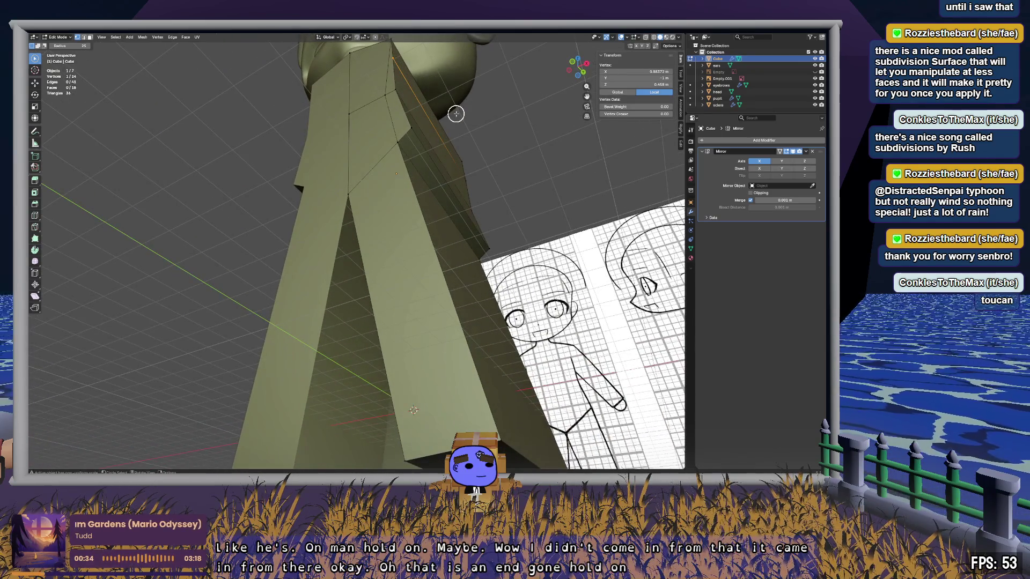
{"action": "key", "text": "alt+z"}
{"action": "left_click", "coordinate": [585, 74]}
{"action": "left_click", "coordinate": [579, 65]}
{"action": "left_click", "coordinate": [575, 69]}
{"action": "scroll", "coordinate": [466, 335], "scroll_direction": "up", "scroll_amount": 4, "text": "shift"}
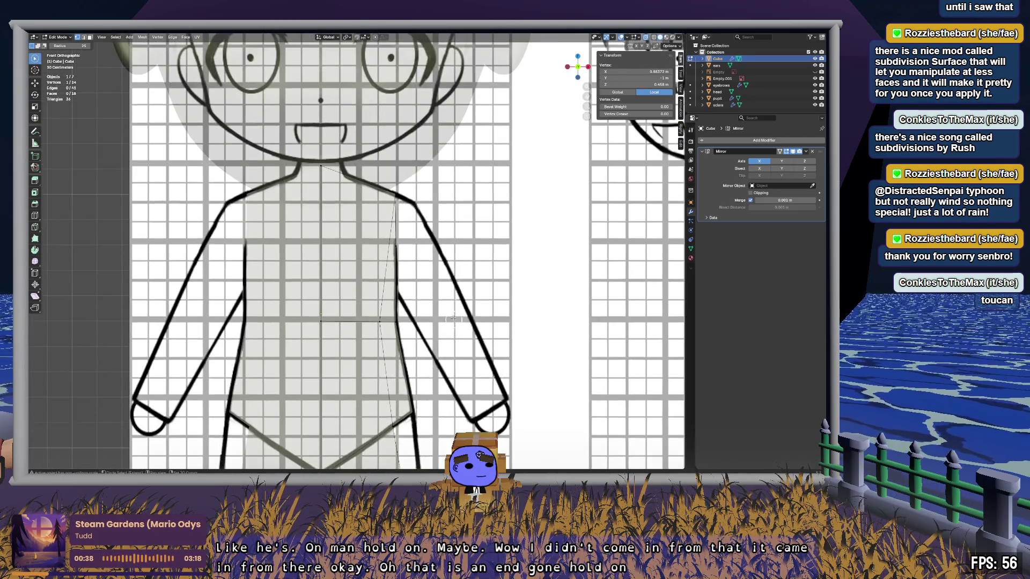
{"action": "key", "text": "alt+z"}
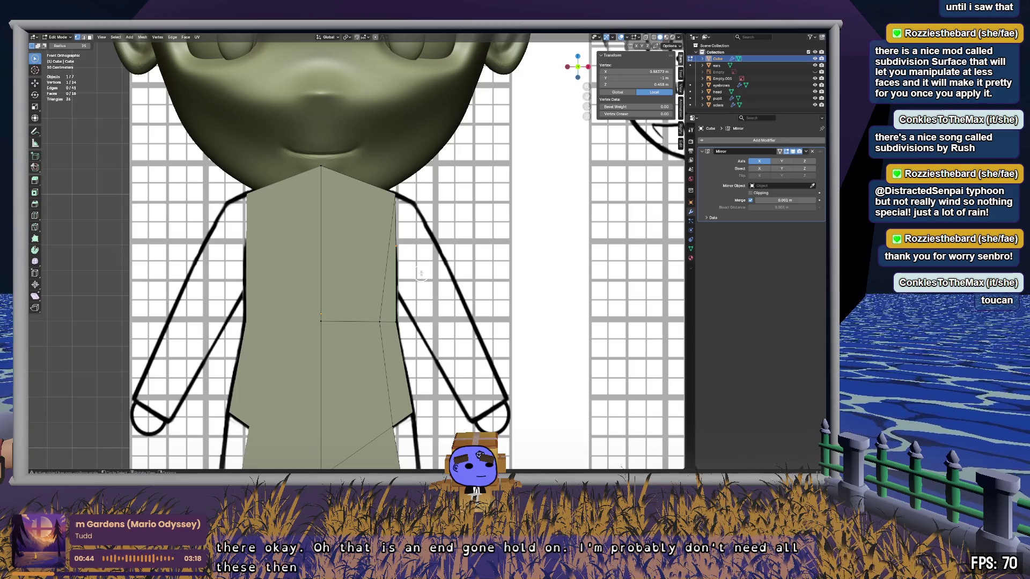
{"action": "key", "text": "x"}
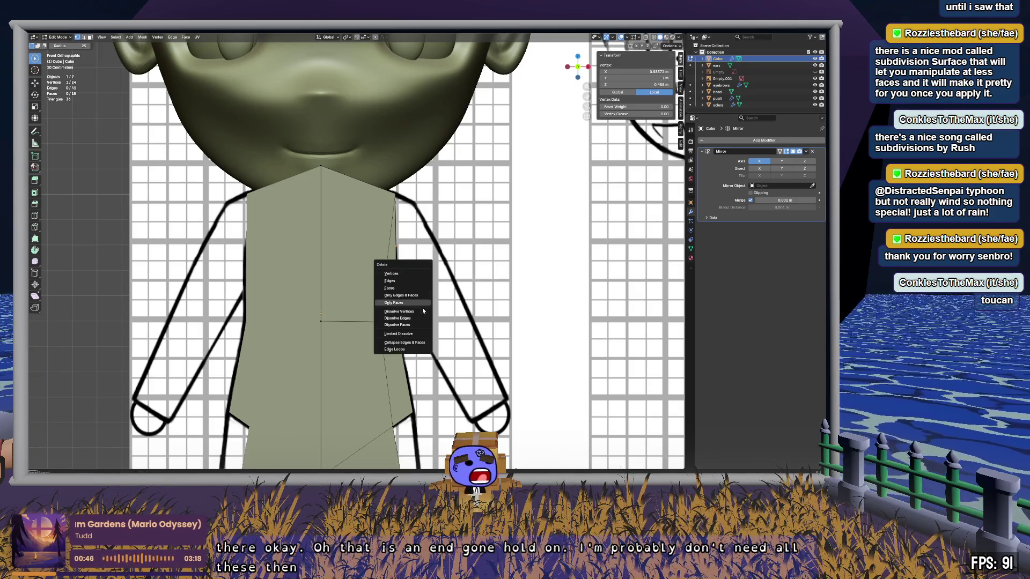
{"action": "left_click", "coordinate": [422, 310]}
Step: Dissolve two more surplus vertices on the torso front and side
{"action": "left_click", "coordinate": [401, 242]}
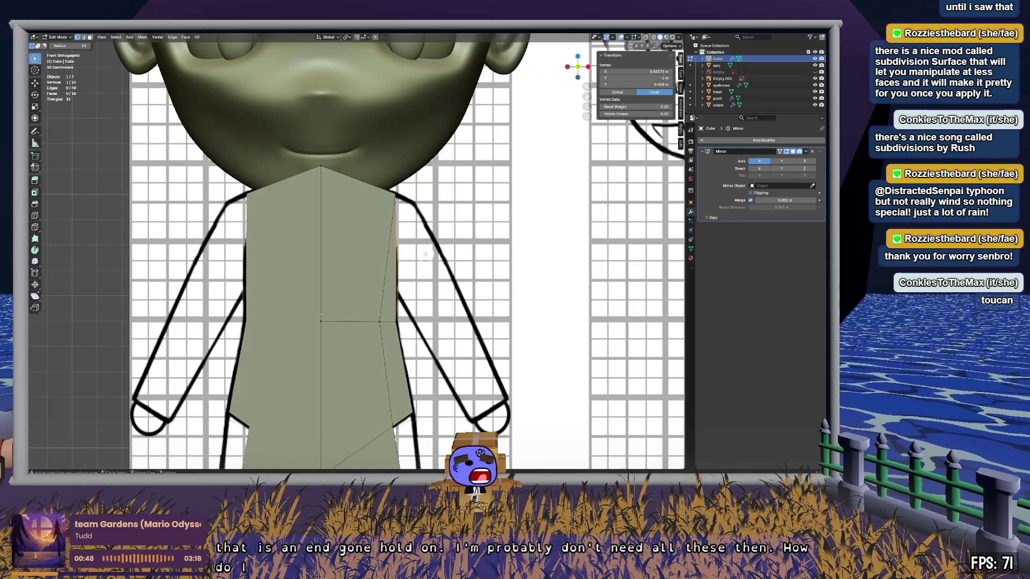
{"action": "key", "text": "x"}
{"action": "left_click", "coordinate": [426, 257]}
{"action": "mouse_move", "coordinate": [424, 256]}
{"action": "middle_mouse_down"}
{"action": "mouse_move", "coordinate": [400, 251]}
{"action": "mouse_move", "coordinate": [529, 263]}
{"action": "middle_mouse_up"}
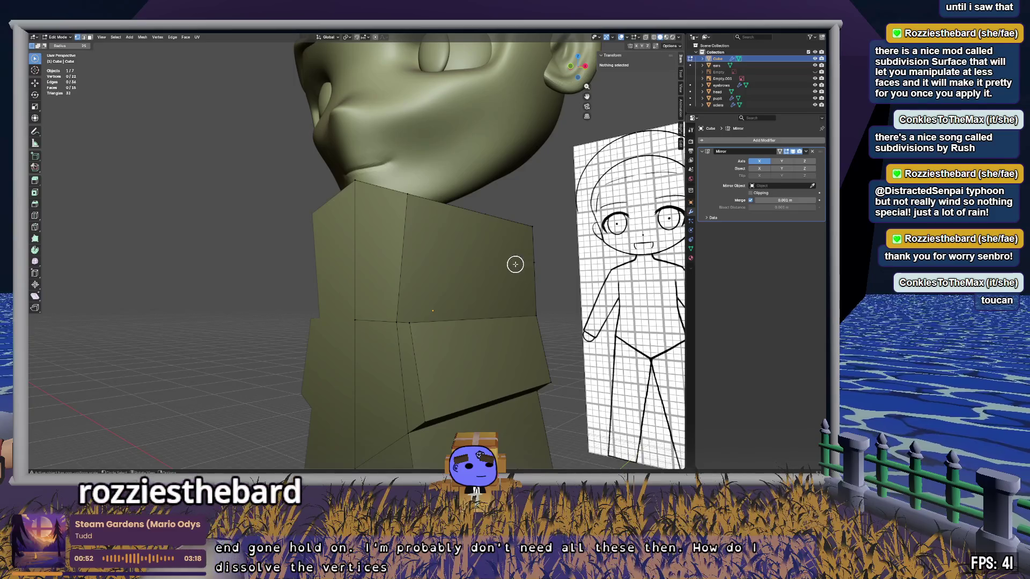
{"action": "left_click", "coordinate": [515, 263]}
{"action": "key", "text": "x"}
{"action": "left_click", "coordinate": [575, 266]}
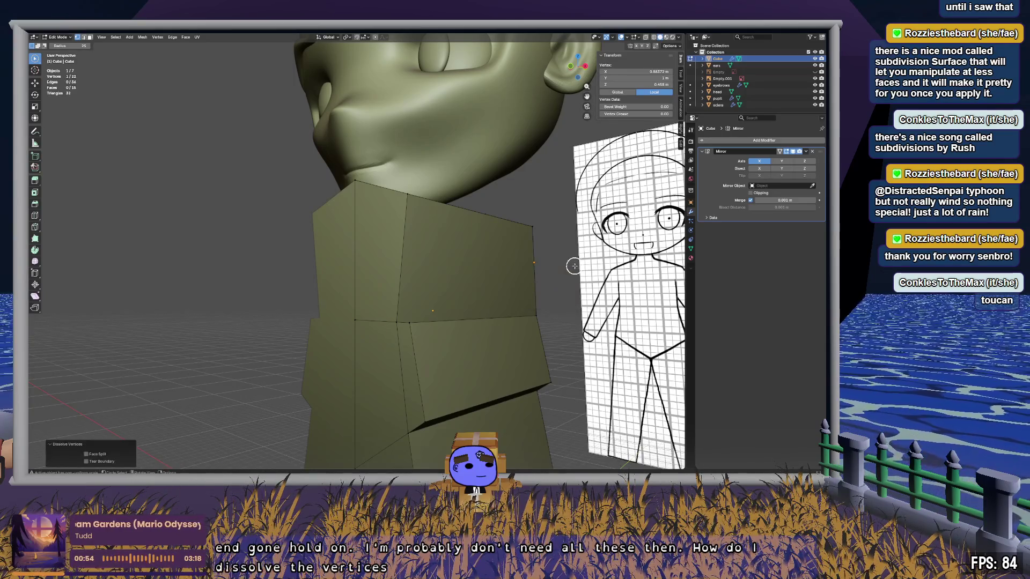
Step: Dissolve further side vertices and delete one vertex together with its faces
{"action": "key", "text": "x"}
{"action": "left_click", "coordinate": [573, 268]}
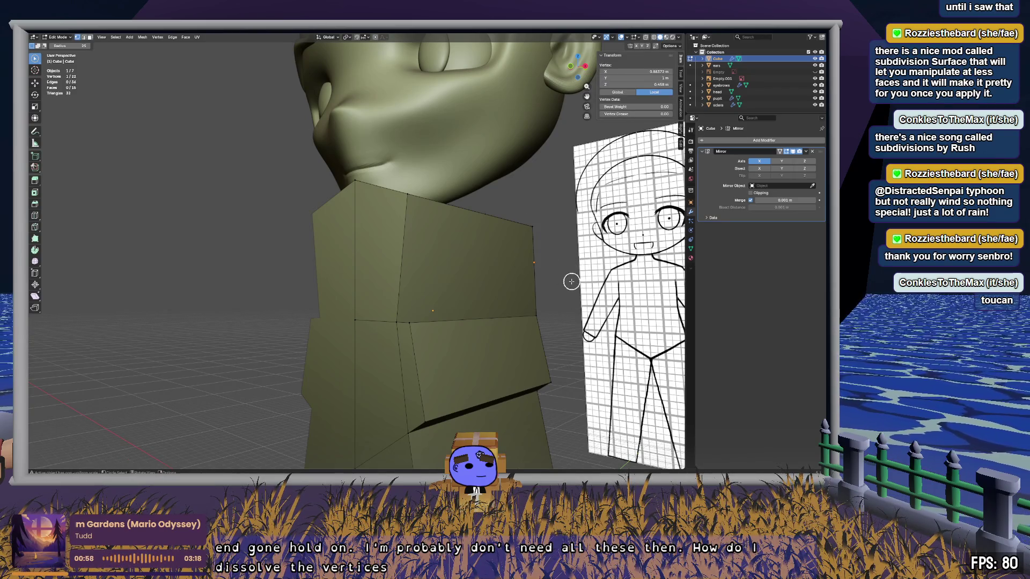
{"action": "key", "text": "x"}
{"action": "left_click", "coordinate": [555, 275]}
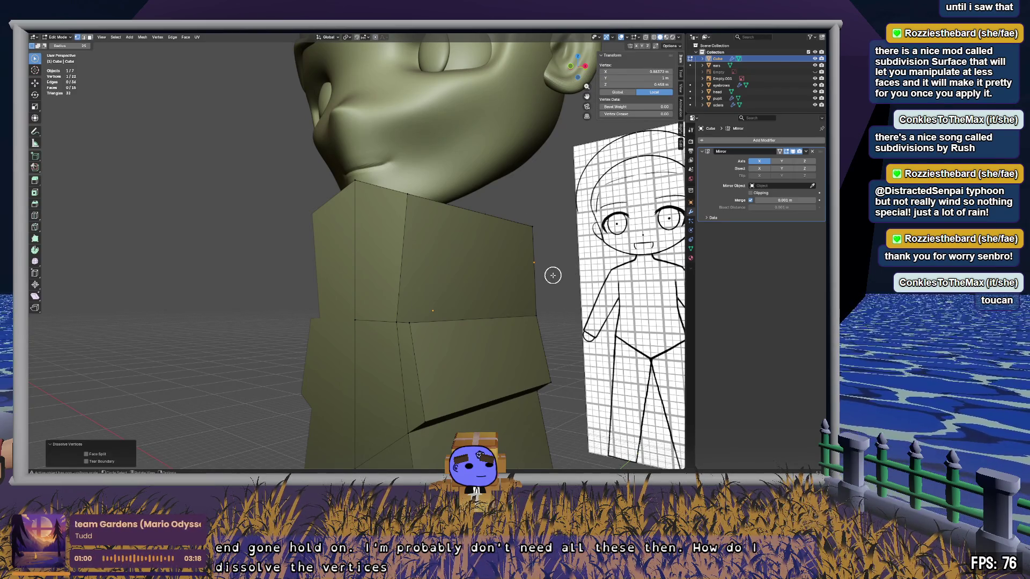
{"action": "key", "text": "x"}
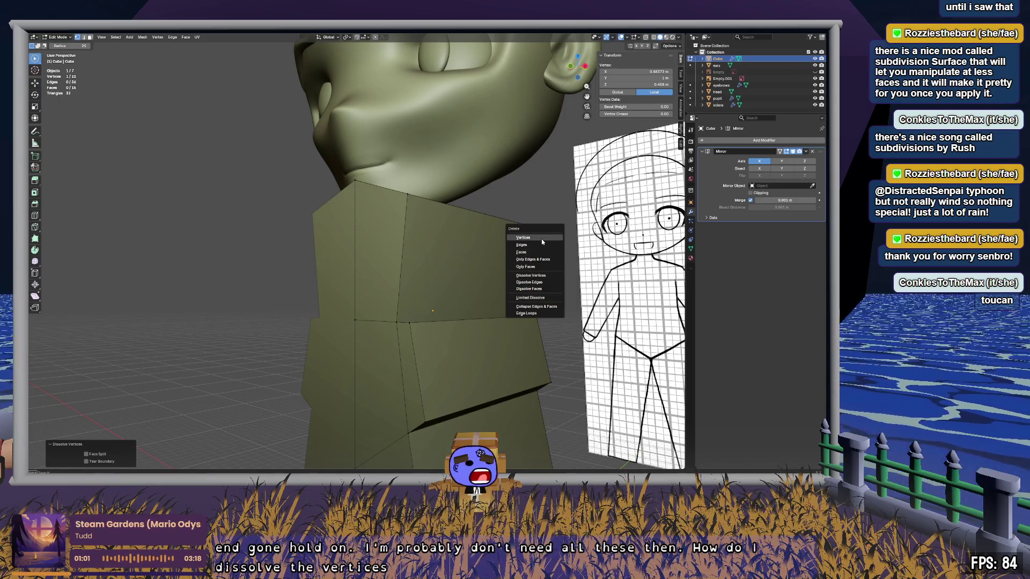
{"action": "left_click", "coordinate": [542, 239]}
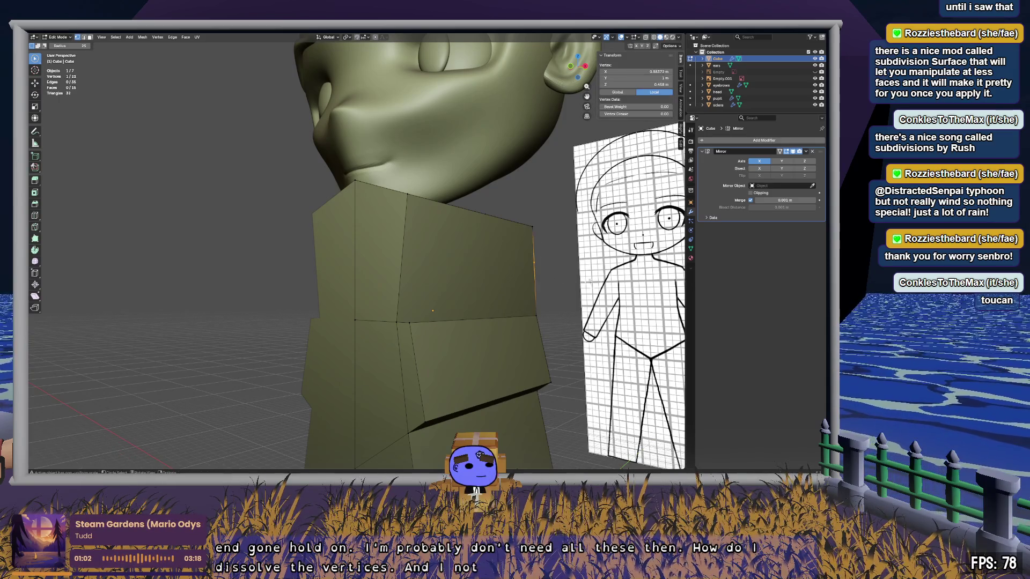
{"action": "key", "text": "x"}
{"action": "left_click", "coordinate": [552, 269]}
Step: Fill the hole's left edge with a triangle face and another face
{"action": "mouse_move", "coordinate": [558, 272]}
{"action": "middle_mouse_down"}
{"action": "mouse_move", "coordinate": [558, 295]}
{"action": "mouse_move", "coordinate": [529, 273]}
{"action": "mouse_move", "coordinate": [463, 273]}
{"action": "mouse_move", "coordinate": [299, 175]}
{"action": "middle_mouse_up"}
{"action": "mouse_move", "coordinate": [299, 175]}
{"action": "left_mouse_down"}
{"action": "mouse_move", "coordinate": [334, 315]}
{"action": "mouse_move", "coordinate": [322, 324]}
{"action": "mouse_move", "coordinate": [319, 179]}
{"action": "left_mouse_up"}
{"action": "key", "text": "f"}
{"action": "scroll", "coordinate": [340, 248], "scroll_direction": "down", "scroll_amount": 5}
{"action": "mouse_move", "coordinate": [340, 248]}
{"action": "middle_mouse_down"}
{"action": "mouse_move", "coordinate": [409, 241]}
{"action": "mouse_move", "coordinate": [449, 255]}
{"action": "middle_mouse_up"}
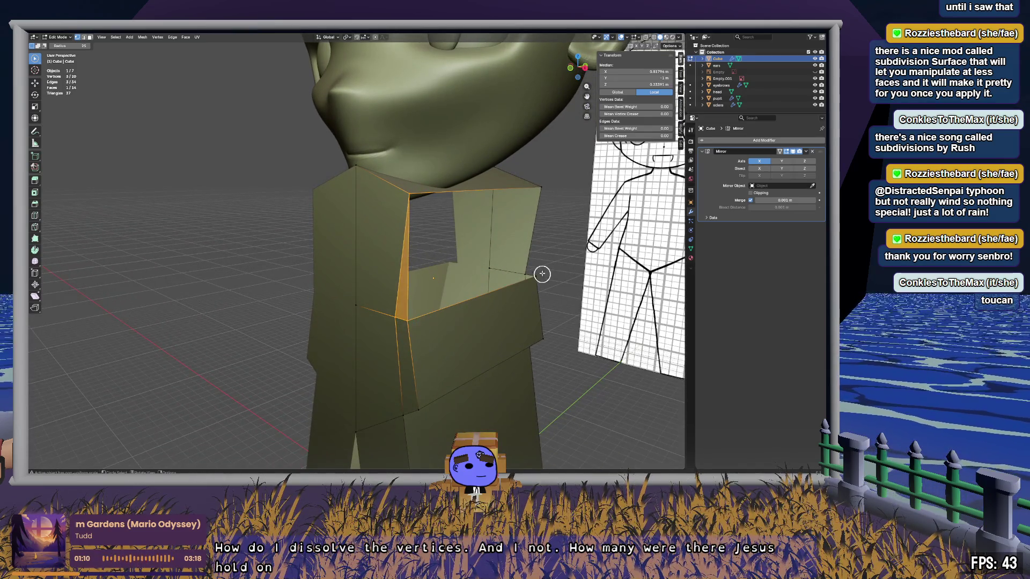
{"action": "key", "text": "f"}
{"action": "key", "text": "alt+a"}
Step: Close the remaining hole with a quad face from its four corner vertices
{"action": "left_click", "coordinate": [546, 196]}
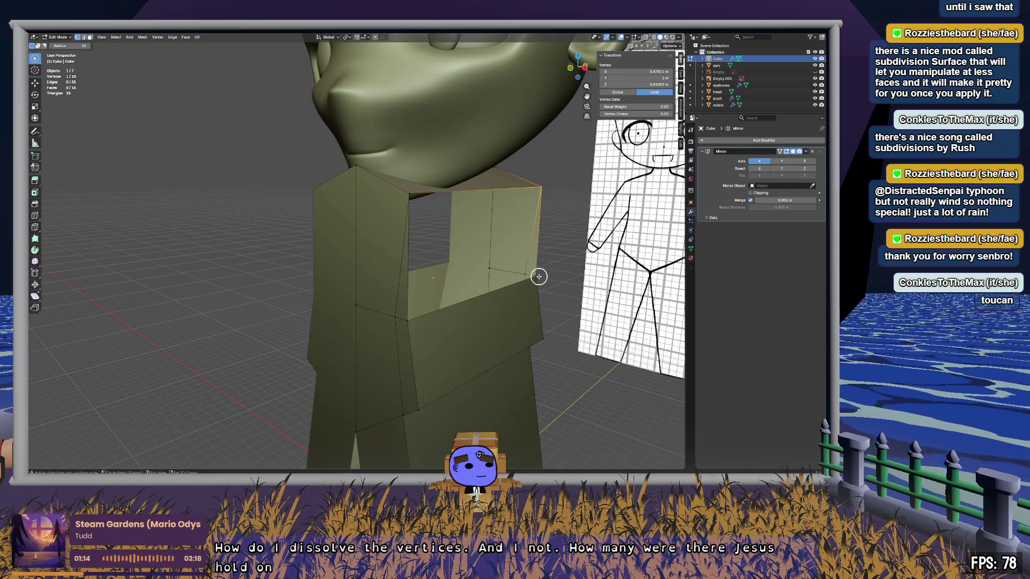
{"action": "left_click", "coordinate": [538, 277], "text": "shift"}
{"action": "left_click", "coordinate": [408, 320], "text": "shift"}
{"action": "left_click", "coordinate": [409, 193], "text": "shift"}
{"action": "key", "text": "f"}
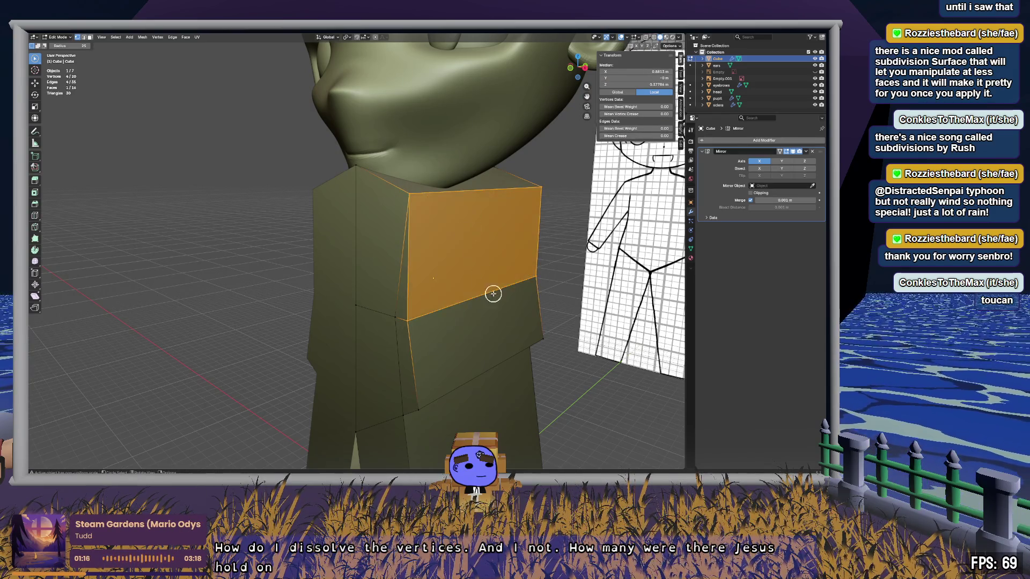
{"action": "key", "text": "alt+a"}
{"action": "mouse_move", "coordinate": [295, 225]}
{"action": "middle_mouse_down"}
{"action": "mouse_move", "coordinate": [397, 202]}
{"action": "mouse_move", "coordinate": [325, 226]}
{"action": "mouse_move", "coordinate": [515, 262]}
{"action": "mouse_move", "coordinate": [501, 255]}
{"action": "mouse_move", "coordinate": [553, 292]}
{"action": "mouse_move", "coordinate": [560, 284]}
{"action": "mouse_move", "coordinate": [457, 324]}
{"action": "mouse_move", "coordinate": [423, 303]}
{"action": "mouse_move", "coordinate": [308, 281]}
{"action": "mouse_move", "coordinate": [467, 370]}
{"action": "mouse_move", "coordinate": [483, 299]}
{"action": "mouse_move", "coordinate": [395, 285]}
{"action": "mouse_move", "coordinate": [464, 304]}
{"action": "middle_mouse_up"}
{"action": "key", "text": "alt+z"}
{"action": "key", "text": "alt+z"}
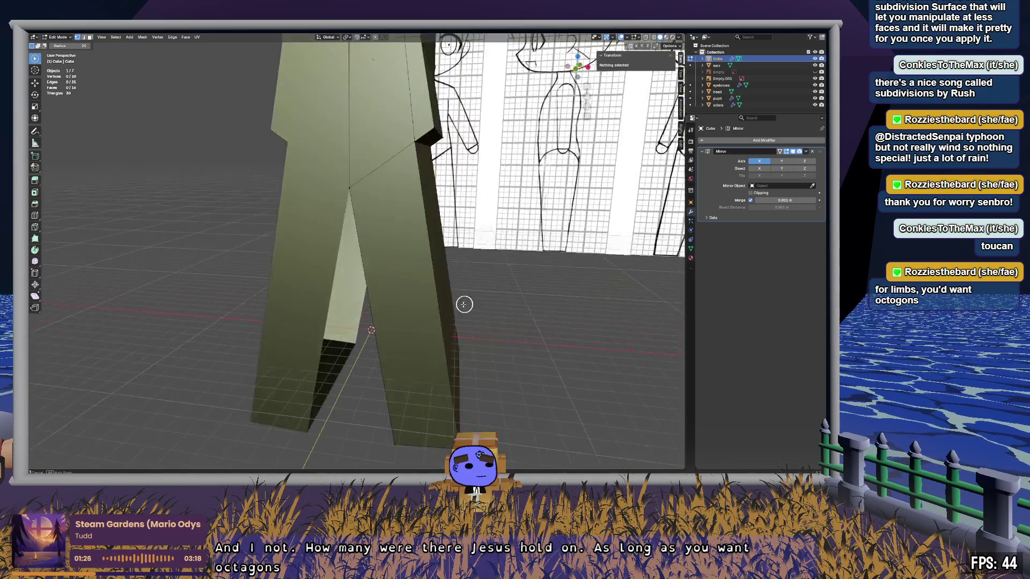
Step: Delete the selected leg faces and the leftover leg edge
{"action": "scroll", "coordinate": [464, 304], "scroll_direction": "down", "scroll_amount": 2}
{"action": "left_click", "coordinate": [471, 308]}
{"action": "left_click", "coordinate": [453, 340], "text": "shift"}
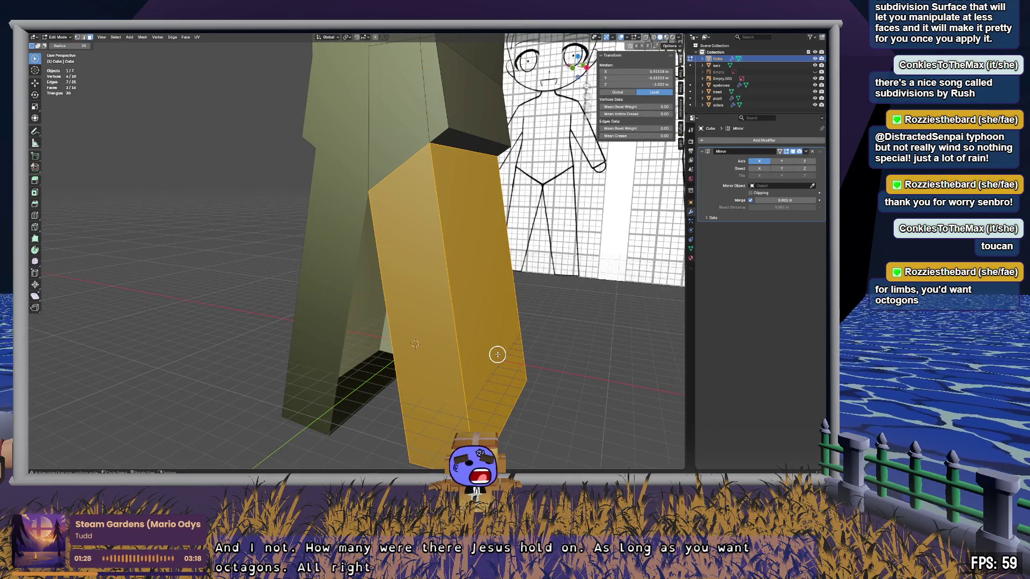
{"action": "key", "text": "x"}
{"action": "left_click", "coordinate": [497, 355]}
{"action": "left_click", "coordinate": [470, 307]}
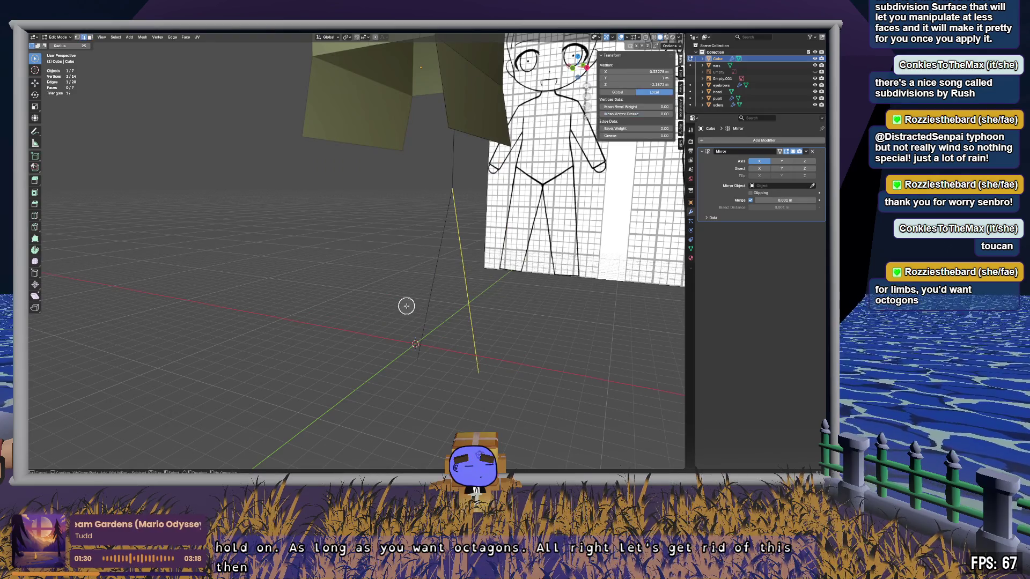
{"action": "key", "text": "x"}
{"action": "left_click", "coordinate": [539, 250]}
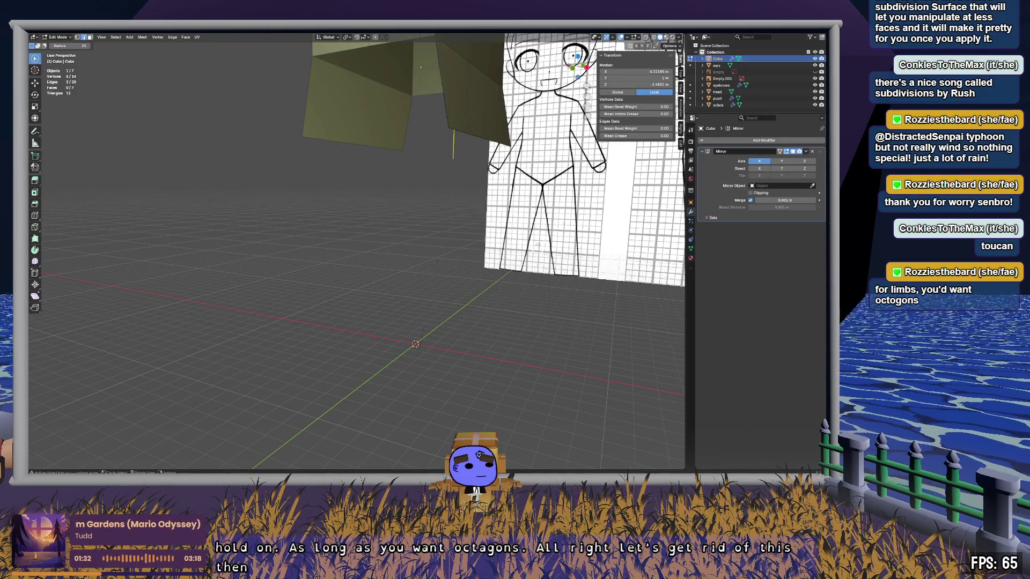
Step: Undo the last deletion, then dissolve the stray edges and delete their vertices
{"action": "scroll", "coordinate": [539, 250], "scroll_direction": "up", "scroll_amount": 3}
{"action": "mouse_move", "coordinate": [538, 250]}
{"action": "middle_mouse_down"}
{"action": "mouse_move", "coordinate": [475, 288]}
{"action": "mouse_move", "coordinate": [381, 284]}
{"action": "mouse_move", "coordinate": [382, 317]}
{"action": "mouse_move", "coordinate": [420, 278]}
{"action": "mouse_move", "coordinate": [393, 292]}
{"action": "middle_mouse_up"}
{"action": "key", "text": "ctrl+z"}
{"action": "middle_click_drag", "start_coordinate": [444, 388], "coordinate": [428, 361]}
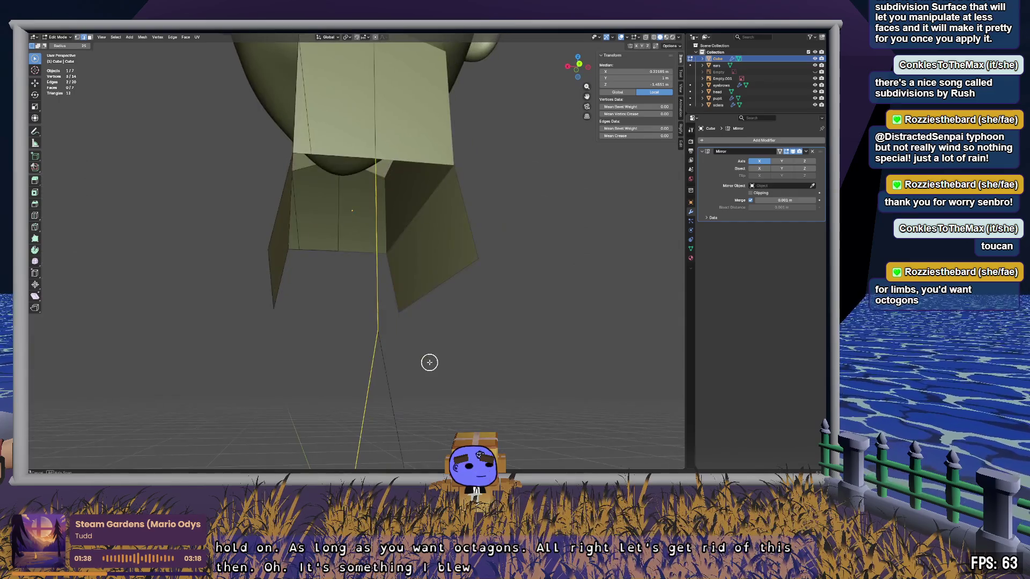
{"action": "key", "text": "x"}
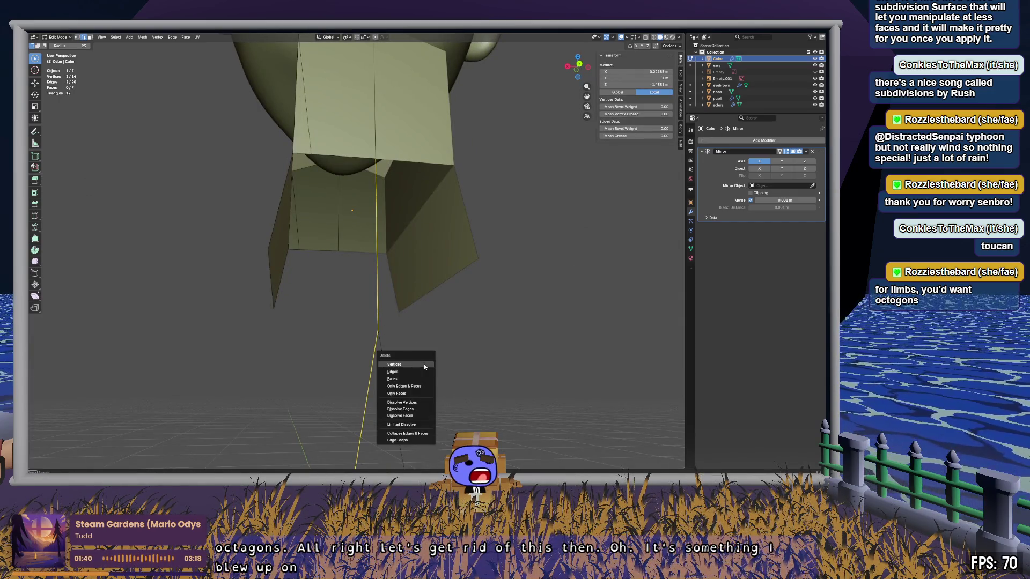
{"action": "left_click", "coordinate": [419, 409]}
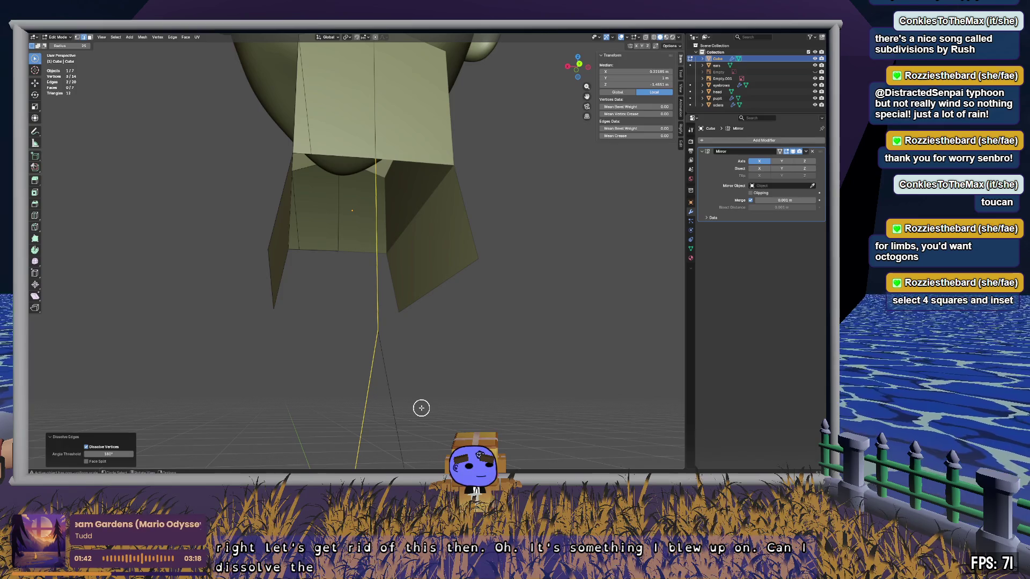
{"action": "key", "text": "x"}
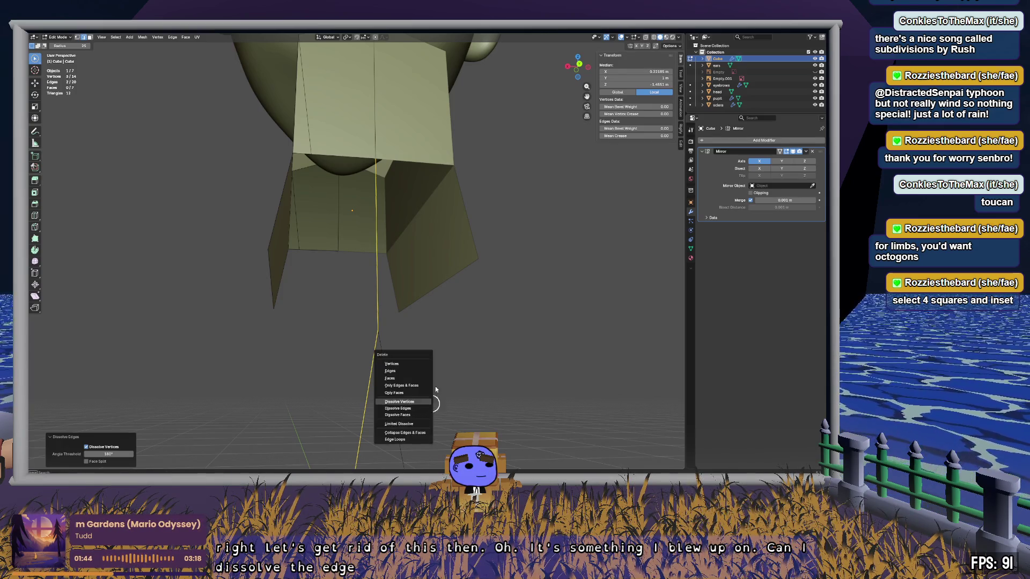
{"action": "left_click", "coordinate": [385, 361]}
{"action": "mouse_move", "coordinate": [368, 339]}
{"action": "middle_mouse_down"}
{"action": "mouse_move", "coordinate": [496, 363]}
{"action": "mouse_move", "coordinate": [550, 416]}
{"action": "mouse_move", "coordinate": [535, 323]}
{"action": "mouse_move", "coordinate": [598, 239]}
{"action": "middle_mouse_up"}
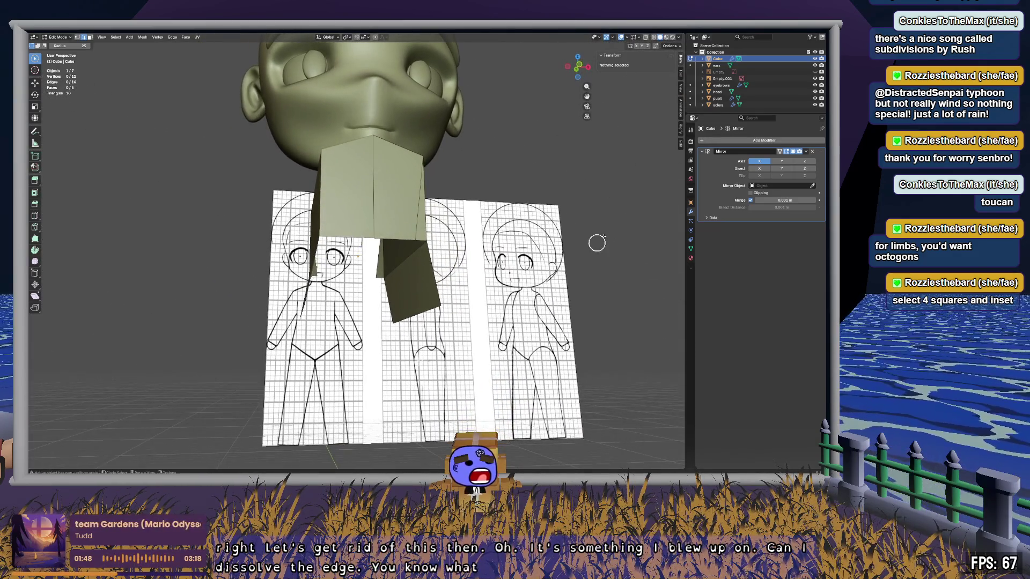
Step: Delete the old body object and add a new cube
{"action": "left_click", "coordinate": [720, 61]}
{"action": "key", "text": "x"}
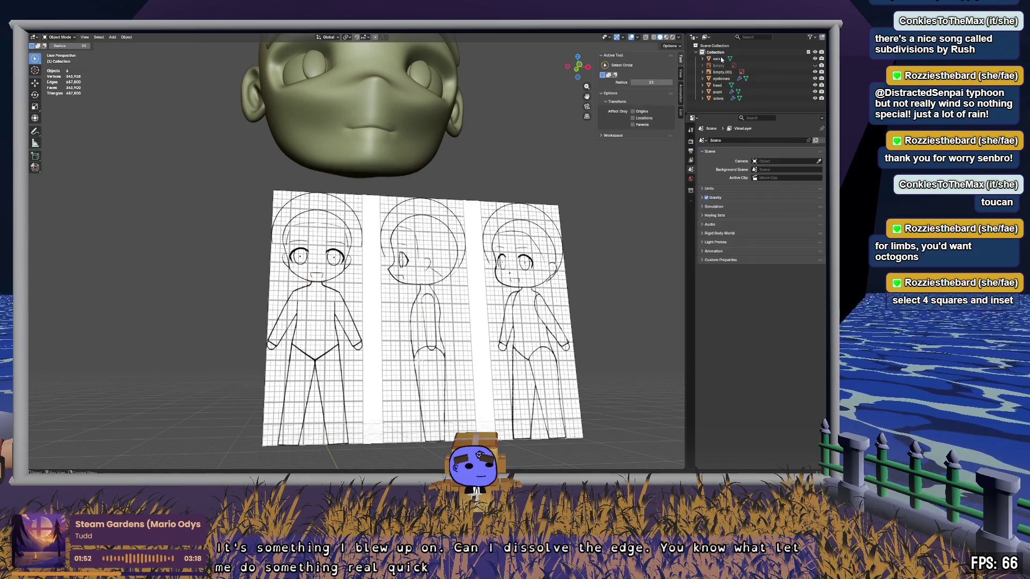
{"action": "left_click", "coordinate": [112, 37]}
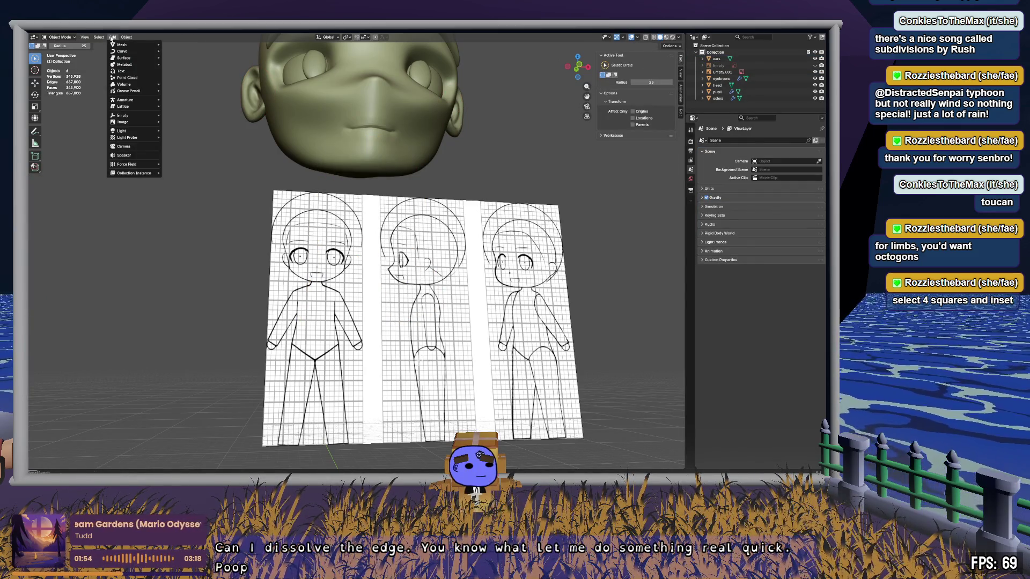
{"action": "mouse_move", "coordinate": [114, 46]}
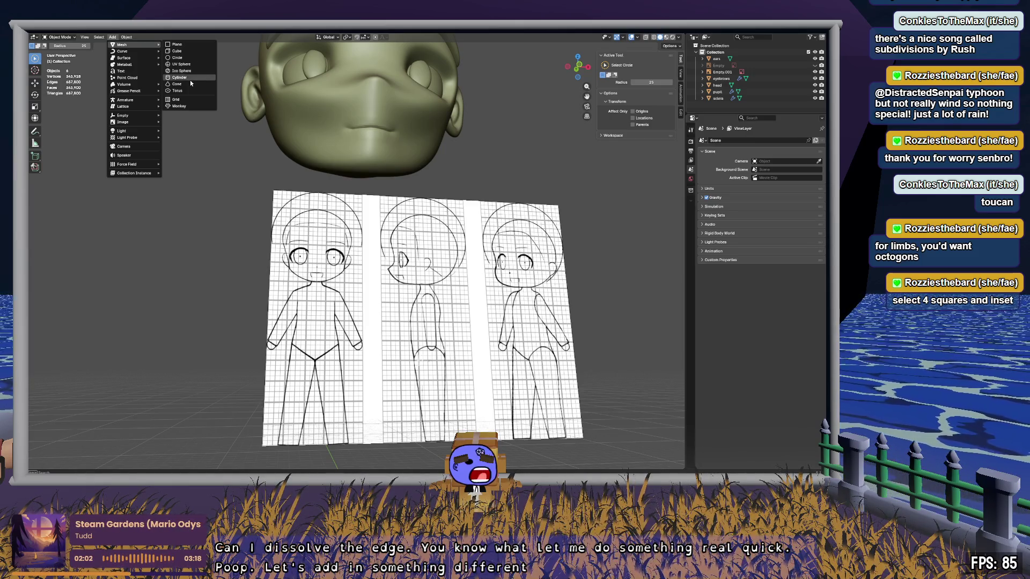
{"action": "left_click", "coordinate": [188, 50]}
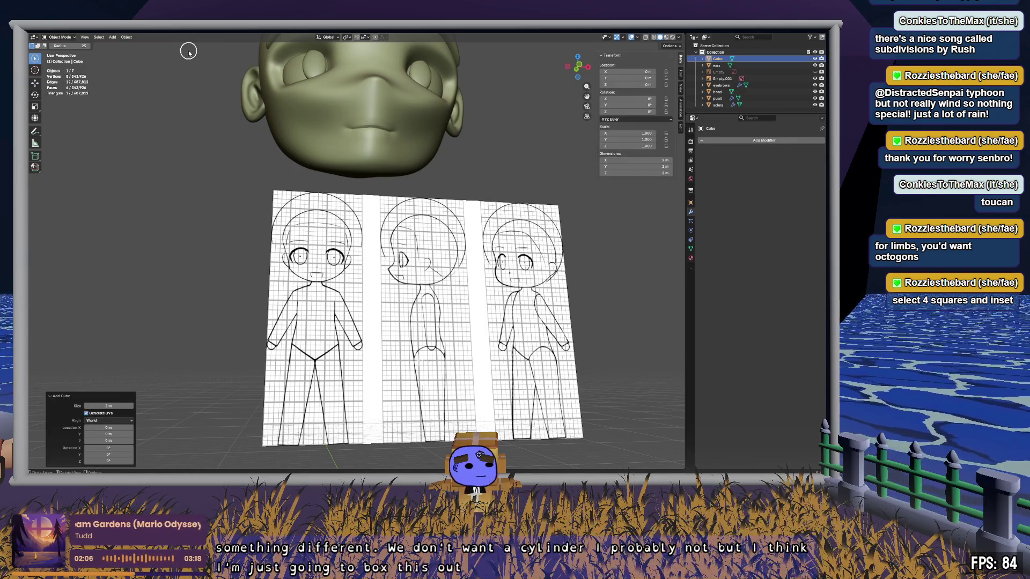
Step: In front view, move and scale the cube, stretching it vertically to cover the torso
{"action": "left_click", "coordinate": [579, 66]}
{"action": "scroll", "coordinate": [384, 358], "scroll_direction": "down", "scroll_amount": 3}
{"action": "scroll", "coordinate": [383, 358], "scroll_direction": "up", "scroll_amount": 4}
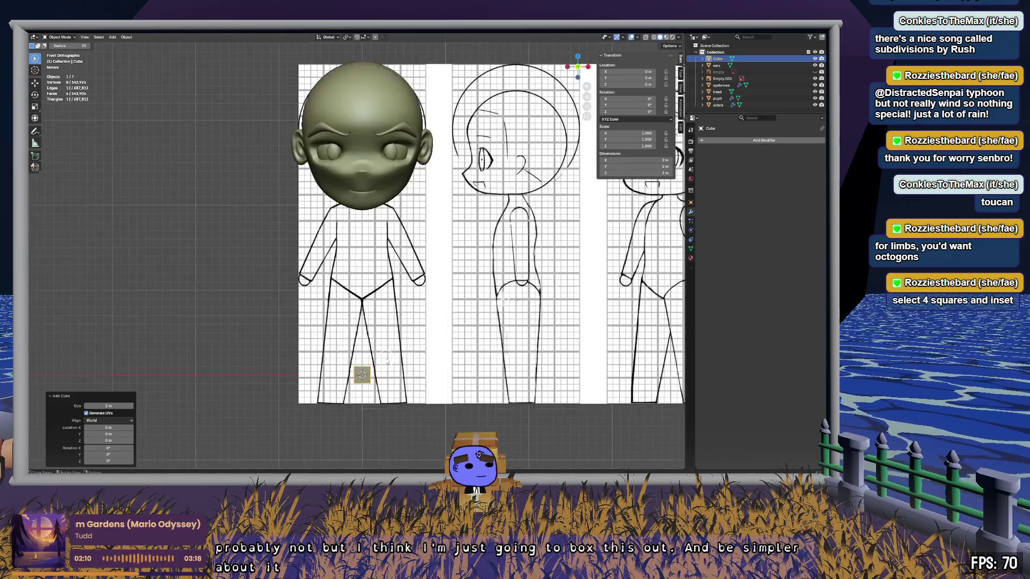
{"action": "key", "text": "g"}
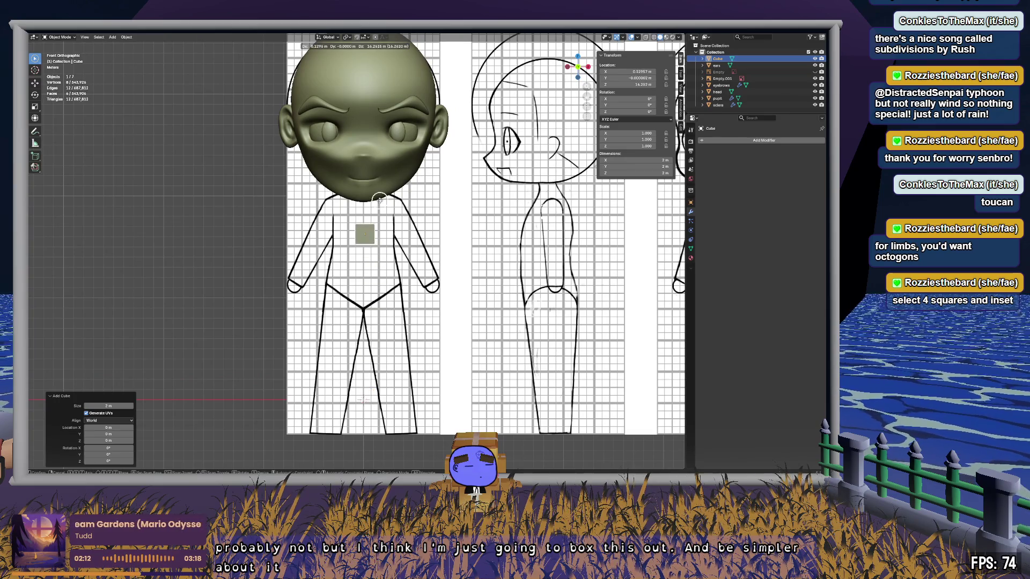
{"action": "left_click", "coordinate": [381, 208]}
{"action": "key", "text": "s"}
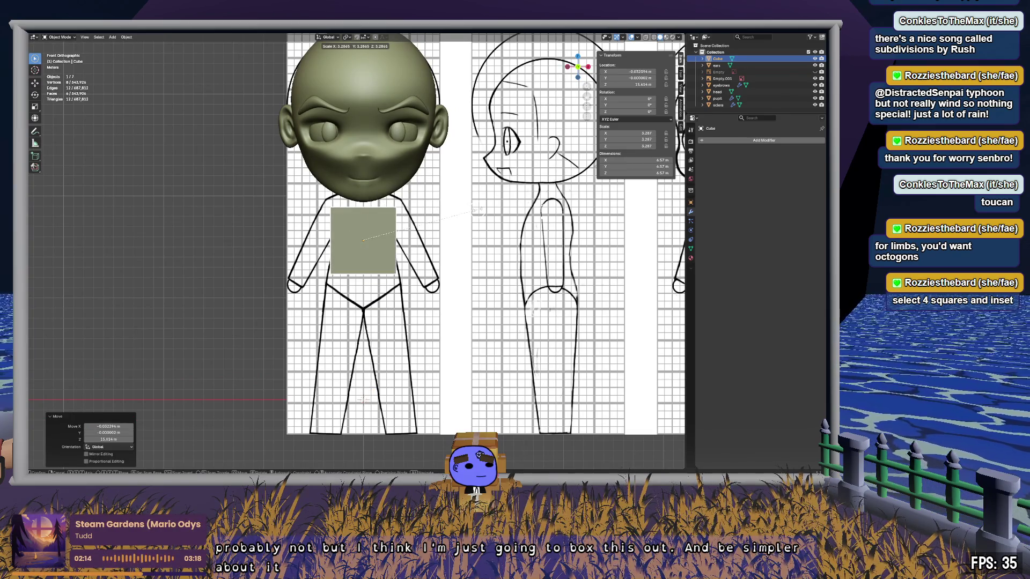
{"action": "left_click", "coordinate": [476, 210]}
{"action": "key", "text": "s"}
{"action": "key", "text": "z"}
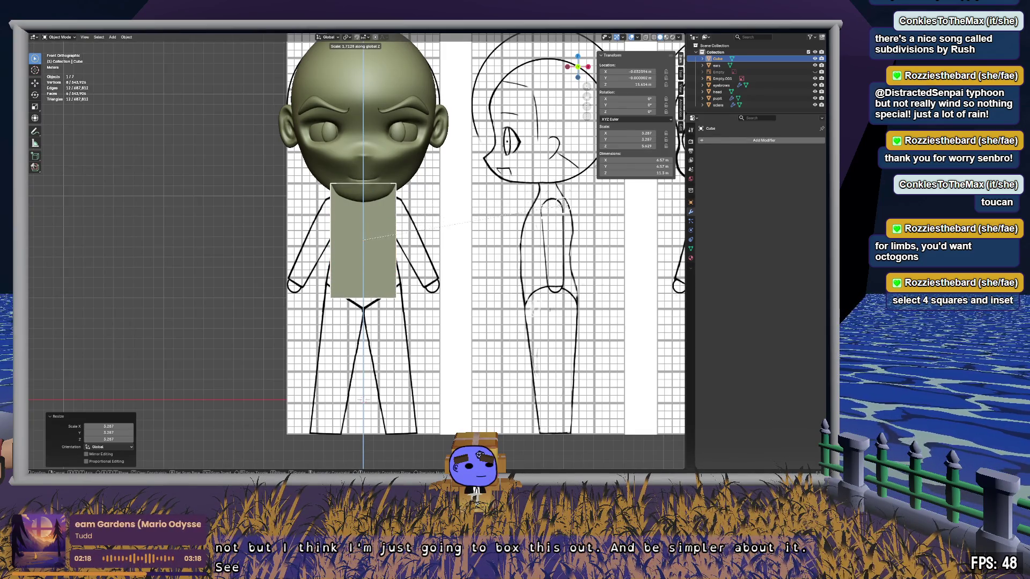
{"action": "left_click", "coordinate": [561, 204]}
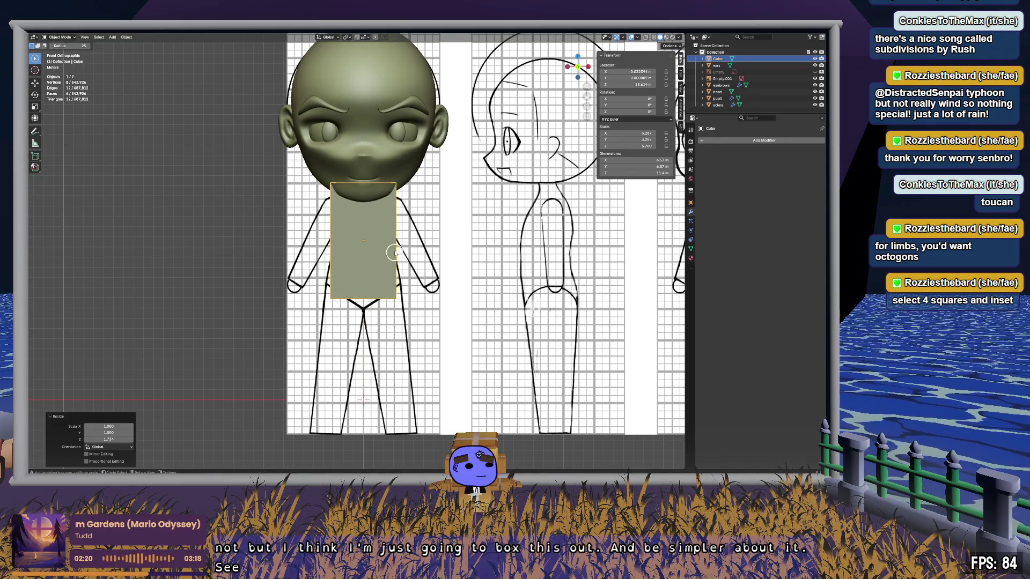
{"action": "key", "text": "g"}
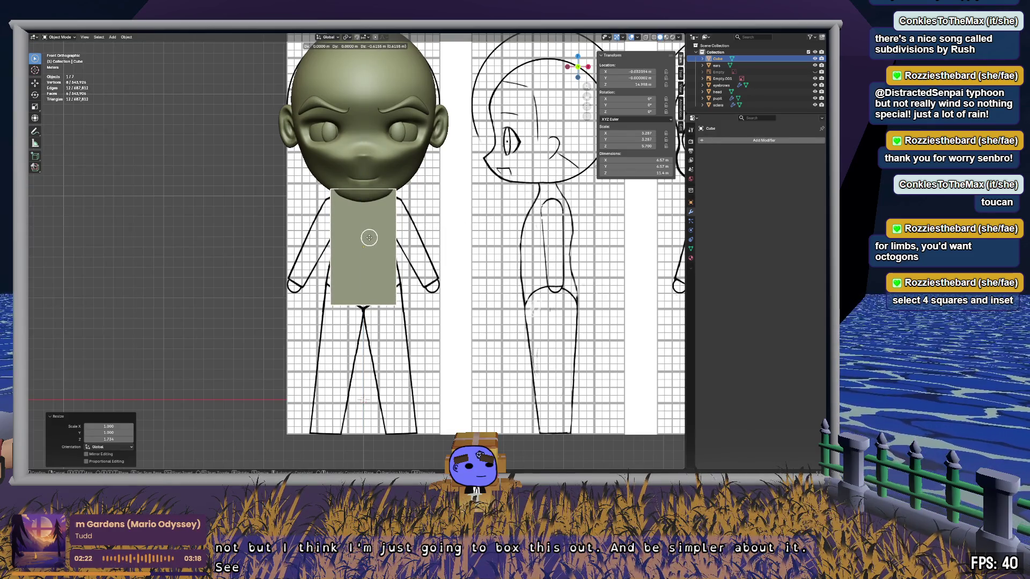
{"action": "left_click", "coordinate": [369, 237]}
Step: Set the cube's location to X 0, Y 0, Z 15 and enter Edit Mode
{"action": "left_click", "coordinate": [639, 79]}
{"action": "key", "text": "Return"}
{"action": "left_click", "coordinate": [641, 72]}
{"action": "type", "text": "0"}
{"action": "key", "text": "Return"}
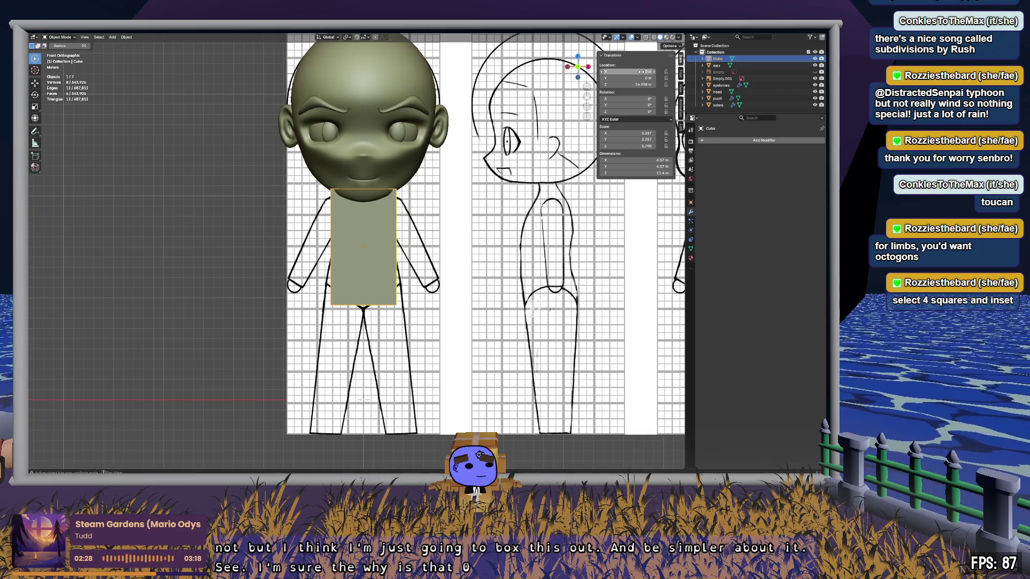
{"action": "left_click", "coordinate": [636, 84]}
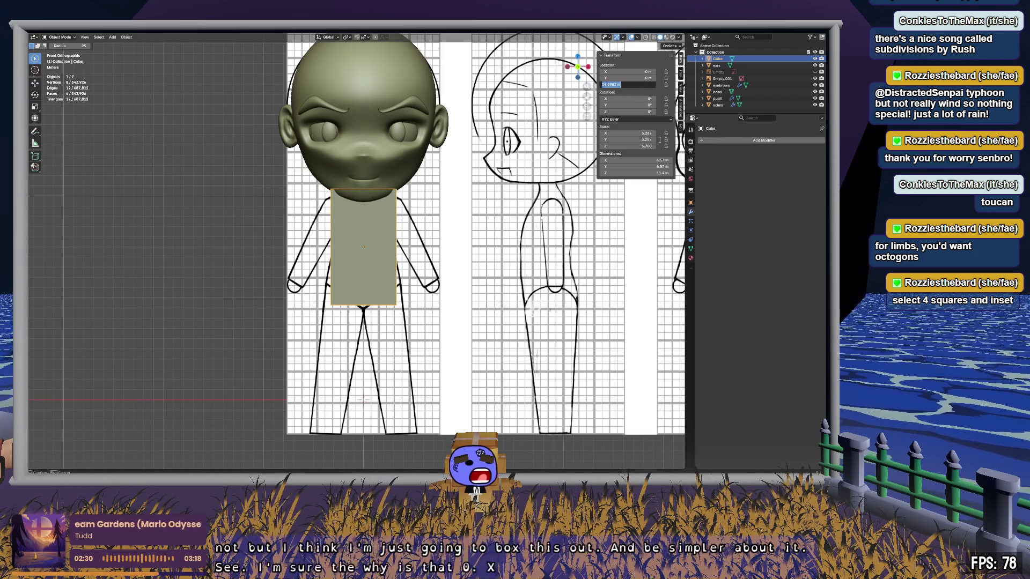
{"action": "type", "text": "15"}
{"action": "key", "text": "Return"}
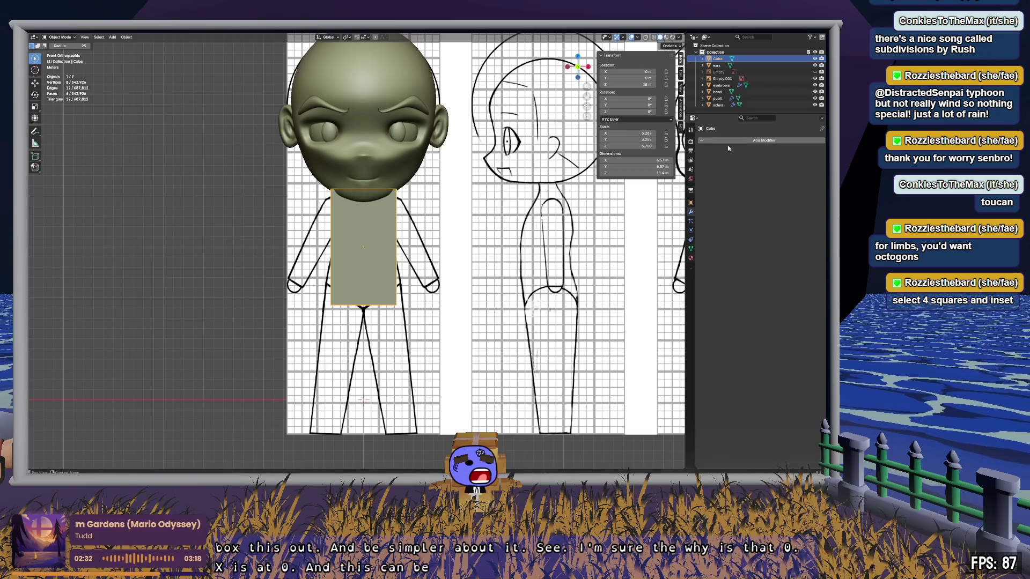
{"action": "scroll", "coordinate": [382, 257], "scroll_direction": "up", "scroll_amount": 3}
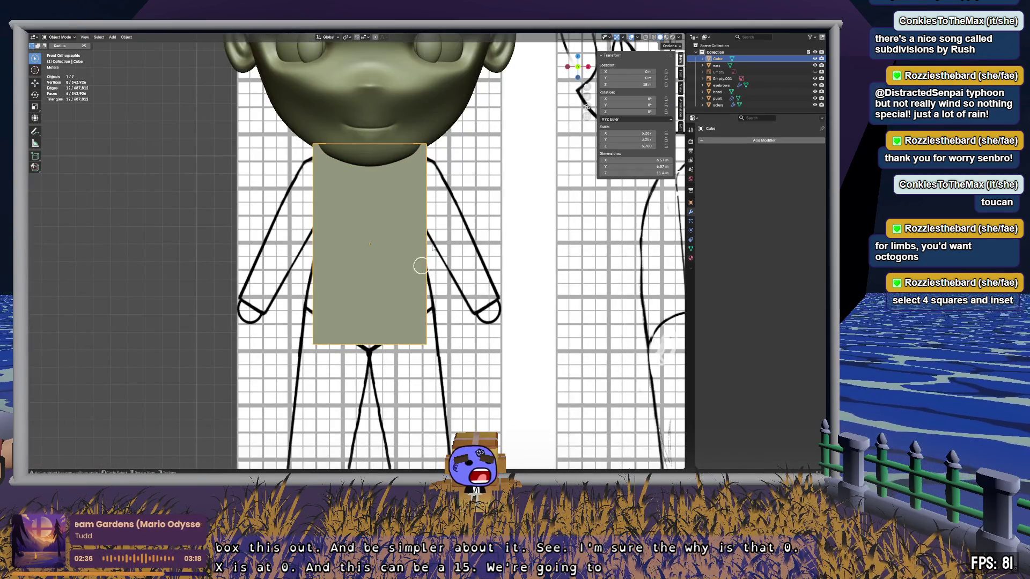
{"action": "key", "text": "Tab"}
{"action": "key", "text": "ctrl+r"}
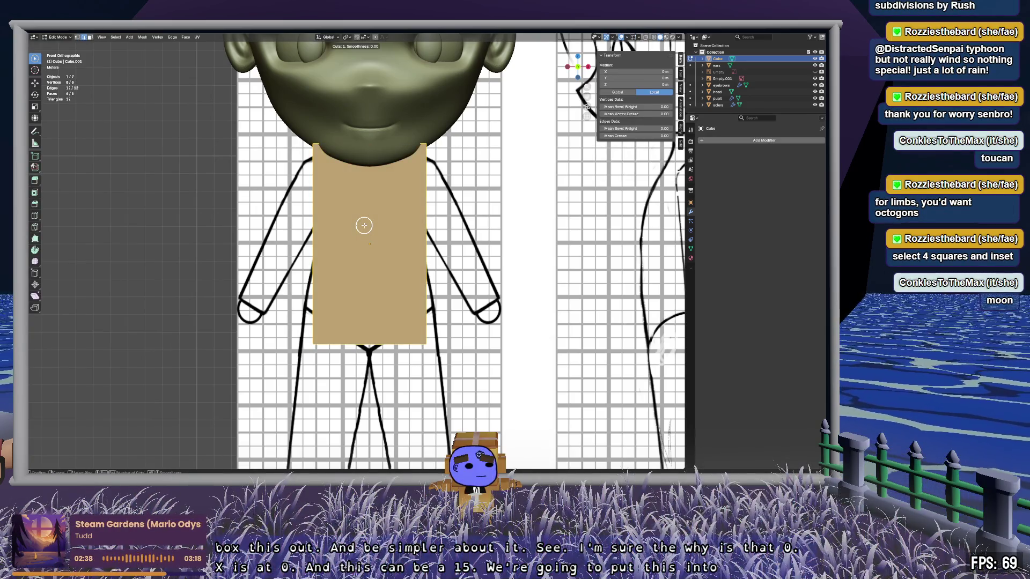
Step: Add a centred vertical loop cut splitting the cube into left and right halves
{"action": "left_click", "coordinate": [370, 142]}
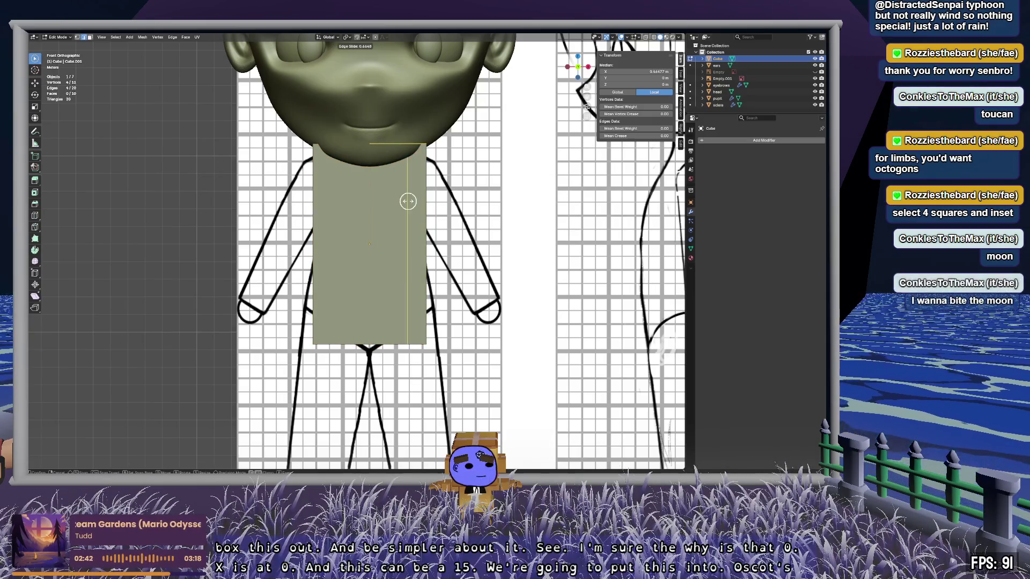
{"action": "right_click", "coordinate": [375, 197]}
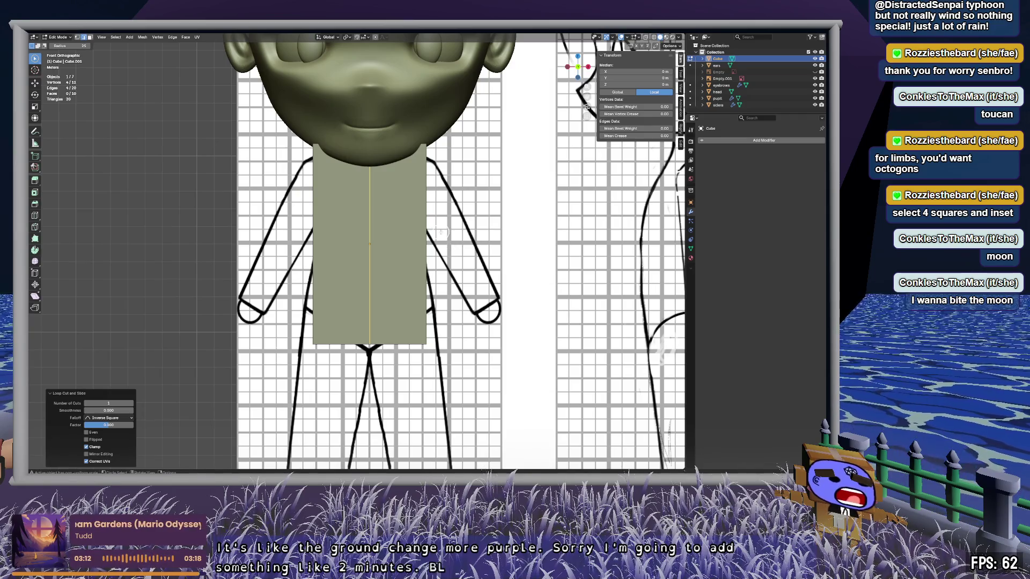
{"action": "key", "text": "alt+a"}
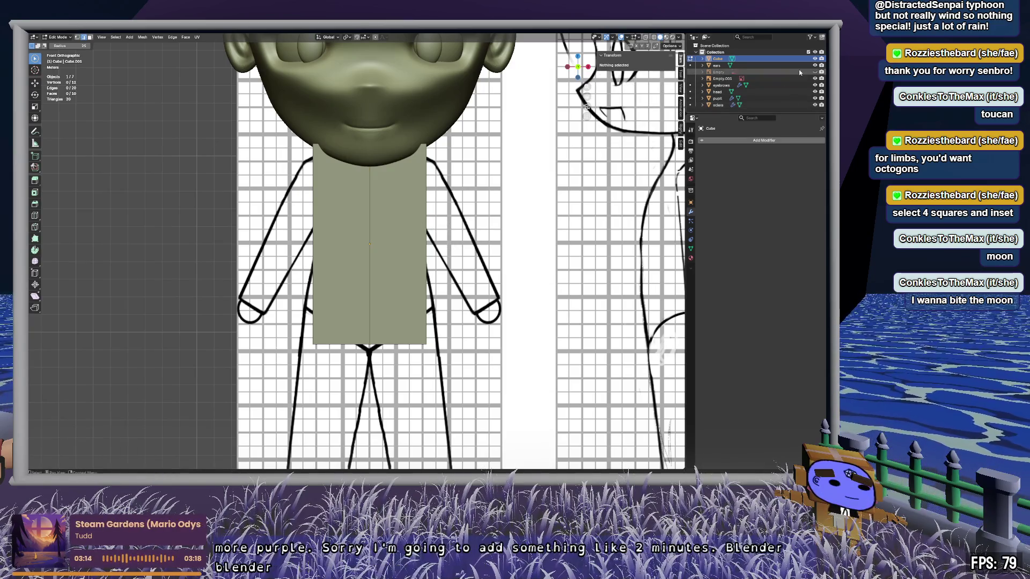
Step: Hide the head, pupils, sclera and ears, and show the front and side reference images
{"action": "left_click_drag", "start_coordinate": [815, 92], "coordinate": [815, 72]}
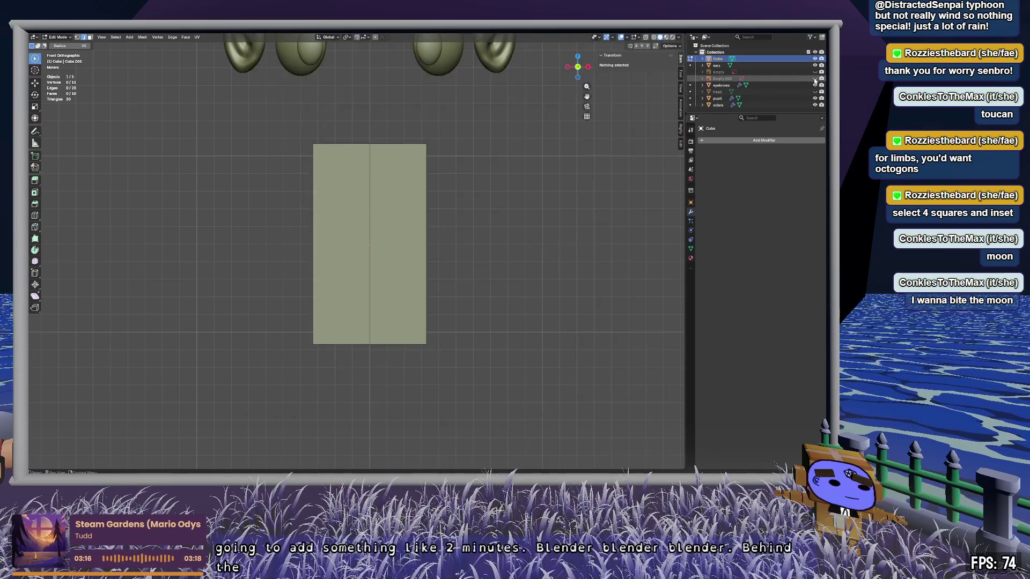
{"action": "left_click", "coordinate": [814, 98]}
{"action": "left_click", "coordinate": [815, 105]}
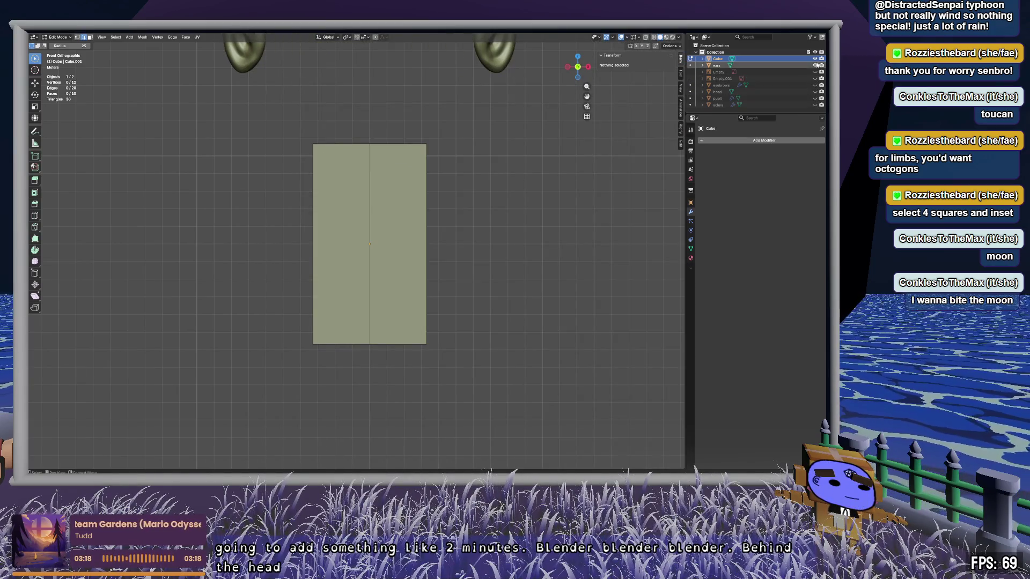
{"action": "left_click", "coordinate": [815, 65]}
{"action": "left_click", "coordinate": [815, 78]}
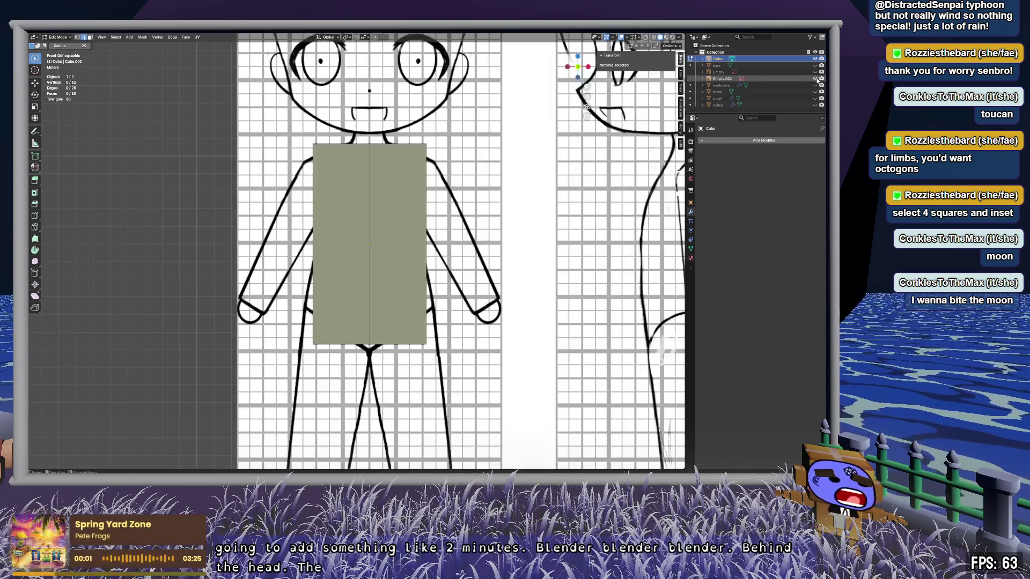
Step: Line the body block up against the reference and box-select its top-left corner vertex
{"action": "scroll", "coordinate": [447, 168], "scroll_direction": "up", "scroll_amount": 3}
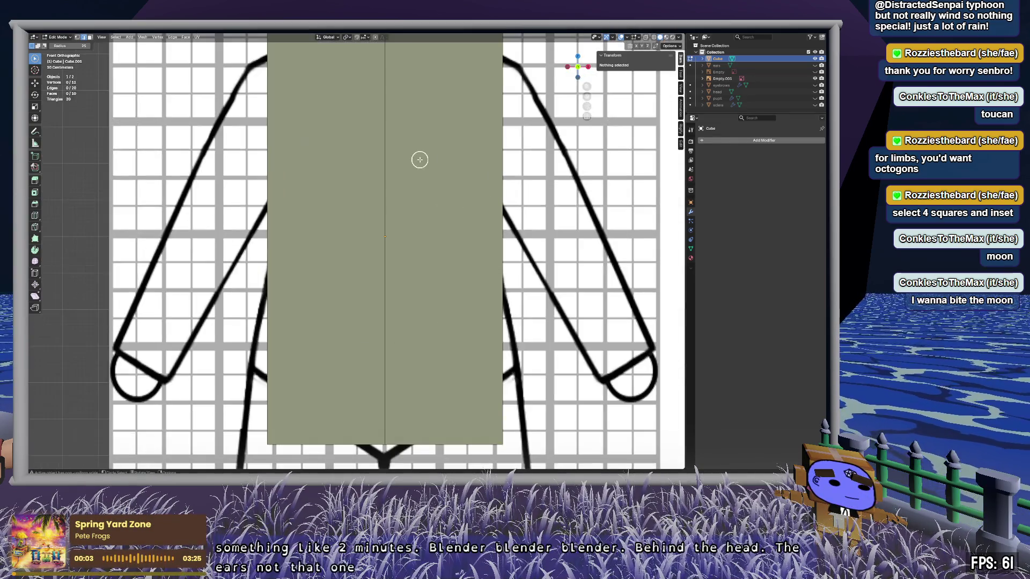
{"action": "scroll", "coordinate": [418, 159], "scroll_direction": "down", "scroll_amount": 2}
{"action": "middle_click_drag", "start_coordinate": [479, 154], "coordinate": [451, 182], "text": "shift"}
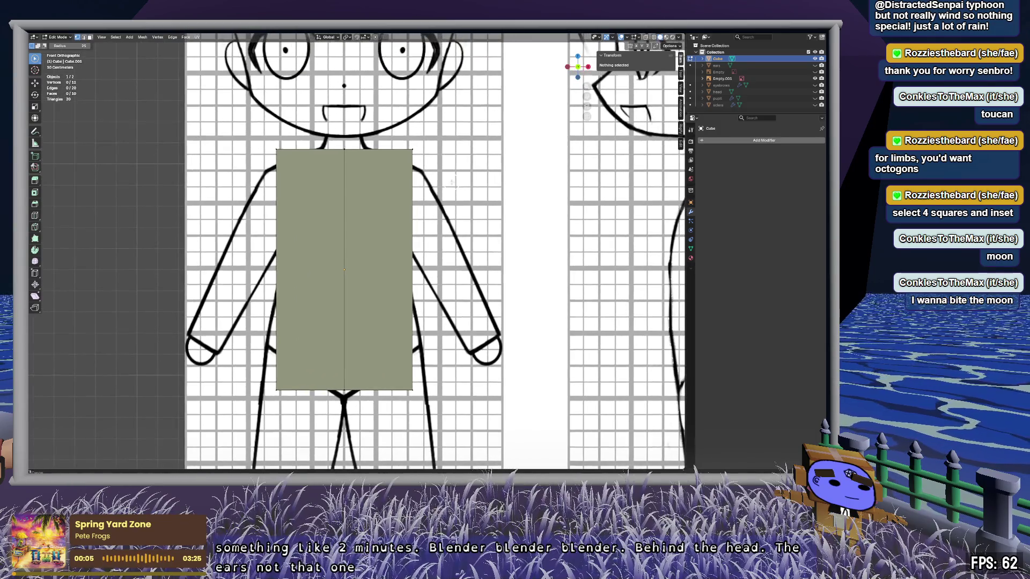
{"action": "left_click", "coordinate": [348, 155]}
{"action": "mouse_move", "coordinate": [404, 174]}
{"action": "left_mouse_down"}
{"action": "mouse_move", "coordinate": [279, 145]}
{"action": "mouse_move", "coordinate": [279, 396]}
{"action": "left_mouse_up"}
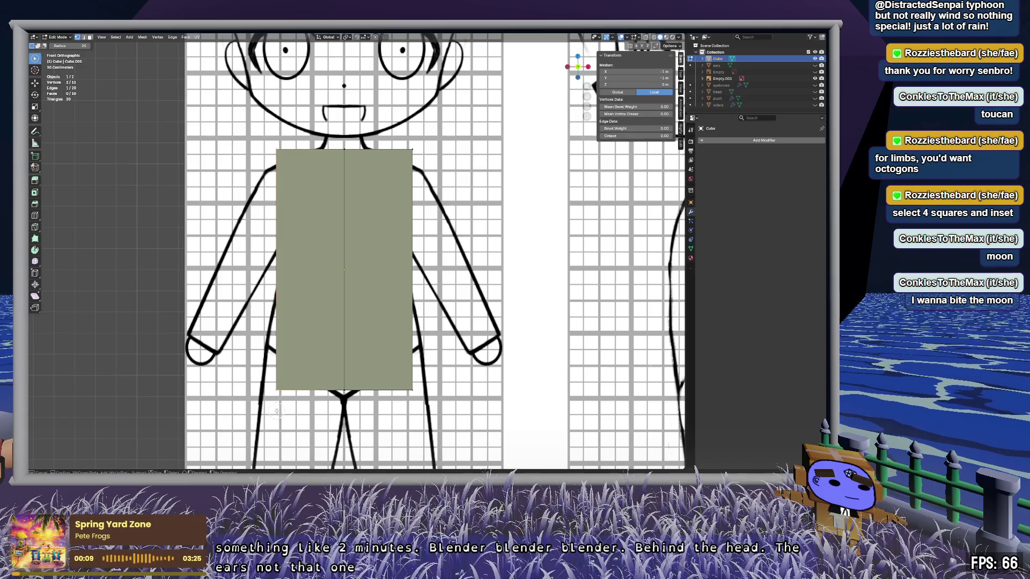
Step: Delete the block's left half and add a Mirror modifier across X with clipping
{"action": "key", "text": "alt+z"}
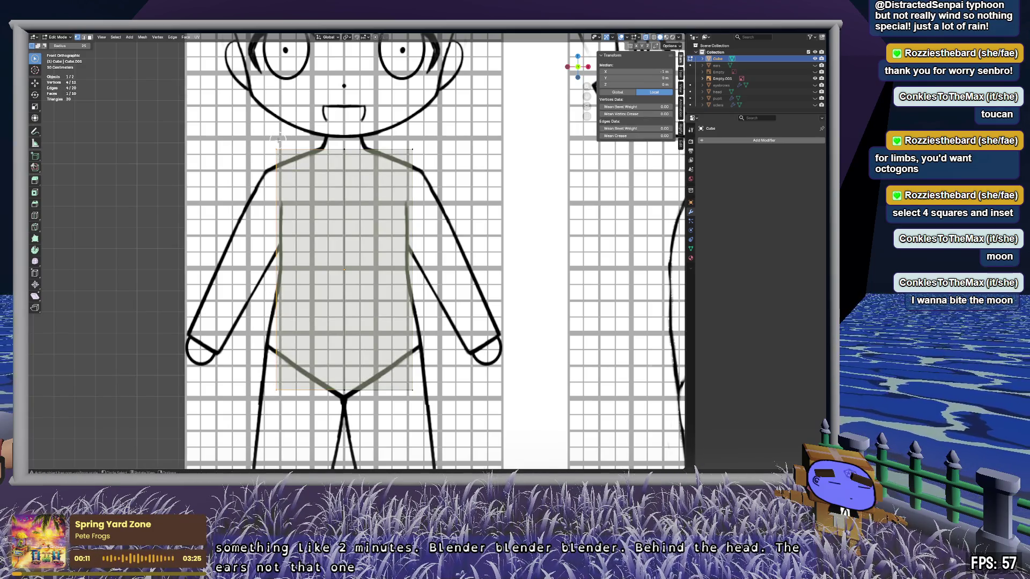
{"action": "key", "text": "x"}
{"action": "left_click", "coordinate": [279, 140]}
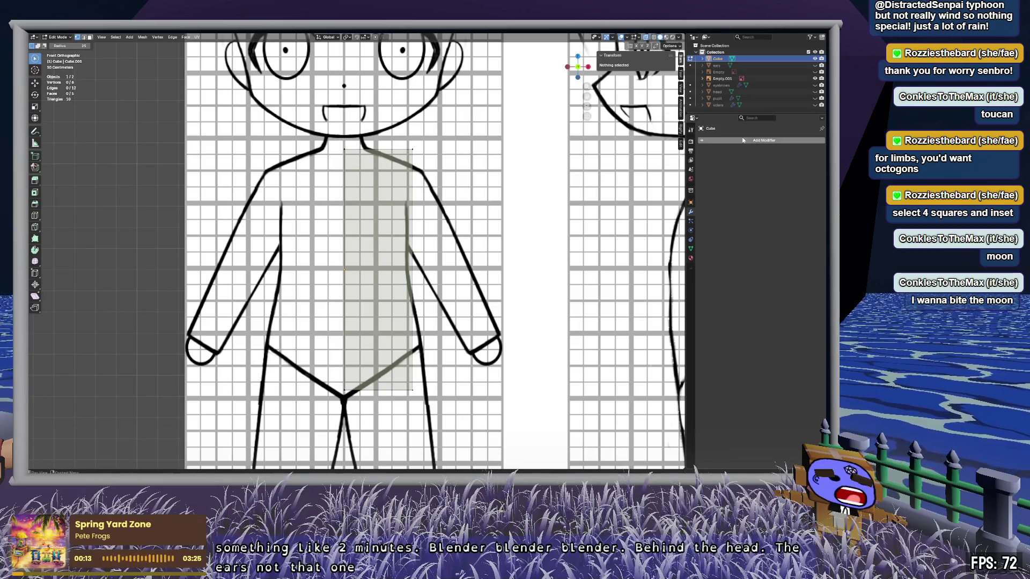
{"action": "left_click", "coordinate": [762, 141]}
{"action": "mouse_move", "coordinate": [762, 150]}
{"action": "left_click", "coordinate": [708, 166]}
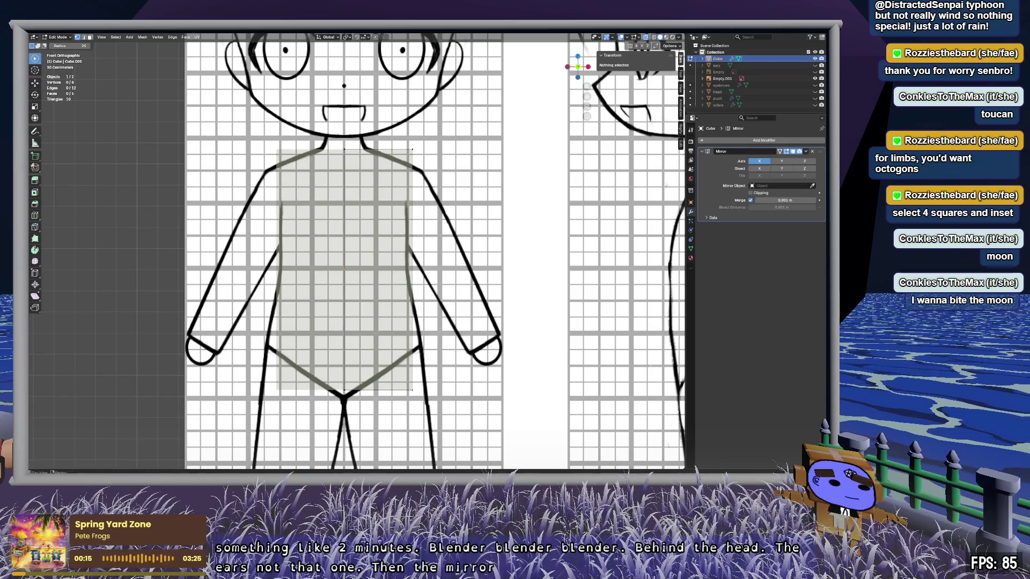
{"action": "left_click", "coordinate": [355, 162]}
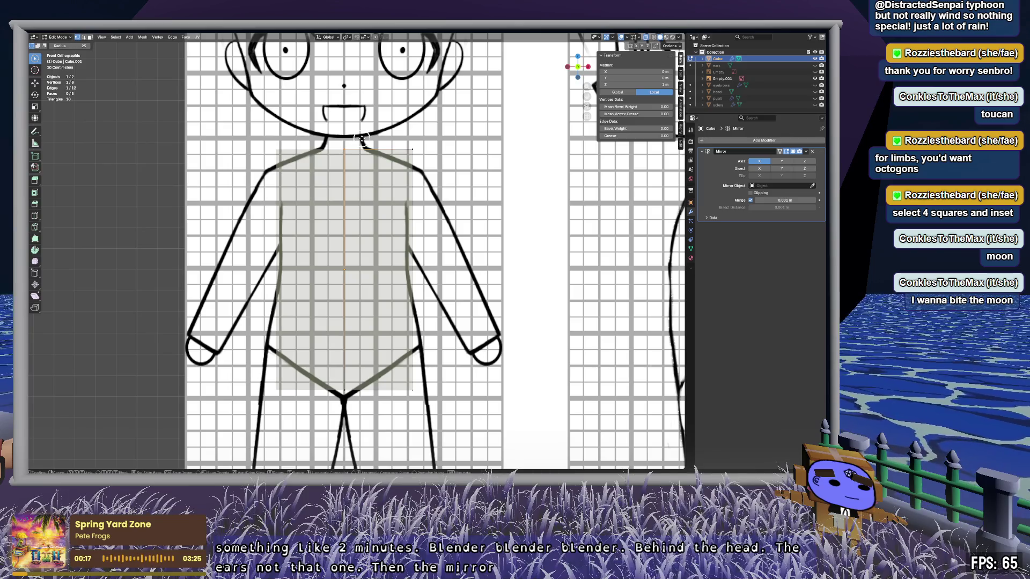
{"action": "key", "text": "Escape"}
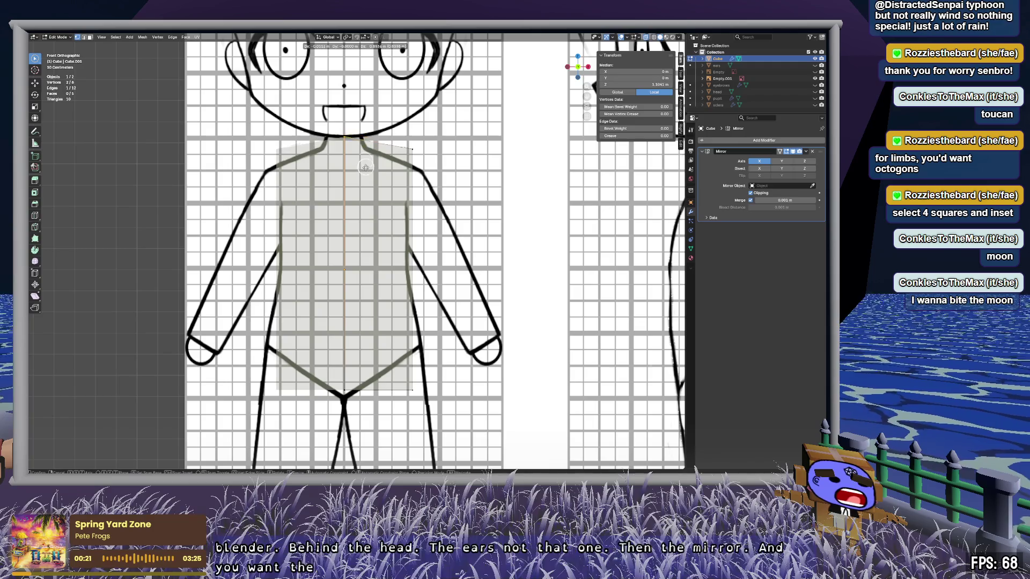
Step: Move the shoulder, hip and crotch vertices to match the reference torso outline
{"action": "left_click", "coordinate": [415, 148]}
{"action": "key", "text": "g"}
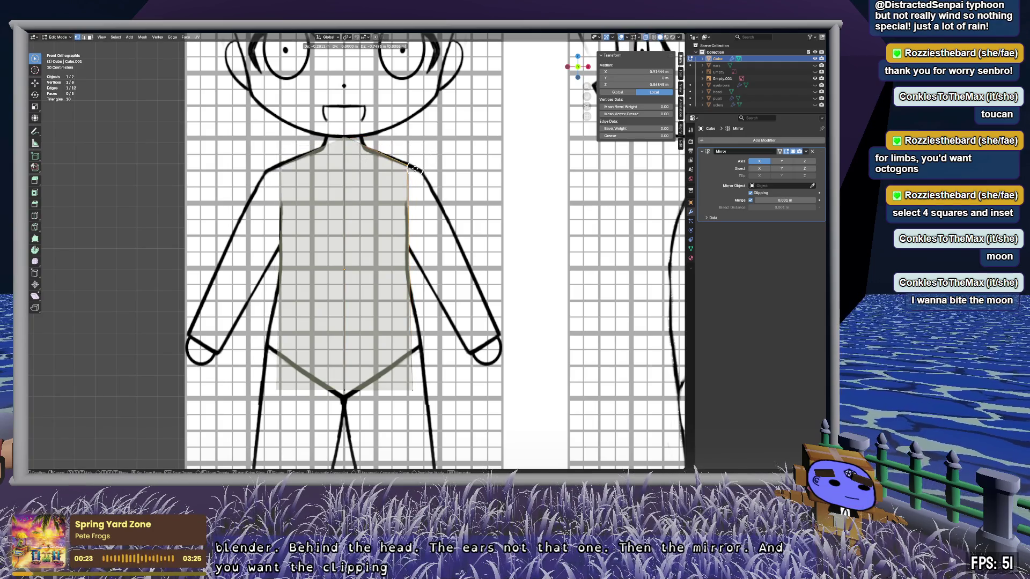
{"action": "left_click", "coordinate": [418, 191]}
{"action": "left_click", "coordinate": [409, 396]}
{"action": "key", "text": "g"}
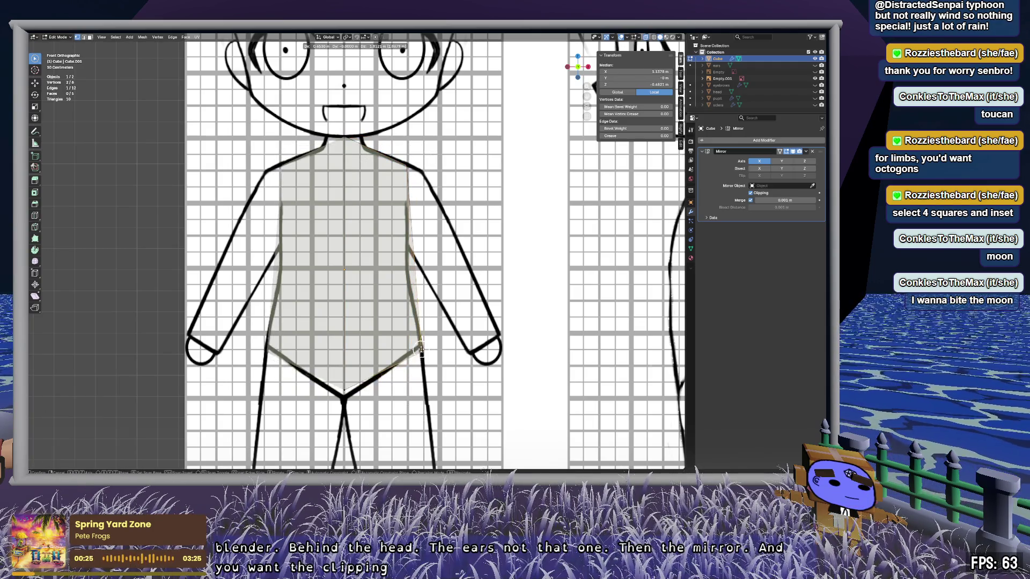
{"action": "left_click", "coordinate": [419, 343]}
{"action": "left_click", "coordinate": [344, 390]}
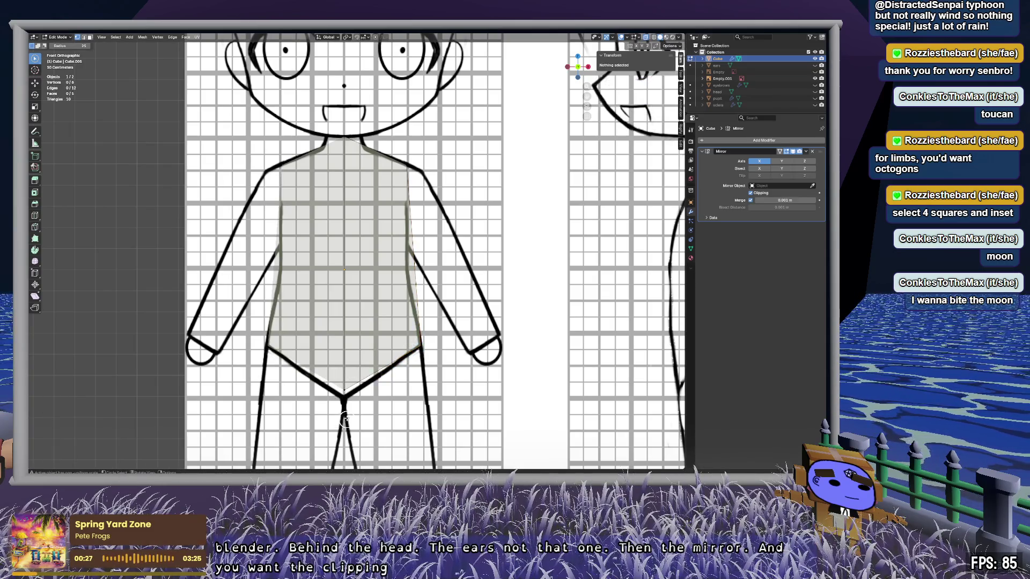
{"action": "key", "text": "g"}
{"action": "left_click", "coordinate": [344, 394]}
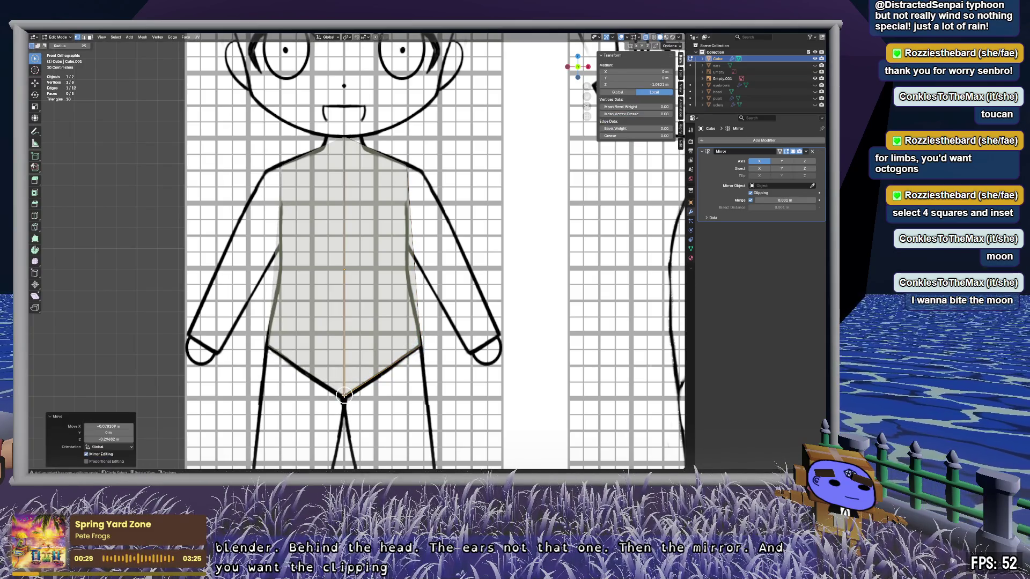
{"action": "middle_click_drag", "start_coordinate": [482, 403], "coordinate": [495, 187], "text": "shift"}
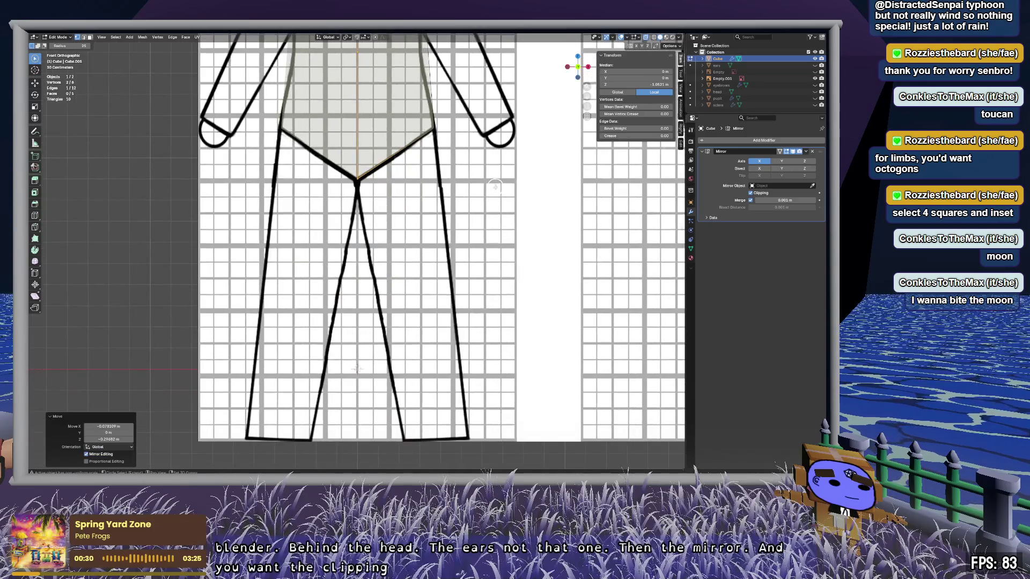
Step: Extrude the right diagonal hip edge downward to form the leg
{"action": "left_click", "coordinate": [411, 152]}
{"action": "key", "text": "c"}
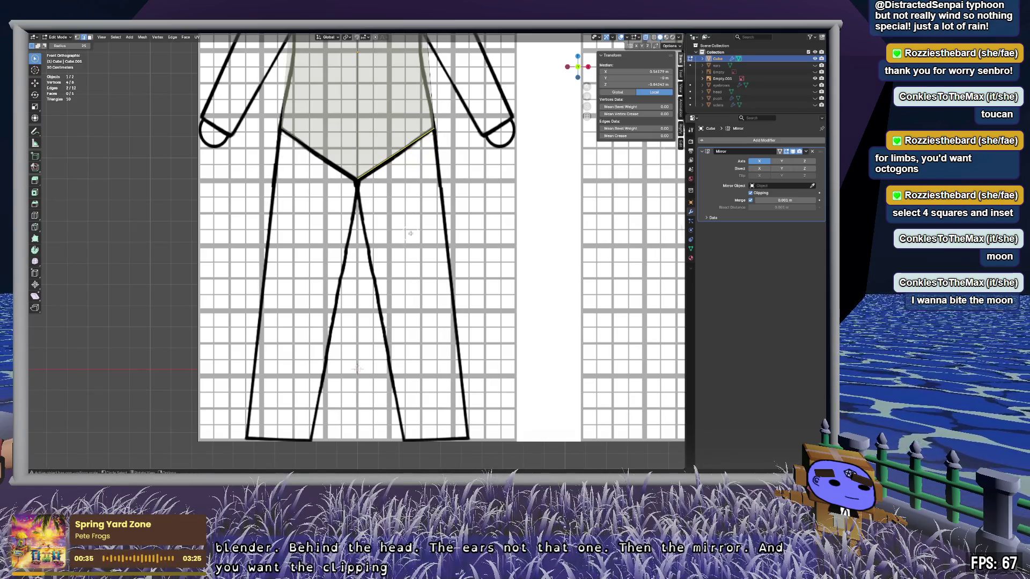
{"action": "key", "text": "e"}
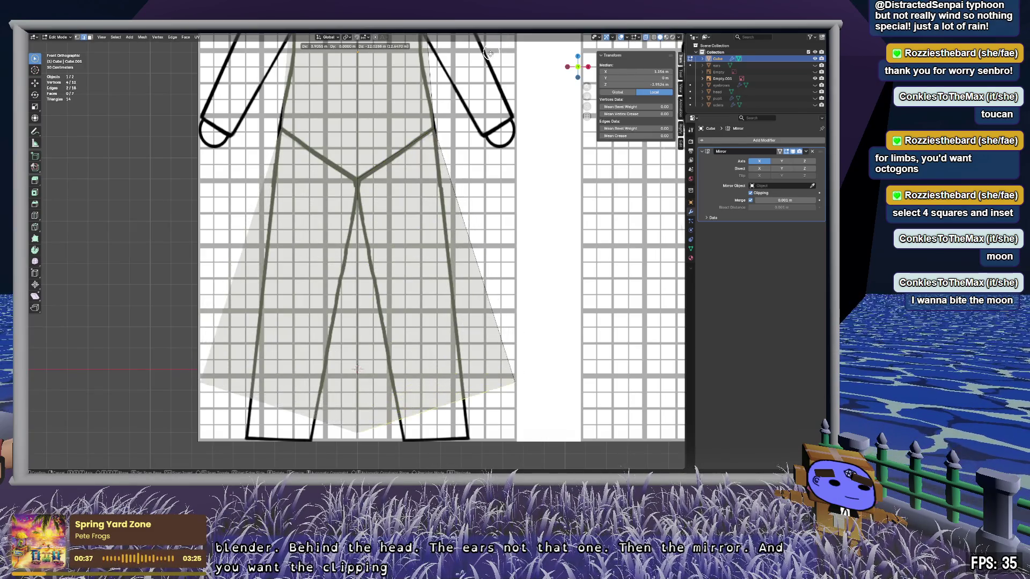
{"action": "left_click", "coordinate": [483, 467]}
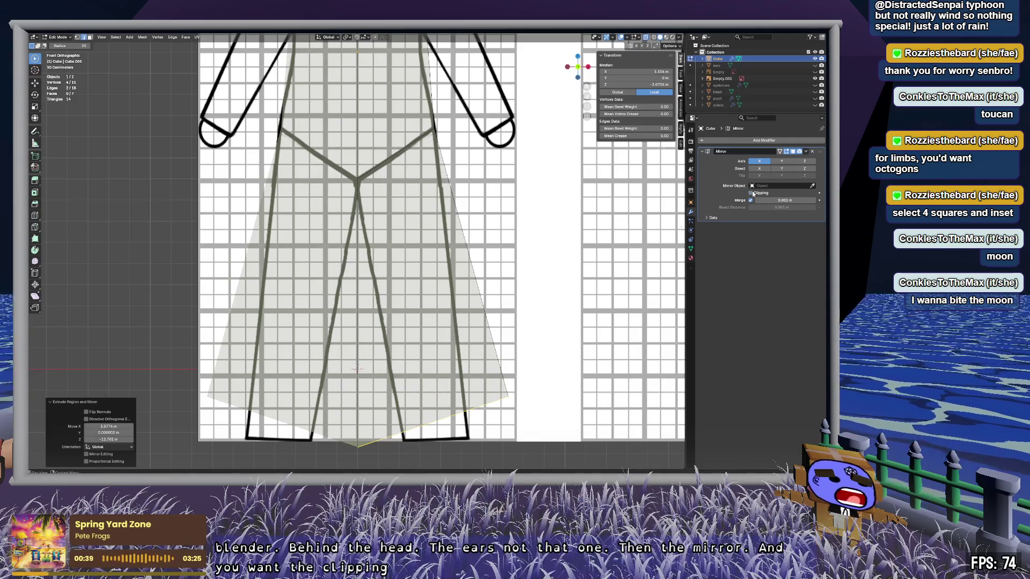
Step: Move the bottom inner leg vertices so the leg bottom lines up with the reference feet
{"action": "left_click", "coordinate": [366, 428]}
{"action": "left_click", "coordinate": [359, 441]}
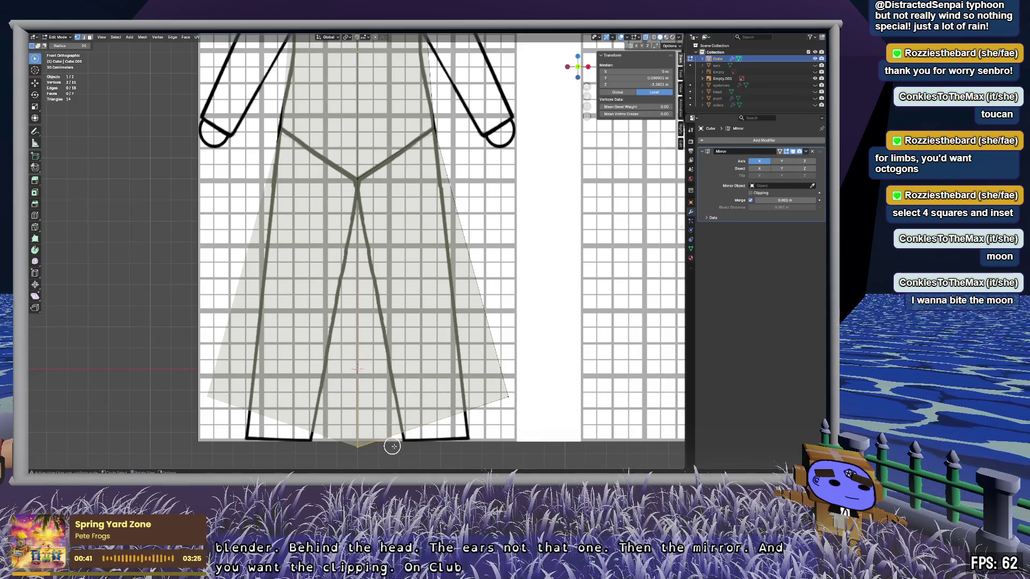
{"action": "key", "text": "g"}
{"action": "left_click", "coordinate": [494, 392]}
{"action": "key", "text": "g"}
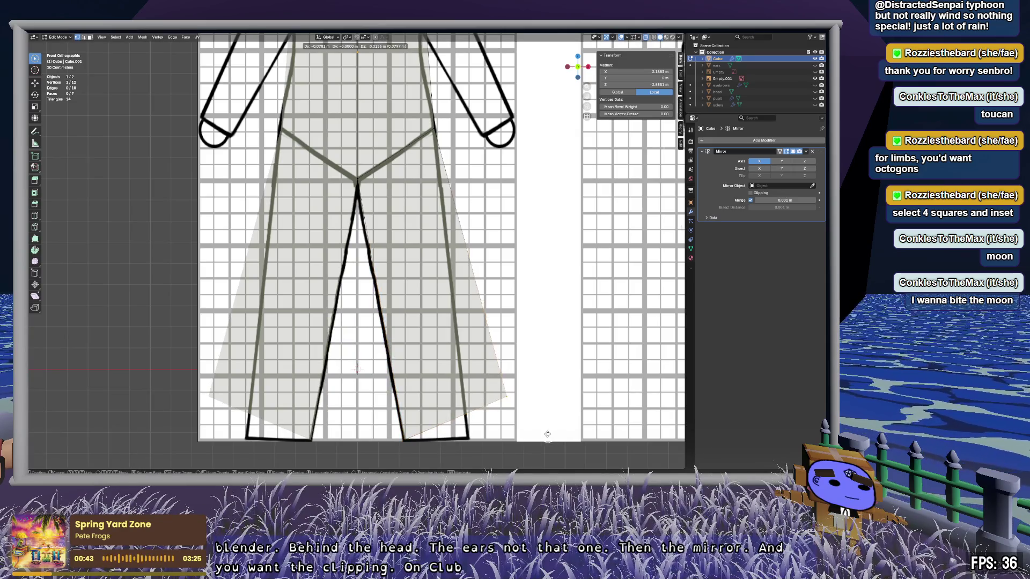
{"action": "left_click", "coordinate": [510, 41]}
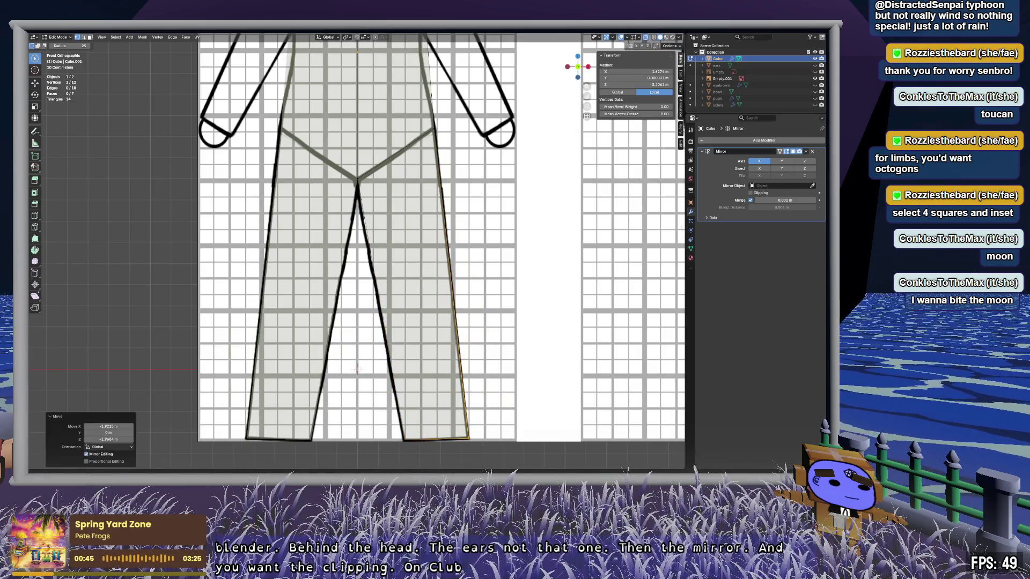
{"action": "key", "text": "alt+a"}
Step: Try filling a face across the leg gap in perspective view, then undo the wrong fill
{"action": "mouse_move", "coordinate": [376, 257]}
{"action": "middle_mouse_down"}
{"action": "mouse_move", "coordinate": [490, 258]}
{"action": "mouse_move", "coordinate": [402, 272]}
{"action": "mouse_move", "coordinate": [368, 317]}
{"action": "middle_mouse_up"}
{"action": "key", "text": "c"}
{"action": "left_click_drag", "start_coordinate": [352, 353], "coordinate": [300, 307]}
{"action": "key", "text": "f"}
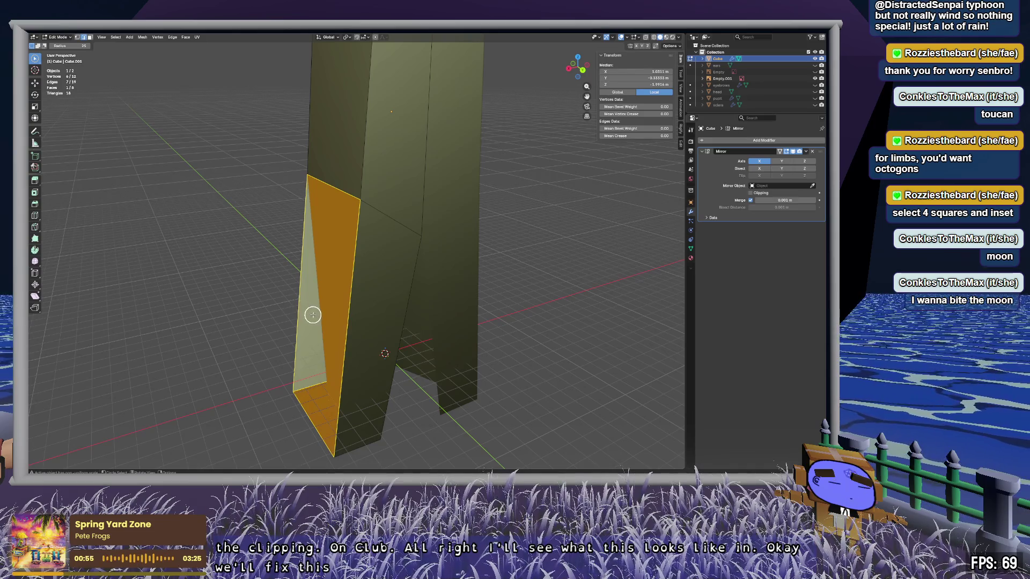
{"action": "key", "text": "ctrl+z"}
{"action": "left_click_drag", "start_coordinate": [359, 350], "coordinate": [350, 356]}
{"action": "left_click_drag", "start_coordinate": [304, 315], "coordinate": [285, 315]}
{"action": "mouse_move", "coordinate": [285, 315]}
{"action": "middle_mouse_down"}
{"action": "mouse_move", "coordinate": [459, 298]}
{"action": "mouse_move", "coordinate": [425, 249]}
{"action": "mouse_move", "coordinate": [457, 232]}
{"action": "mouse_move", "coordinate": [483, 256]}
{"action": "middle_mouse_up"}
{"action": "key", "text": "alt+a"}
Step: Fill the inner leg gap with a face between the two vertical inner edges
{"action": "mouse_move", "coordinate": [440, 372]}
{"action": "middle_mouse_down"}
{"action": "mouse_move", "coordinate": [473, 352]}
{"action": "mouse_move", "coordinate": [436, 359]}
{"action": "middle_mouse_up"}
{"action": "left_click", "coordinate": [322, 323]}
{"action": "left_click", "coordinate": [275, 310], "text": "shift"}
{"action": "key", "text": "f"}
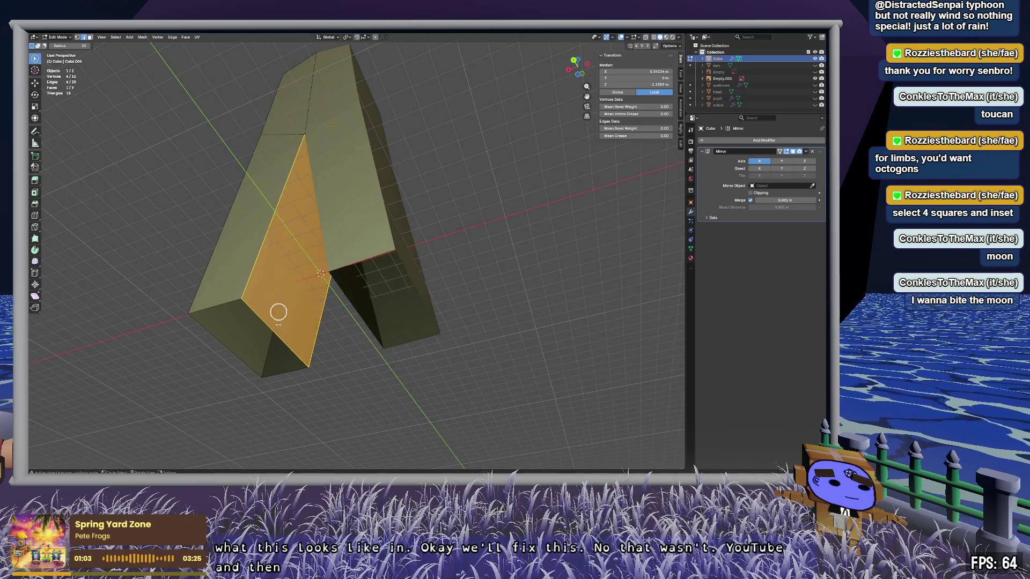
{"action": "key", "text": "f"}
{"action": "key", "text": "alt+a"}
{"action": "mouse_move", "coordinate": [363, 373]}
{"action": "middle_mouse_down"}
{"action": "mouse_move", "coordinate": [435, 388]}
{"action": "mouse_move", "coordinate": [278, 400]}
{"action": "mouse_move", "coordinate": [342, 369]}
{"action": "mouse_move", "coordinate": [420, 359]}
{"action": "mouse_move", "coordinate": [460, 389]}
{"action": "mouse_move", "coordinate": [434, 391]}
{"action": "mouse_move", "coordinate": [503, 372]}
{"action": "mouse_move", "coordinate": [533, 379]}
{"action": "mouse_move", "coordinate": [542, 408]}
{"action": "mouse_move", "coordinate": [602, 372]}
{"action": "mouse_move", "coordinate": [600, 363]}
{"action": "middle_mouse_up"}
Step: Undo the extra end face and cap the open leg end with a new face
{"action": "key", "text": "ctrl+z"}
{"action": "key", "text": "ctrl+z"}
{"action": "middle_click_drag", "start_coordinate": [490, 304], "coordinate": [417, 316]}
{"action": "left_click", "coordinate": [429, 257]}
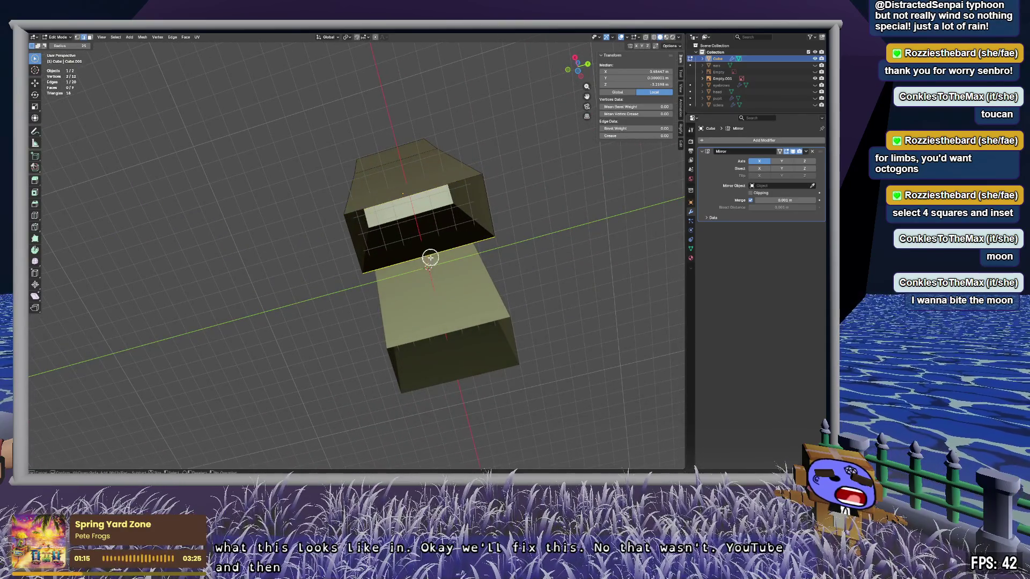
{"action": "middle_click_drag", "start_coordinate": [429, 276], "coordinate": [239, 323]}
{"action": "key", "text": "f"}
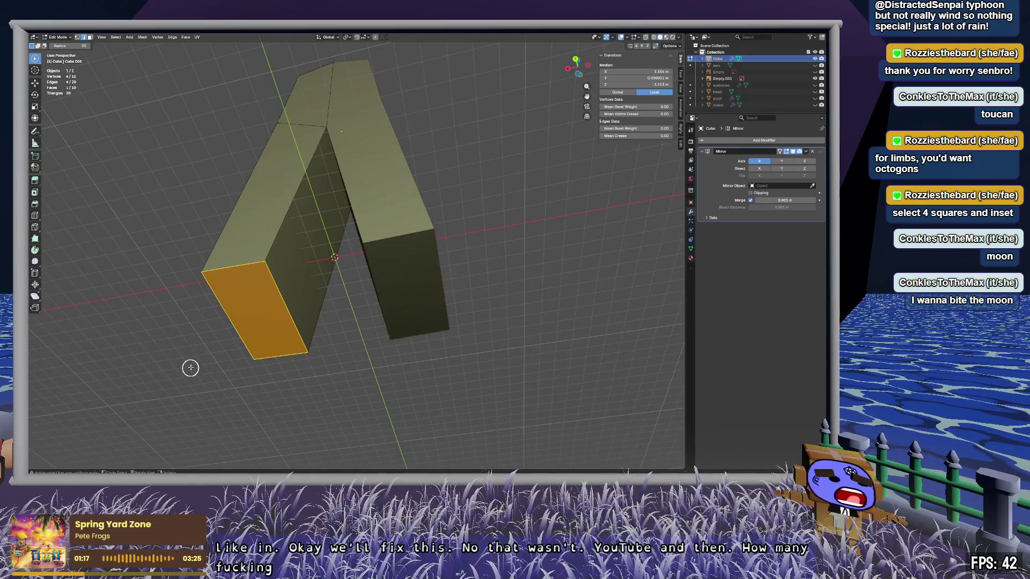
{"action": "left_click", "coordinate": [192, 365]}
{"action": "mouse_move", "coordinate": [193, 361]}
{"action": "middle_mouse_down"}
{"action": "mouse_move", "coordinate": [294, 322]}
{"action": "mouse_move", "coordinate": [394, 349]}
{"action": "mouse_move", "coordinate": [365, 363]}
{"action": "mouse_move", "coordinate": [460, 356]}
{"action": "mouse_move", "coordinate": [411, 363]}
{"action": "middle_mouse_up"}
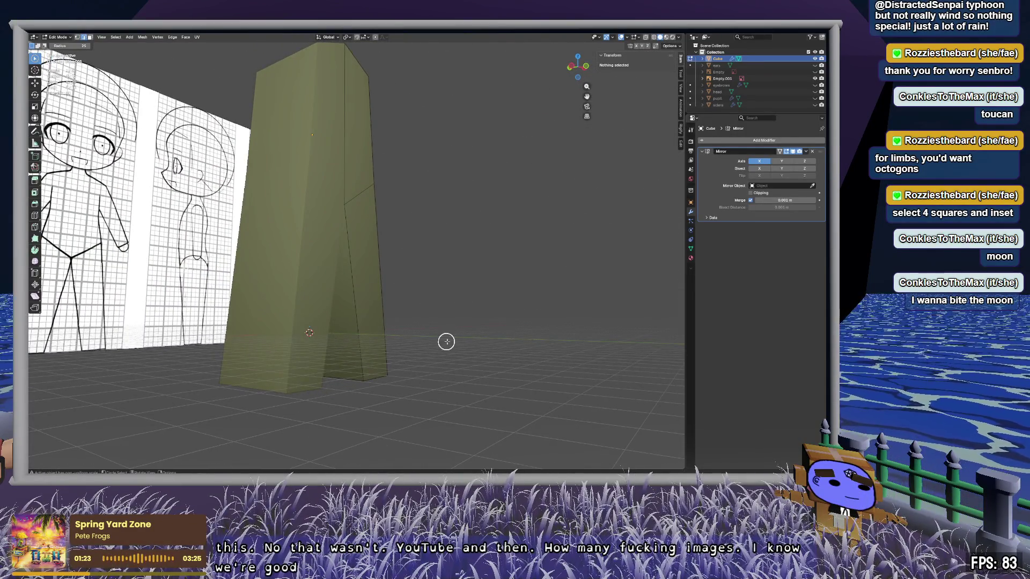
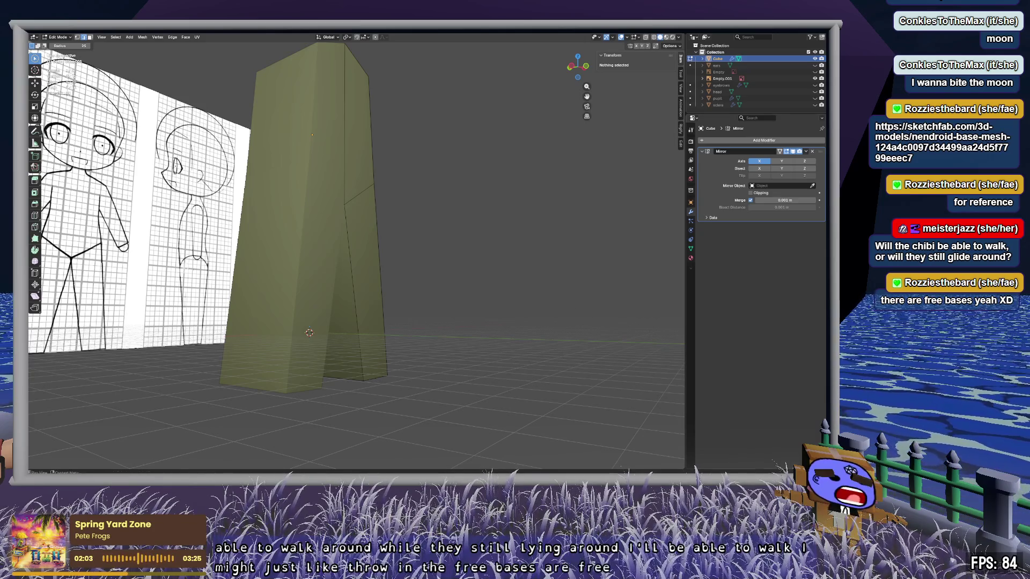
Step: Frame the front and side chibi reference sheets in front orthographic view
{"action": "mouse_move", "coordinate": [566, 237]}
{"action": "middle_mouse_down"}
{"action": "mouse_move", "coordinate": [524, 213]}
{"action": "mouse_move", "coordinate": [475, 213]}
{"action": "mouse_move", "coordinate": [465, 195]}
{"action": "mouse_move", "coordinate": [522, 191]}
{"action": "mouse_move", "coordinate": [526, 218]}
{"action": "mouse_move", "coordinate": [567, 86]}
{"action": "middle_mouse_up"}
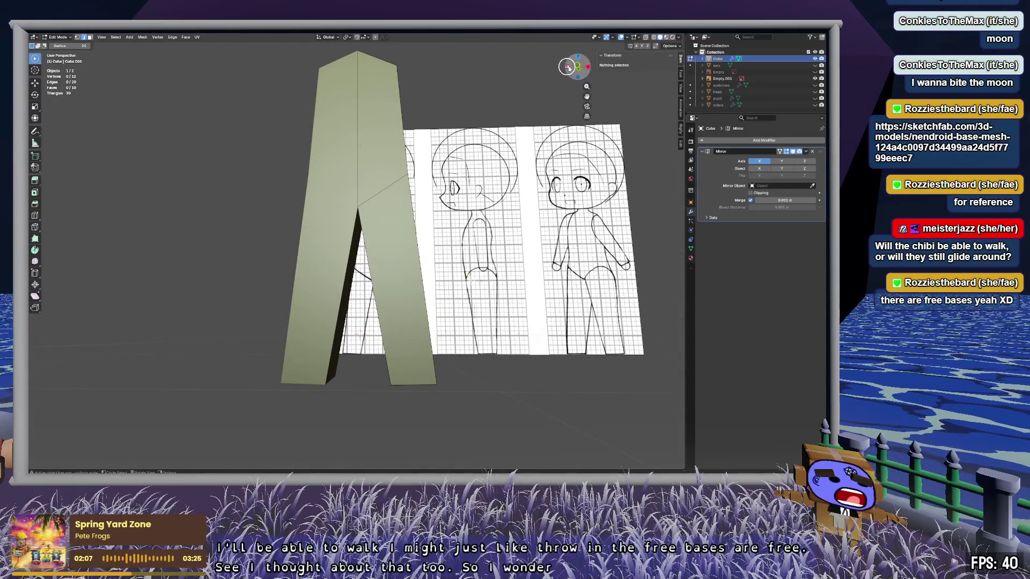
{"action": "left_click", "coordinate": [568, 67]}
{"action": "scroll", "coordinate": [413, 252], "scroll_direction": "down", "scroll_amount": 3}
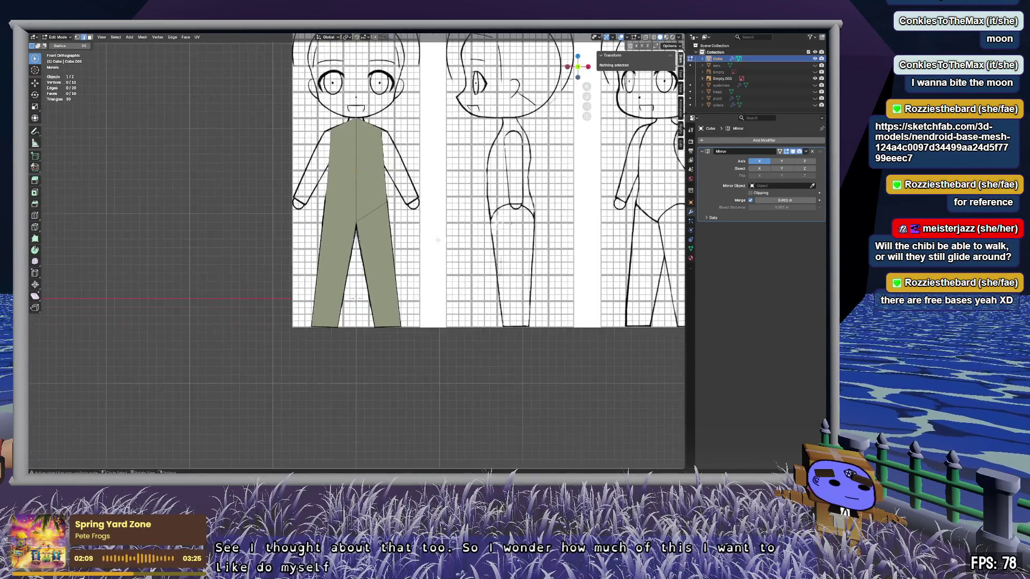
{"action": "scroll", "coordinate": [444, 163], "scroll_direction": "down", "scroll_amount": 1}
{"action": "mouse_move", "coordinate": [419, 140]}
{"action": "middle_mouse_down", "text": "shift"}
{"action": "mouse_move", "coordinate": [419, 247]}
{"action": "mouse_move", "coordinate": [403, 213]}
{"action": "middle_mouse_up", "text": "shift"}
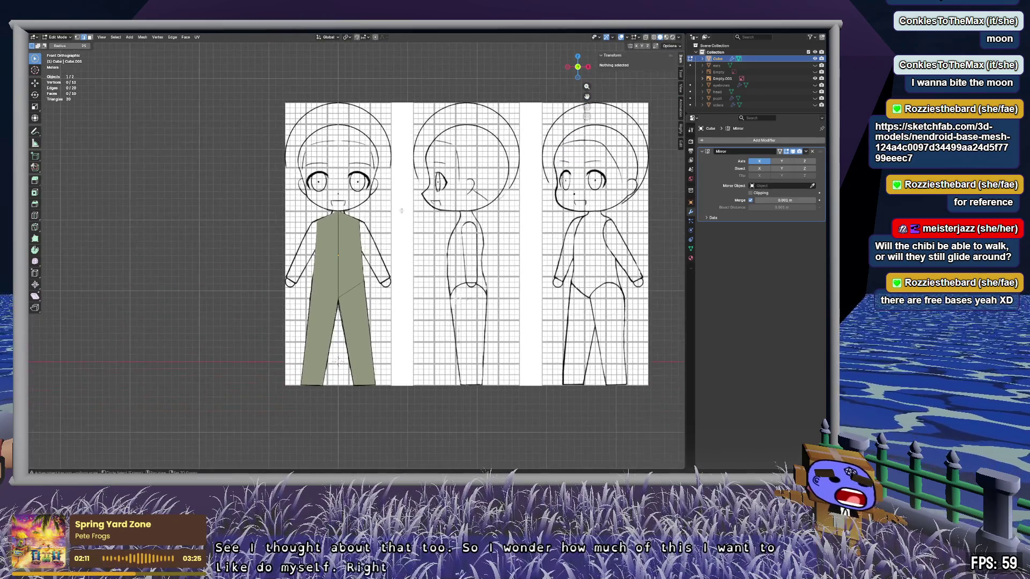
{"action": "scroll", "coordinate": [436, 327], "scroll_direction": "up", "scroll_amount": 4}
{"action": "middle_click_drag", "start_coordinate": [437, 328], "coordinate": [449, 226], "text": "shift"}
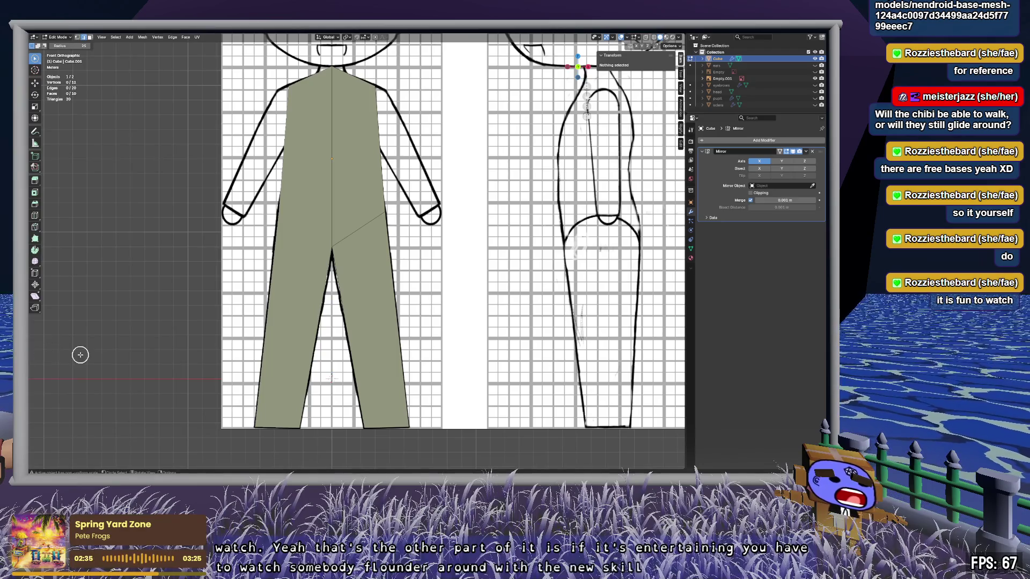
Step: Select the upper torso face after clearing a stray lower-leg face selection
{"action": "mouse_move", "coordinate": [409, 303]}
{"action": "middle_mouse_down"}
{"action": "mouse_move", "coordinate": [322, 249]}
{"action": "mouse_move", "coordinate": [251, 260]}
{"action": "mouse_move", "coordinate": [299, 313]}
{"action": "mouse_move", "coordinate": [443, 315]}
{"action": "mouse_move", "coordinate": [413, 305]}
{"action": "middle_mouse_up"}
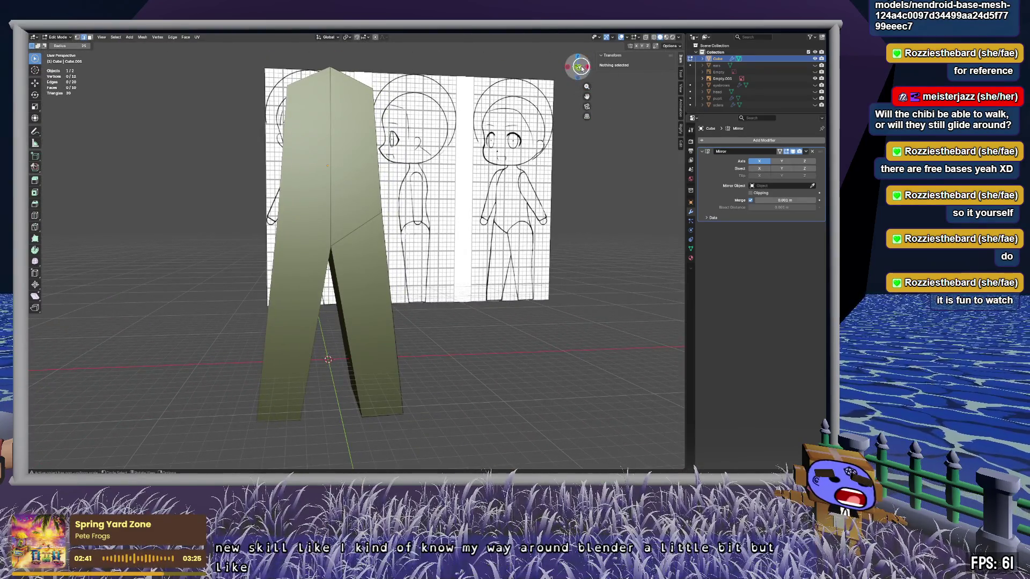
{"action": "left_click", "coordinate": [578, 67]}
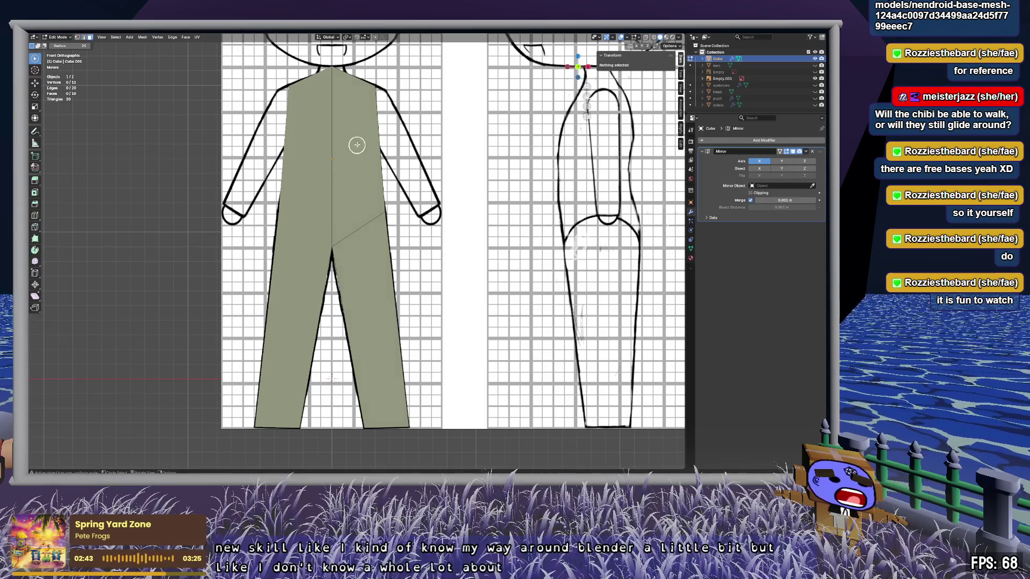
{"action": "left_click", "coordinate": [356, 144]}
{"action": "left_click", "coordinate": [369, 317], "text": "shift"}
{"action": "left_click", "coordinate": [368, 317]}
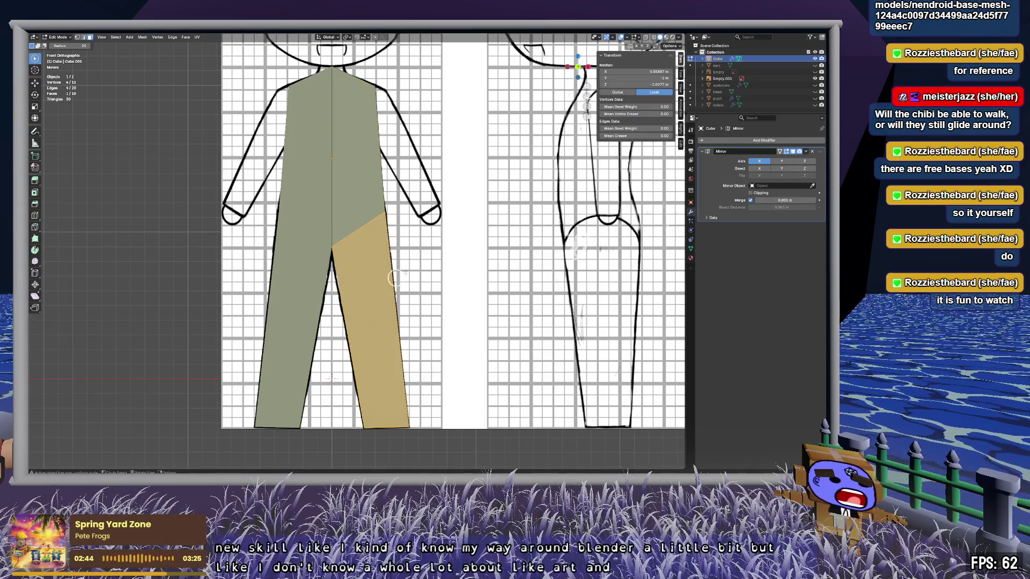
{"action": "left_click", "coordinate": [427, 263]}
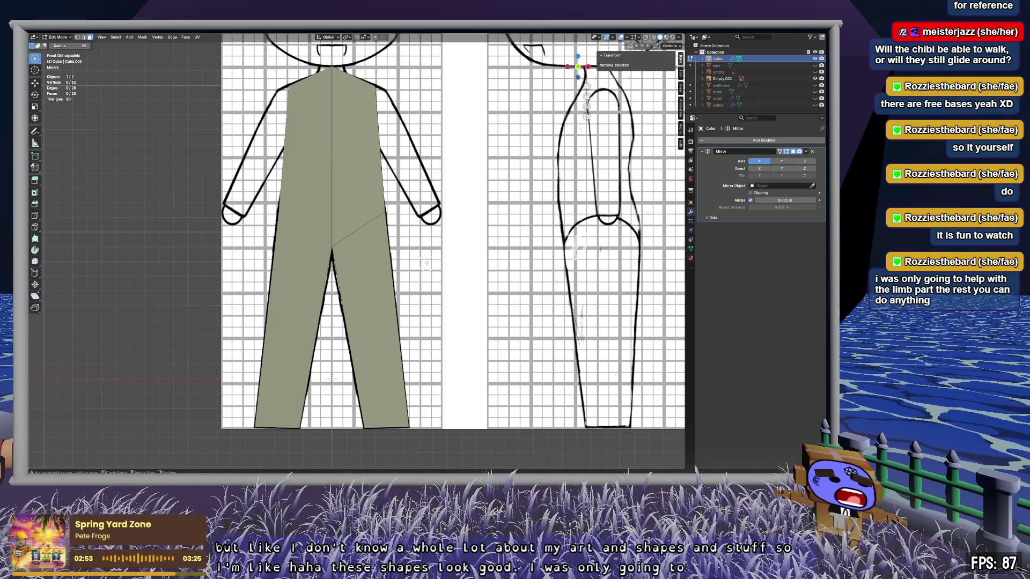
{"action": "left_click", "coordinate": [363, 132]}
{"action": "mouse_move", "coordinate": [372, 139]}
{"action": "middle_mouse_down"}
{"action": "mouse_move", "coordinate": [317, 138]}
{"action": "mouse_move", "coordinate": [377, 139]}
{"action": "mouse_move", "coordinate": [293, 246]}
{"action": "mouse_move", "coordinate": [309, 237]}
{"action": "mouse_move", "coordinate": [272, 257]}
{"action": "middle_mouse_up"}
Step: Add a centred horizontal loop cut around the torso block and deselect everything
{"action": "scroll", "coordinate": [327, 237], "scroll_direction": "up", "scroll_amount": 2}
{"action": "key", "text": "ctrl+r"}
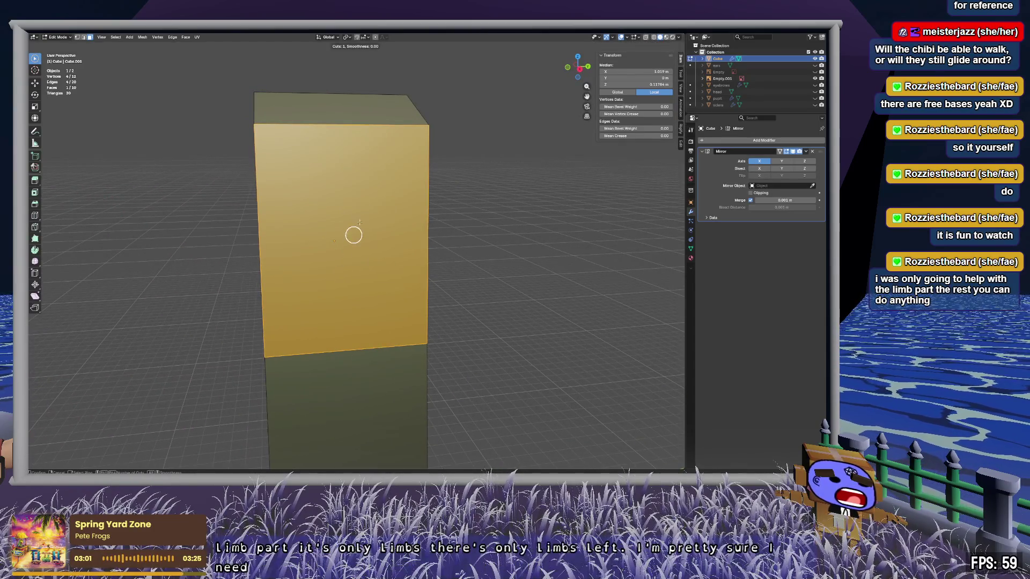
{"action": "left_click", "coordinate": [418, 240]}
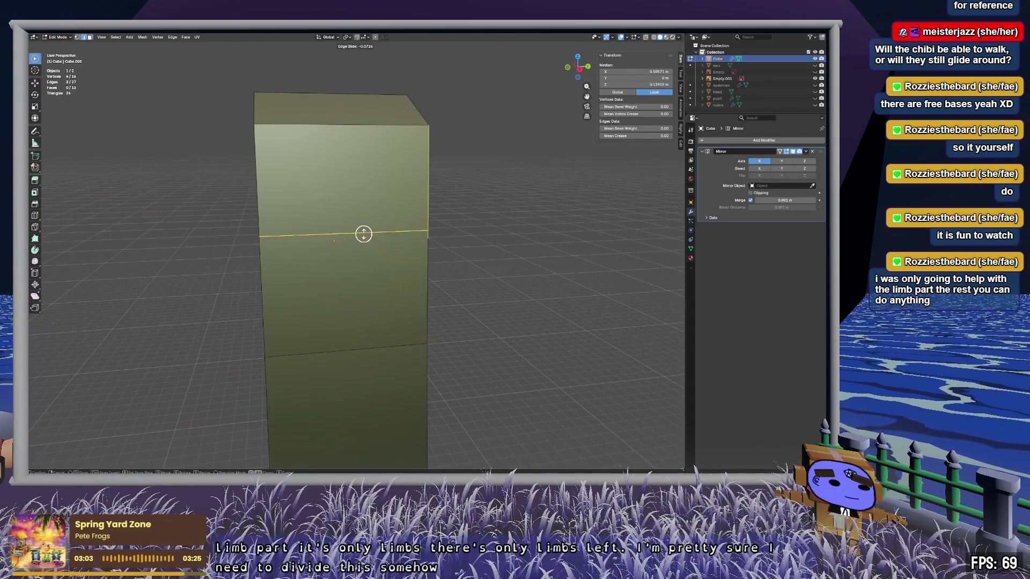
{"action": "right_click", "coordinate": [380, 211]}
{"action": "key", "text": "alt+a"}
{"action": "key", "text": "1"}
{"action": "mouse_move", "coordinate": [329, 282]}
{"action": "middle_mouse_down"}
{"action": "mouse_move", "coordinate": [357, 279]}
{"action": "mouse_move", "coordinate": [379, 214]}
{"action": "mouse_move", "coordinate": [384, 282]}
{"action": "mouse_move", "coordinate": [343, 286]}
{"action": "middle_mouse_up"}
Step: Round the upper middle face of the block with LoopTools Circle
{"action": "key", "text": "3"}
{"action": "left_click", "coordinate": [335, 171]}
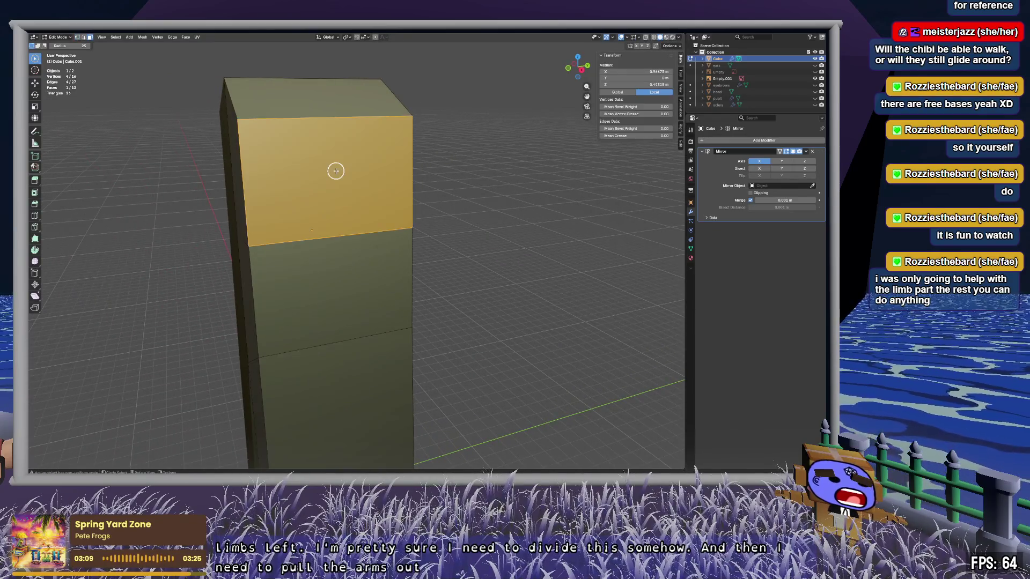
{"action": "right_click", "coordinate": [336, 171]}
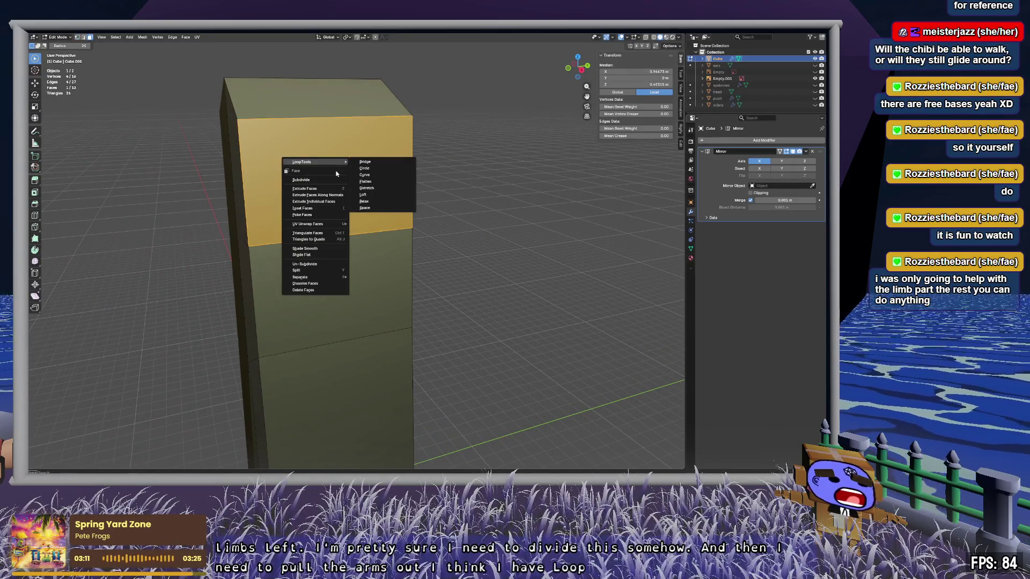
{"action": "left_click", "coordinate": [382, 169]}
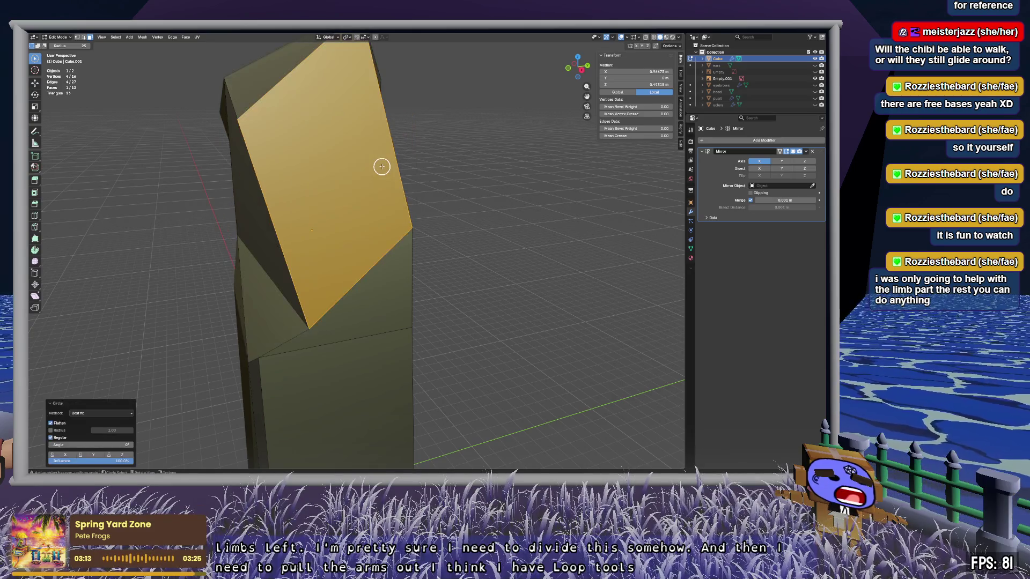
{"action": "mouse_move", "coordinate": [368, 191]}
{"action": "middle_mouse_down"}
{"action": "mouse_move", "coordinate": [313, 200]}
{"action": "mouse_move", "coordinate": [398, 201]}
{"action": "mouse_move", "coordinate": [305, 200]}
{"action": "mouse_move", "coordinate": [311, 194]}
{"action": "mouse_move", "coordinate": [324, 206]}
{"action": "mouse_move", "coordinate": [281, 207]}
{"action": "mouse_move", "coordinate": [265, 220]}
{"action": "mouse_move", "coordinate": [379, 177]}
{"action": "middle_mouse_up"}
Step: Inset the upper face into a smaller inner face and bring up the LoopTools options
{"action": "key", "text": "i"}
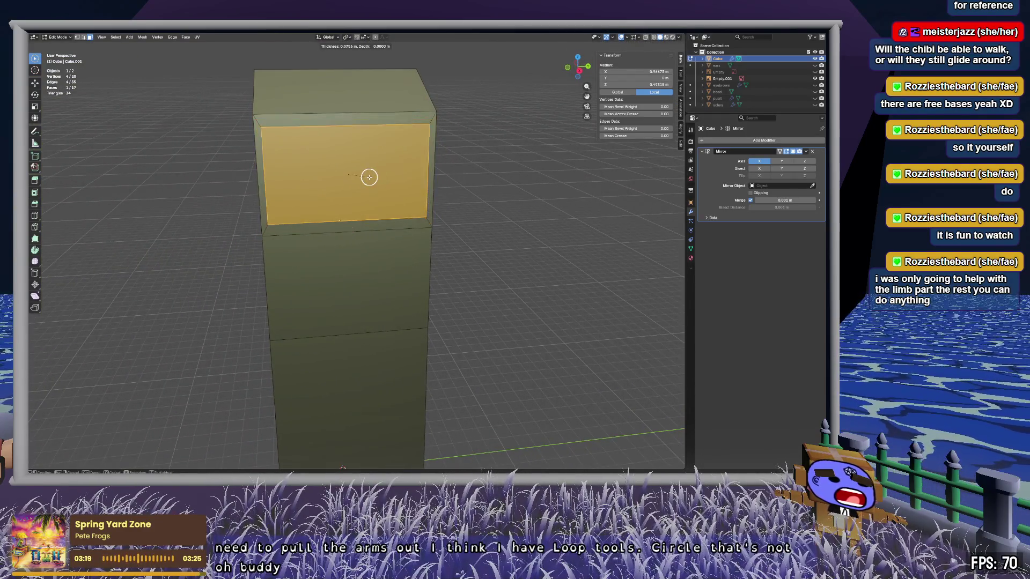
{"action": "left_click", "coordinate": [357, 173]}
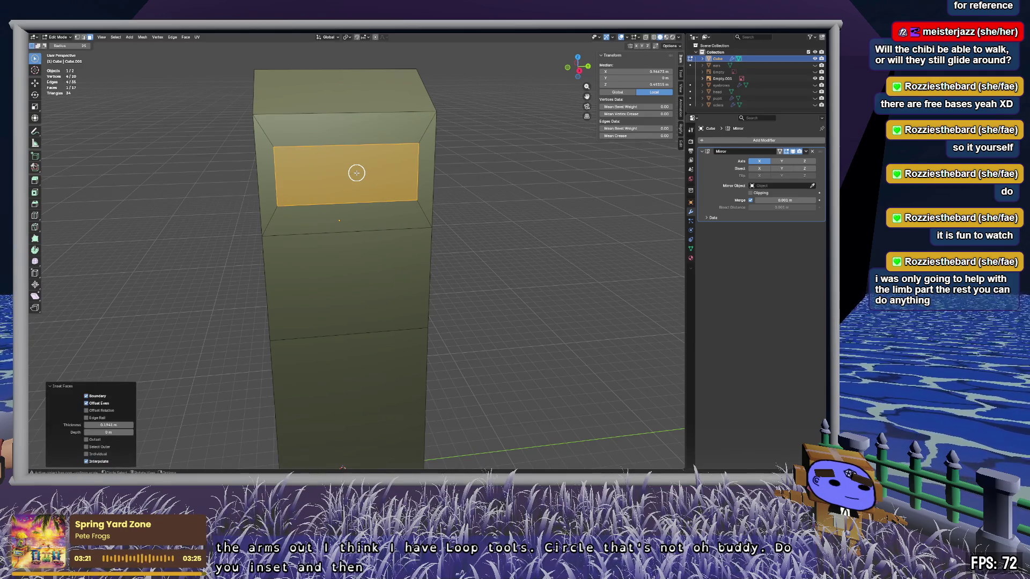
{"action": "right_click", "coordinate": [357, 173]}
{"action": "mouse_move", "coordinate": [361, 174]}
{"action": "mouse_move", "coordinate": [398, 193]}
{"action": "middle_mouse_down"}
{"action": "mouse_move", "coordinate": [435, 172]}
{"action": "mouse_move", "coordinate": [404, 177]}
{"action": "mouse_move", "coordinate": [372, 108]}
{"action": "mouse_move", "coordinate": [348, 177]}
{"action": "mouse_move", "coordinate": [391, 177]}
{"action": "mouse_move", "coordinate": [372, 195]}
{"action": "middle_mouse_up"}
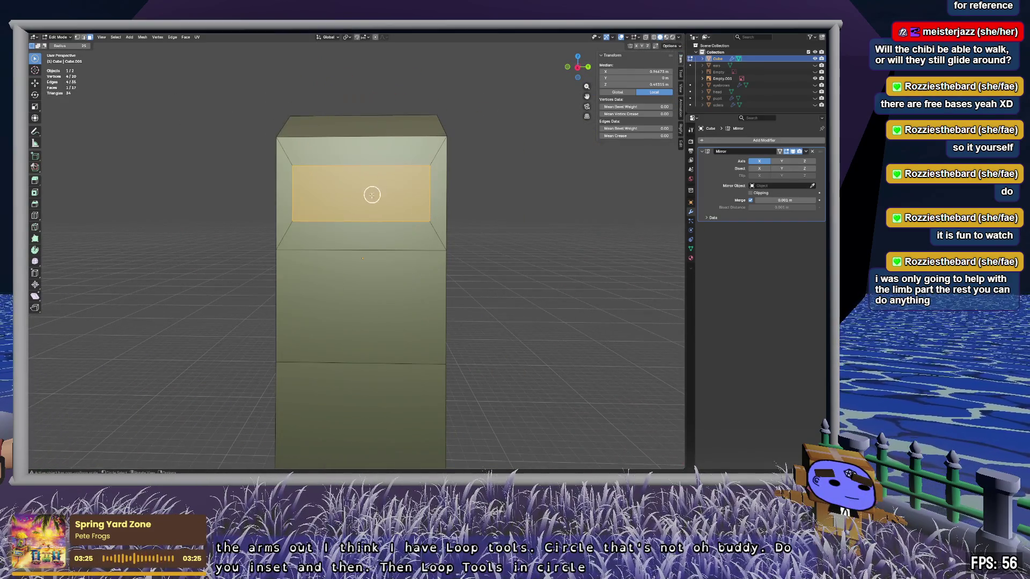
{"action": "right_click", "coordinate": [372, 196]}
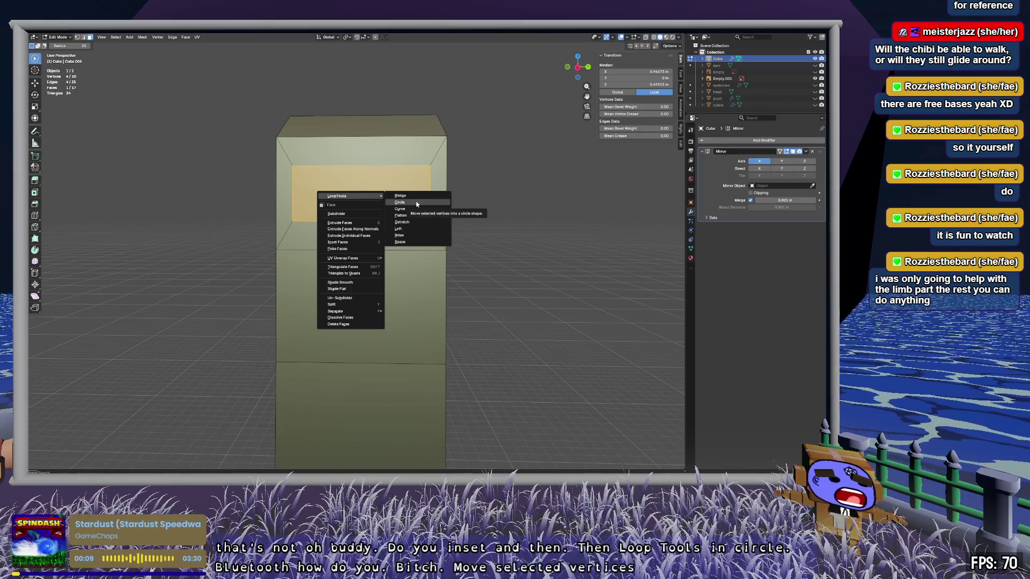
Step: Subdivide the inset side face into four faces
{"action": "key", "text": "Escape"}
{"action": "scroll", "coordinate": [395, 171], "scroll_direction": "up", "scroll_amount": 5}
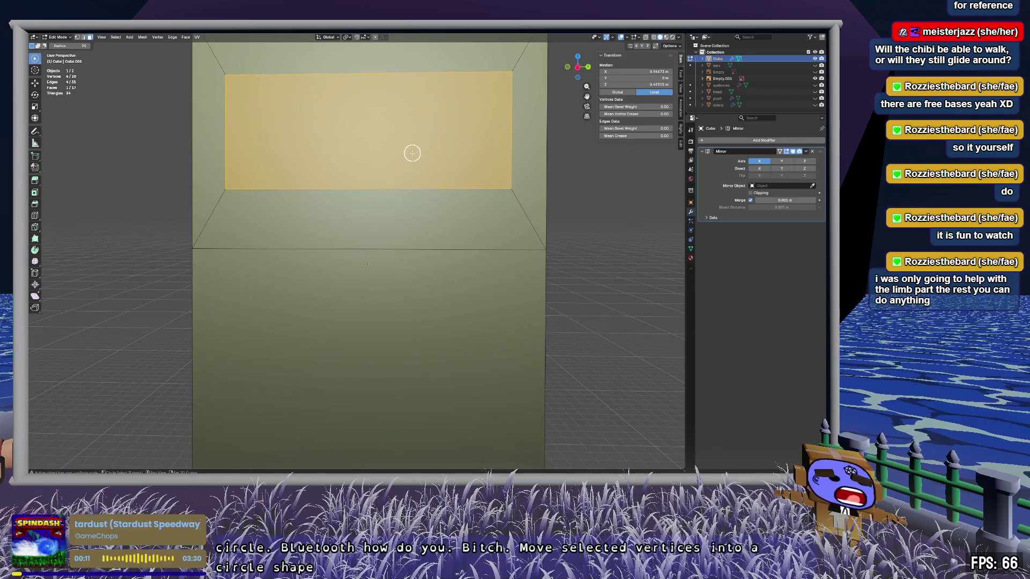
{"action": "scroll", "coordinate": [354, 247], "scroll_direction": "up", "scroll_amount": 3}
{"action": "mouse_move", "coordinate": [355, 220]}
{"action": "middle_mouse_down"}
{"action": "mouse_move", "coordinate": [386, 221]}
{"action": "mouse_move", "coordinate": [362, 224]}
{"action": "middle_mouse_up"}
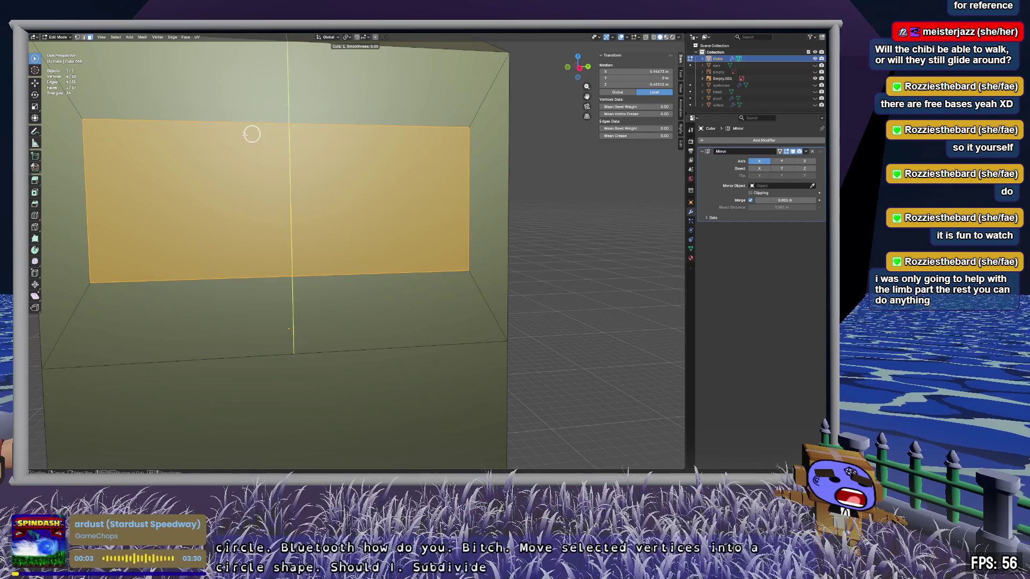
{"action": "middle_click_drag", "start_coordinate": [276, 201], "coordinate": [270, 196]}
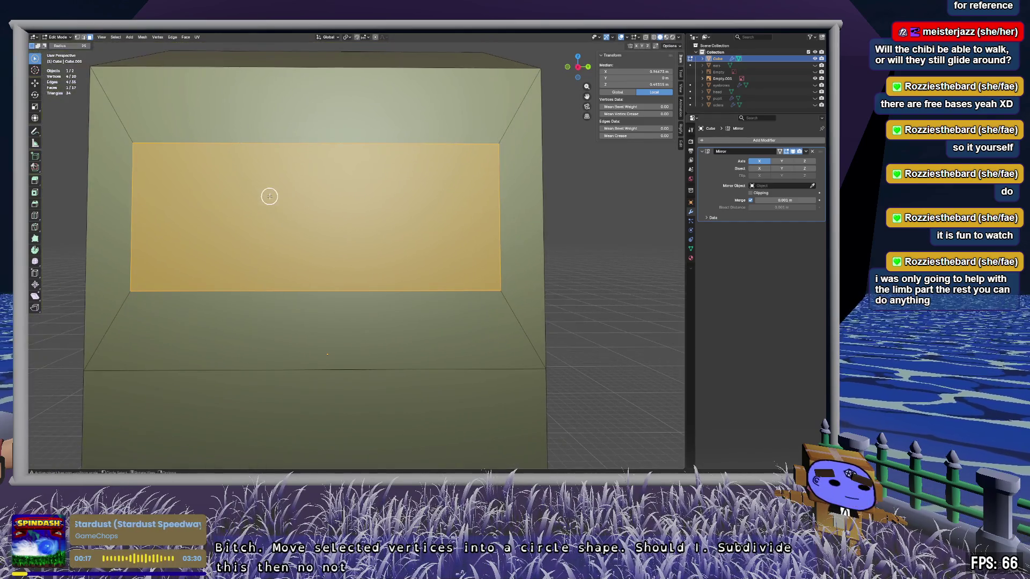
{"action": "right_click", "coordinate": [270, 195]}
{"action": "left_click", "coordinate": [265, 214]}
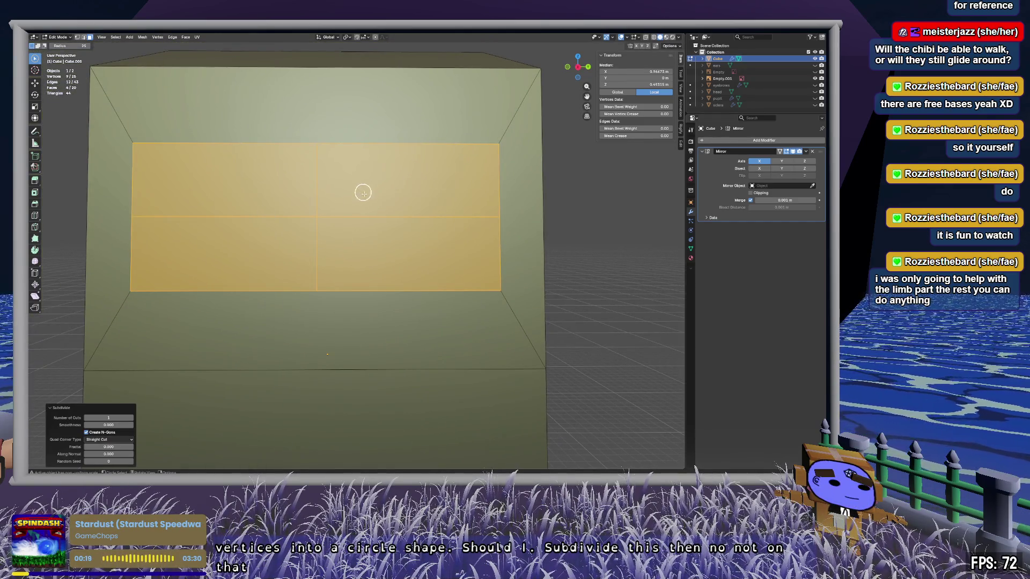
Step: Round the four-face panel into a circle with LoopTools Circle
{"action": "left_click", "coordinate": [382, 198]}
{"action": "left_click_drag", "start_coordinate": [386, 198], "coordinate": [357, 241]}
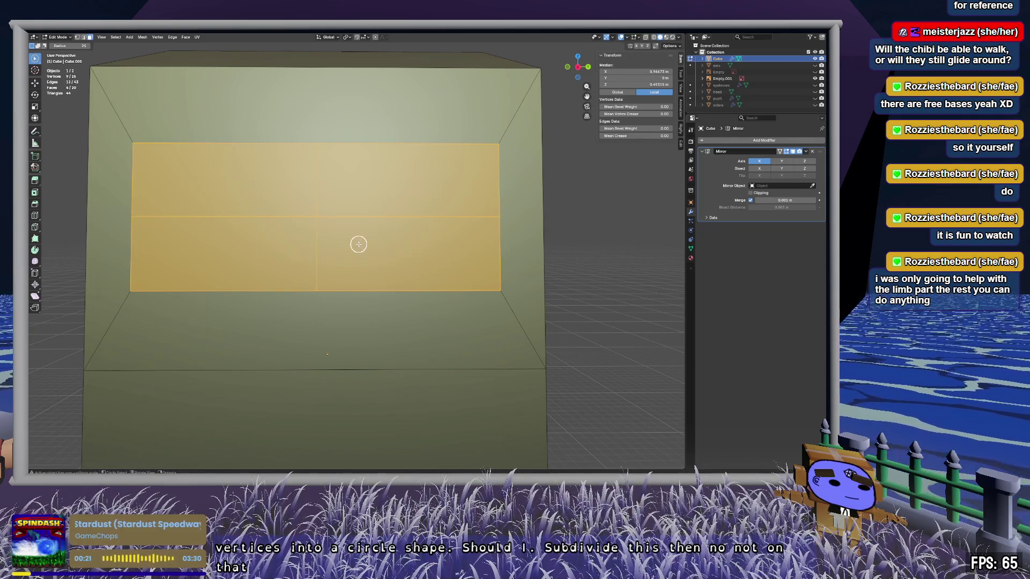
{"action": "right_click", "coordinate": [327, 187]}
{"action": "mouse_move", "coordinate": [317, 171]}
{"action": "left_click", "coordinate": [361, 177]}
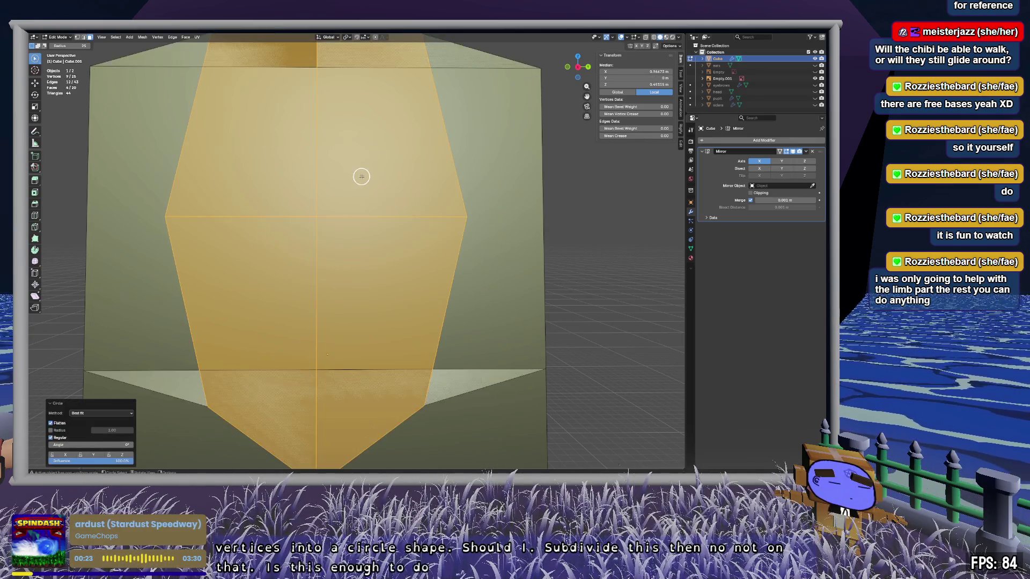
{"action": "scroll", "coordinate": [367, 224], "scroll_direction": "down", "scroll_amount": 3}
{"action": "mouse_move", "coordinate": [368, 223]}
{"action": "middle_mouse_down"}
{"action": "mouse_move", "coordinate": [343, 224]}
{"action": "mouse_move", "coordinate": [390, 227]}
{"action": "mouse_move", "coordinate": [288, 223]}
{"action": "mouse_move", "coordinate": [362, 226]}
{"action": "middle_mouse_up"}
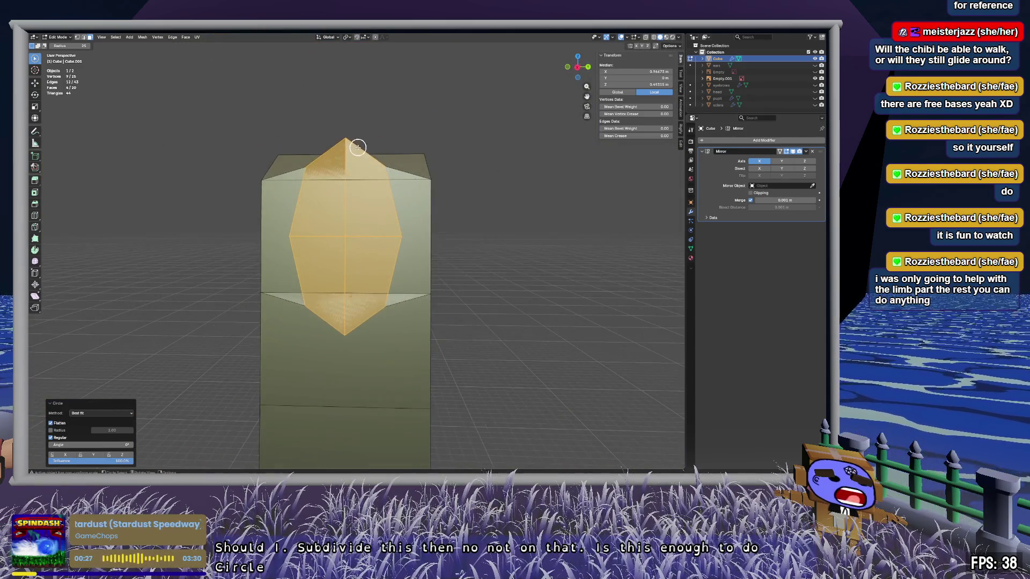
Step: Slide the circle's top and bottom vertices along the surface to shape the outline
{"action": "left_click", "coordinate": [349, 139]}
{"action": "left_click", "coordinate": [396, 133]}
{"action": "left_click", "coordinate": [346, 138]}
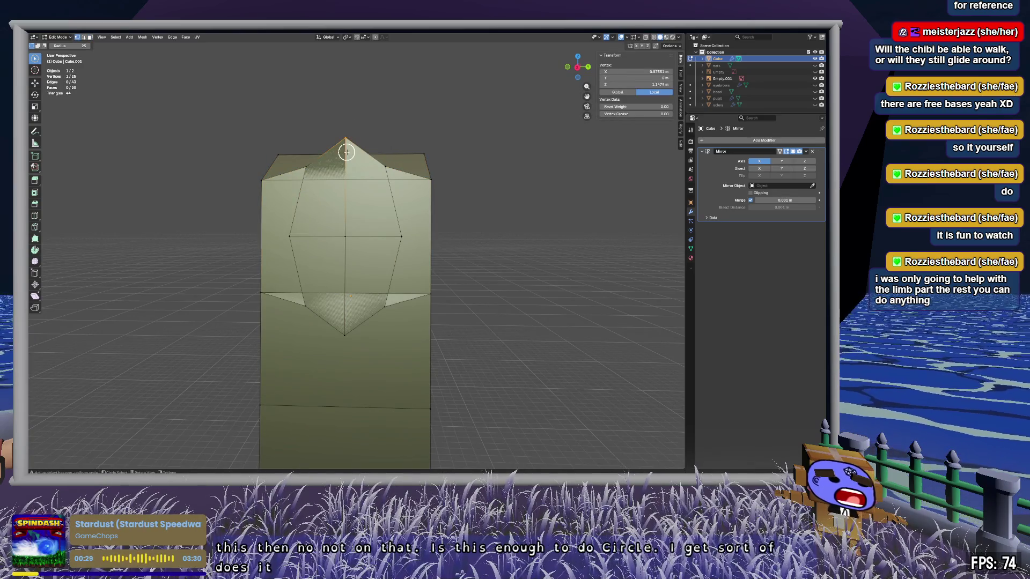
{"action": "middle_click_drag", "start_coordinate": [354, 147], "coordinate": [376, 131]}
{"action": "left_click", "coordinate": [366, 192]}
{"action": "key", "text": "c"}
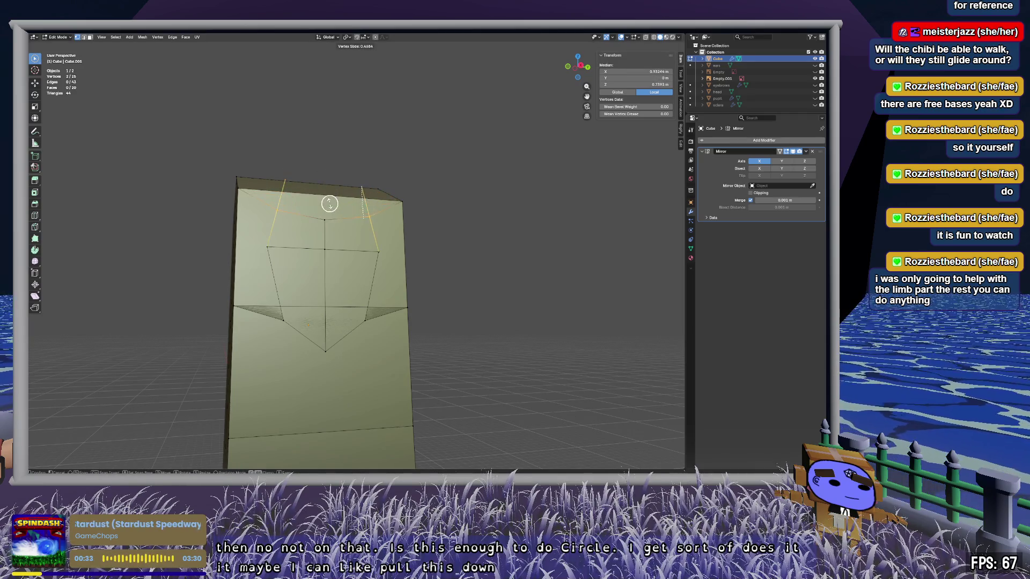
{"action": "left_click", "coordinate": [331, 208]}
{"action": "key", "text": "c"}
{"action": "left_click", "coordinate": [327, 352]}
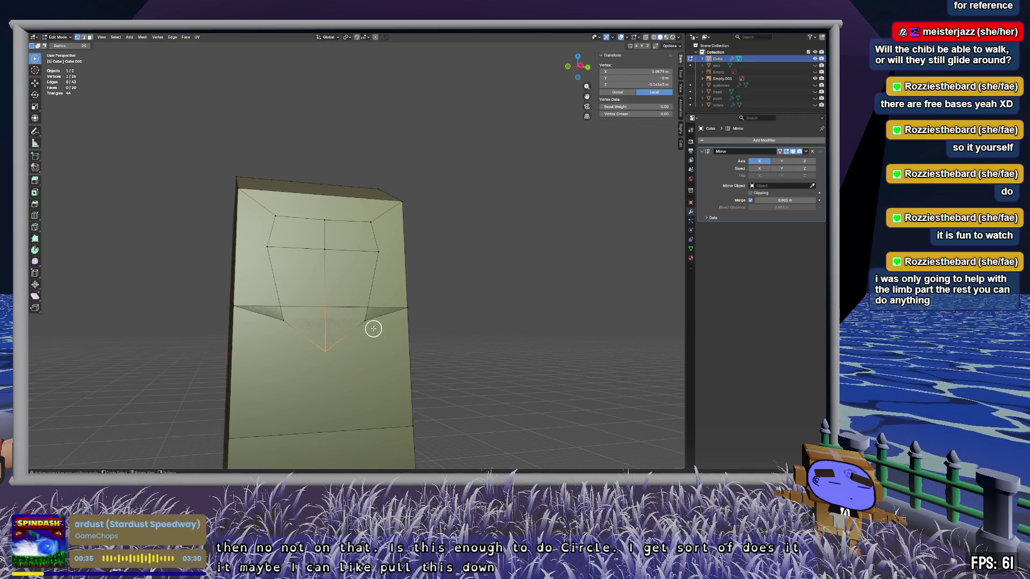
{"action": "left_click", "coordinate": [330, 326]}
Step: Reposition the panel's top-middle vertex to match the reference image
{"action": "key", "text": "alt+a"}
{"action": "key", "text": "c"}
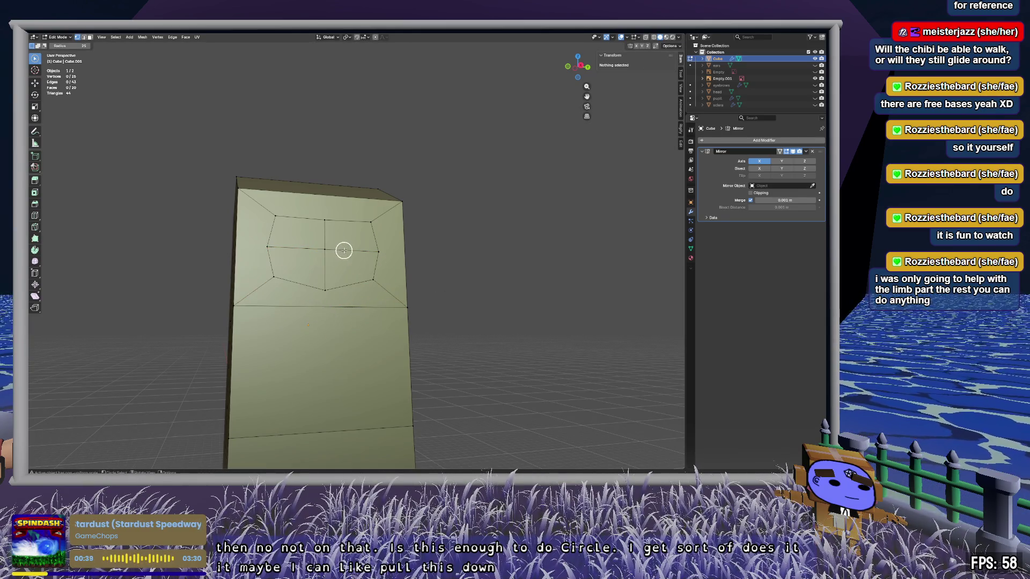
{"action": "left_click", "coordinate": [344, 239]}
{"action": "mouse_move", "coordinate": [488, 252]}
{"action": "middle_mouse_down"}
{"action": "mouse_move", "coordinate": [429, 263]}
{"action": "mouse_move", "coordinate": [482, 263]}
{"action": "middle_mouse_up"}
{"action": "scroll", "coordinate": [429, 212], "scroll_direction": "up", "scroll_amount": 4}
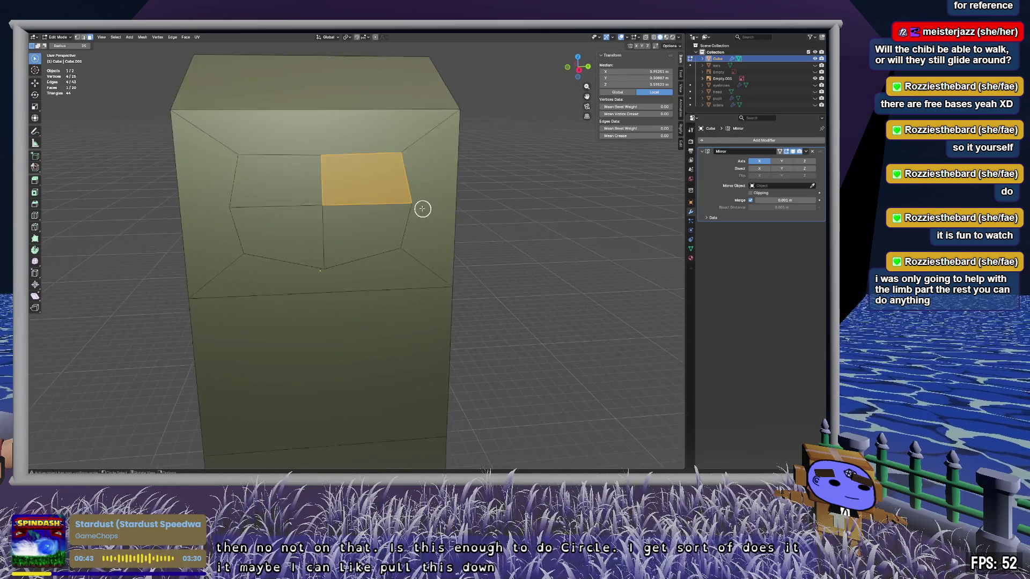
{"action": "key", "text": "1"}
{"action": "left_click", "coordinate": [314, 149]}
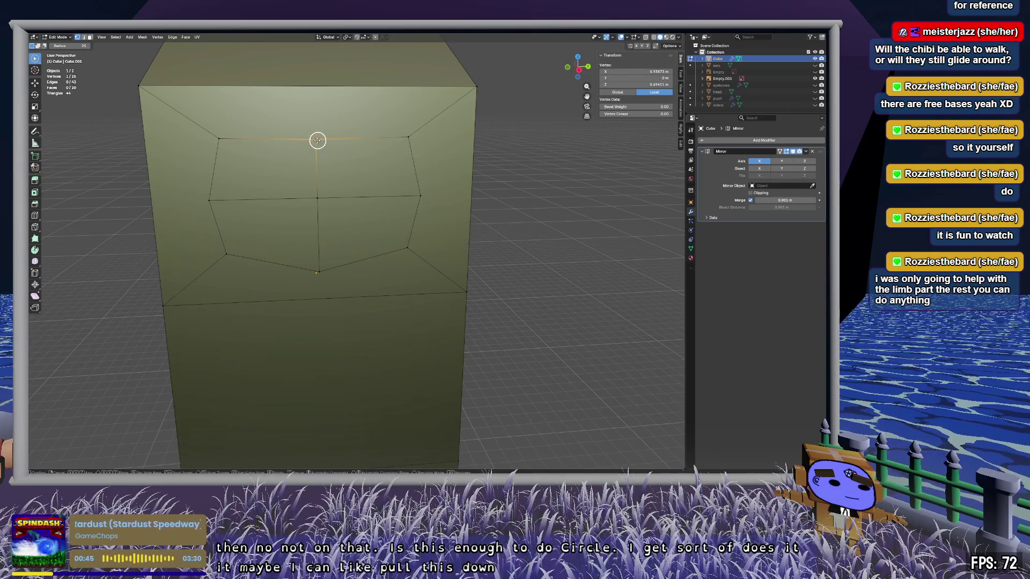
{"action": "left_click", "coordinate": [347, 142]}
{"action": "mouse_move", "coordinate": [348, 143]}
{"action": "middle_mouse_down"}
{"action": "mouse_move", "coordinate": [389, 156]}
{"action": "mouse_move", "coordinate": [437, 271]}
{"action": "mouse_move", "coordinate": [320, 173]}
{"action": "mouse_move", "coordinate": [429, 188]}
{"action": "mouse_move", "coordinate": [297, 175]}
{"action": "mouse_move", "coordinate": [391, 163]}
{"action": "mouse_move", "coordinate": [338, 193]}
{"action": "mouse_move", "coordinate": [343, 214]}
{"action": "middle_mouse_up"}
Step: Extrude the side panel face outward into a long horizontal arm
{"action": "mouse_move", "coordinate": [497, 289]}
{"action": "middle_mouse_down"}
{"action": "mouse_move", "coordinate": [395, 263]}
{"action": "mouse_move", "coordinate": [361, 278]}
{"action": "mouse_move", "coordinate": [354, 261]}
{"action": "mouse_move", "coordinate": [394, 288]}
{"action": "middle_mouse_up"}
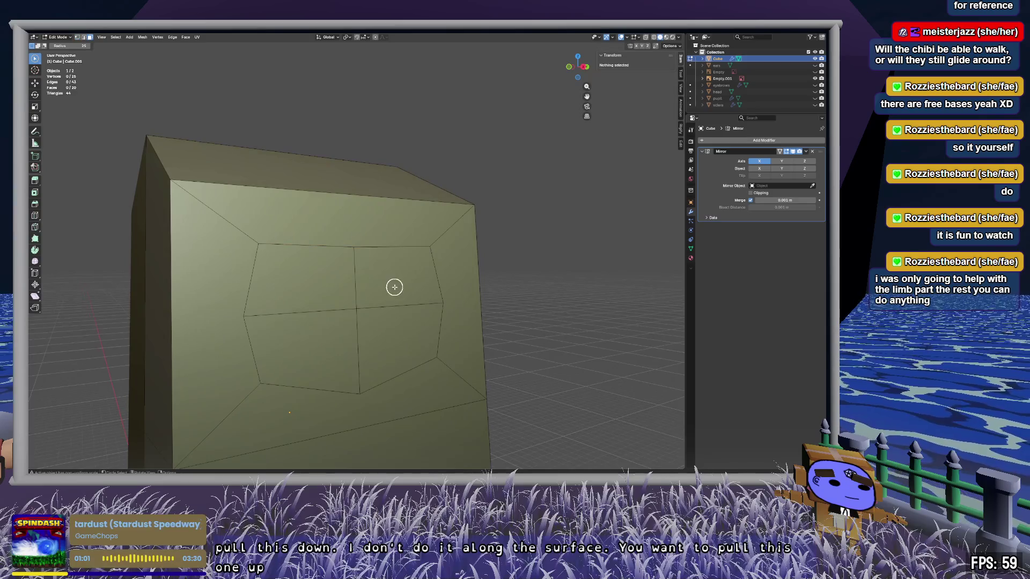
{"action": "left_click_drag", "start_coordinate": [393, 288], "coordinate": [367, 283]}
{"action": "key", "text": "e"}
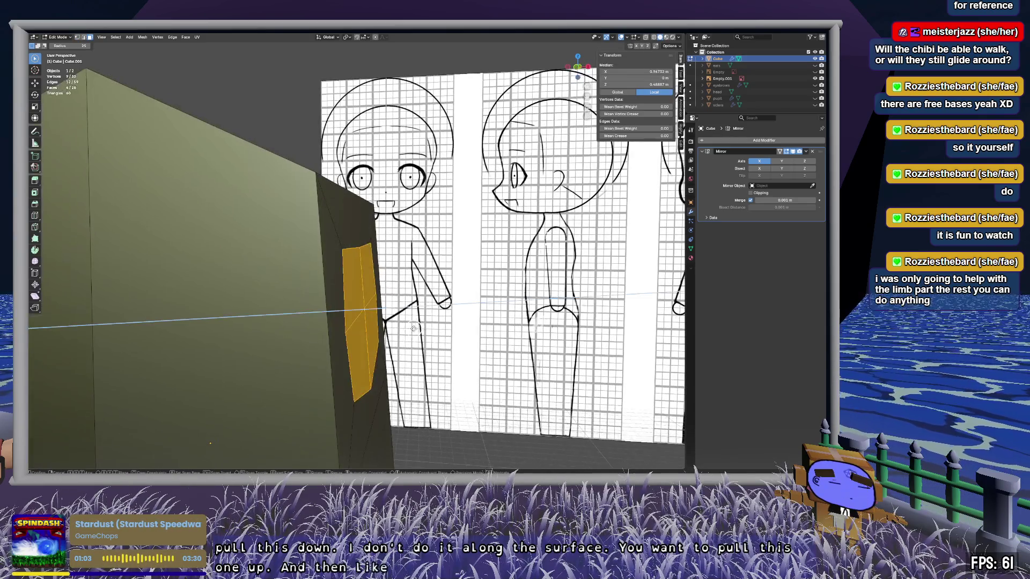
{"action": "left_click", "coordinate": [39, 319]}
{"action": "mouse_move", "coordinate": [521, 265]}
{"action": "middle_mouse_down"}
{"action": "mouse_move", "coordinate": [490, 297]}
{"action": "mouse_move", "coordinate": [458, 269]}
{"action": "middle_mouse_up"}
{"action": "scroll", "coordinate": [458, 269], "scroll_direction": "down", "scroll_amount": 5}
{"action": "mouse_move", "coordinate": [391, 317]}
{"action": "middle_mouse_down"}
{"action": "mouse_move", "coordinate": [483, 301]}
{"action": "mouse_move", "coordinate": [450, 324]}
{"action": "mouse_move", "coordinate": [459, 316]}
{"action": "mouse_move", "coordinate": [398, 303]}
{"action": "mouse_move", "coordinate": [399, 270]}
{"action": "mouse_move", "coordinate": [446, 202]}
{"action": "middle_mouse_up"}
Step: Delete the old leg geometry and the leftover right leg edge below the body
{"action": "middle_click_drag", "start_coordinate": [474, 296], "coordinate": [414, 291]}
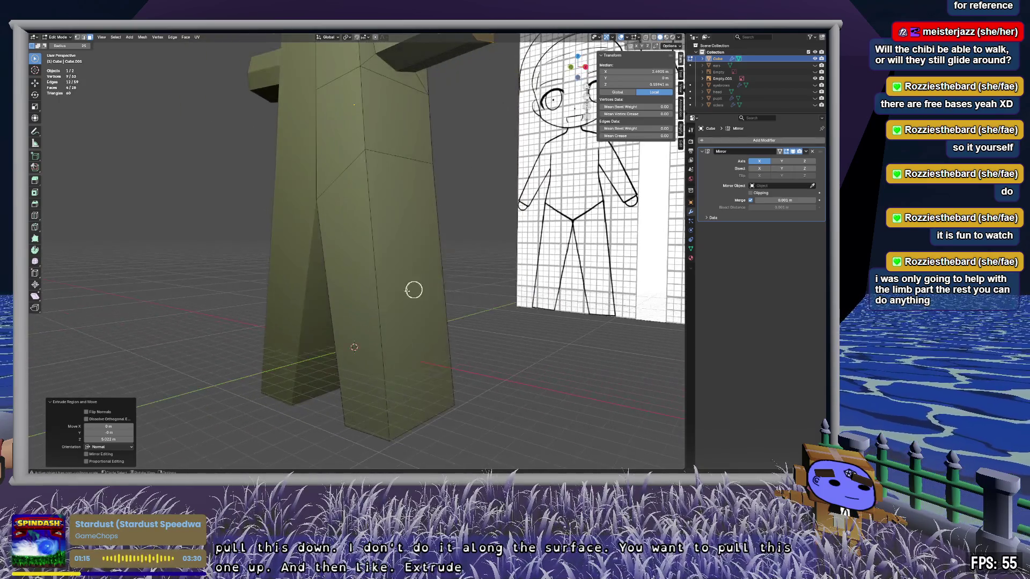
{"action": "key", "text": "x"}
{"action": "left_click", "coordinate": [414, 342]}
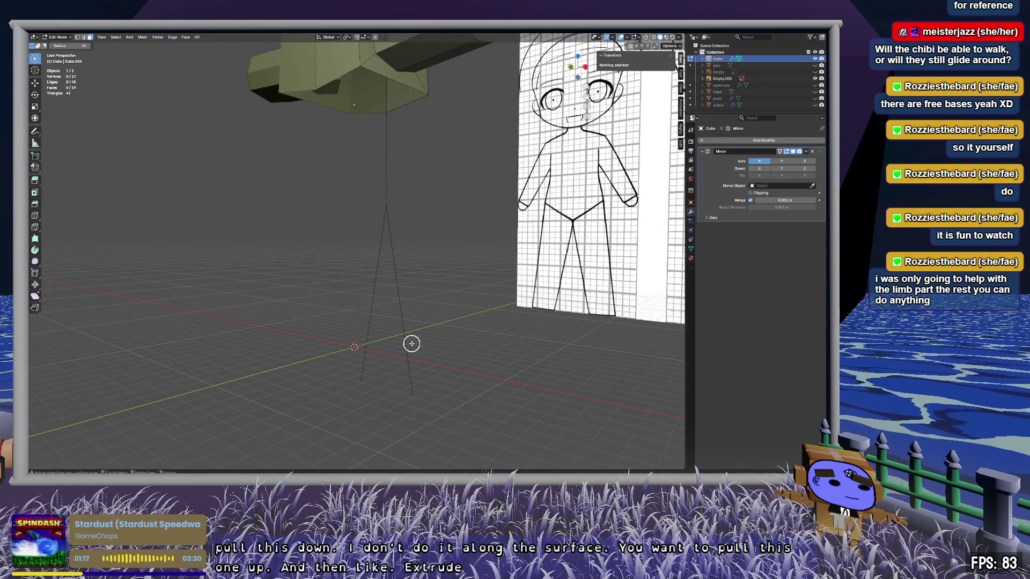
{"action": "left_click_drag", "start_coordinate": [396, 324], "coordinate": [357, 319]}
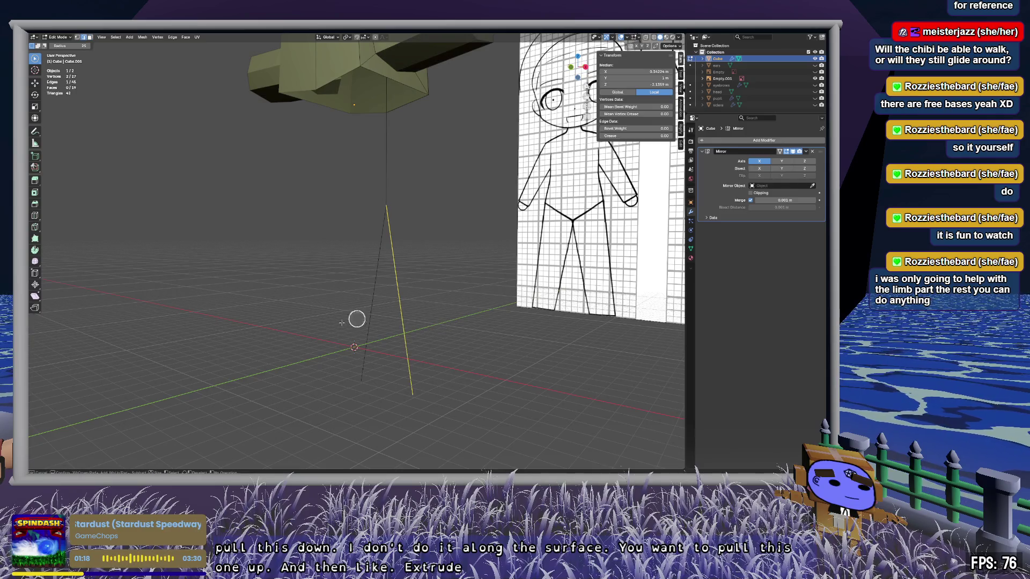
{"action": "key", "text": "x"}
{"action": "left_click", "coordinate": [493, 337]}
{"action": "mouse_move", "coordinate": [450, 265]}
{"action": "middle_mouse_down"}
{"action": "mouse_move", "coordinate": [430, 246]}
{"action": "mouse_move", "coordinate": [490, 172]}
{"action": "mouse_move", "coordinate": [463, 278]}
{"action": "mouse_move", "coordinate": [432, 186]}
{"action": "mouse_move", "coordinate": [489, 274]}
{"action": "mouse_move", "coordinate": [485, 292]}
{"action": "mouse_move", "coordinate": [461, 297]}
{"action": "middle_mouse_up"}
{"action": "scroll", "coordinate": [463, 304], "scroll_direction": "up", "scroll_amount": 3}
Step: Extrude the body's bottom edge downward and turn on mirror clipping
{"action": "left_click_drag", "start_coordinate": [578, 68], "coordinate": [473, 222]}
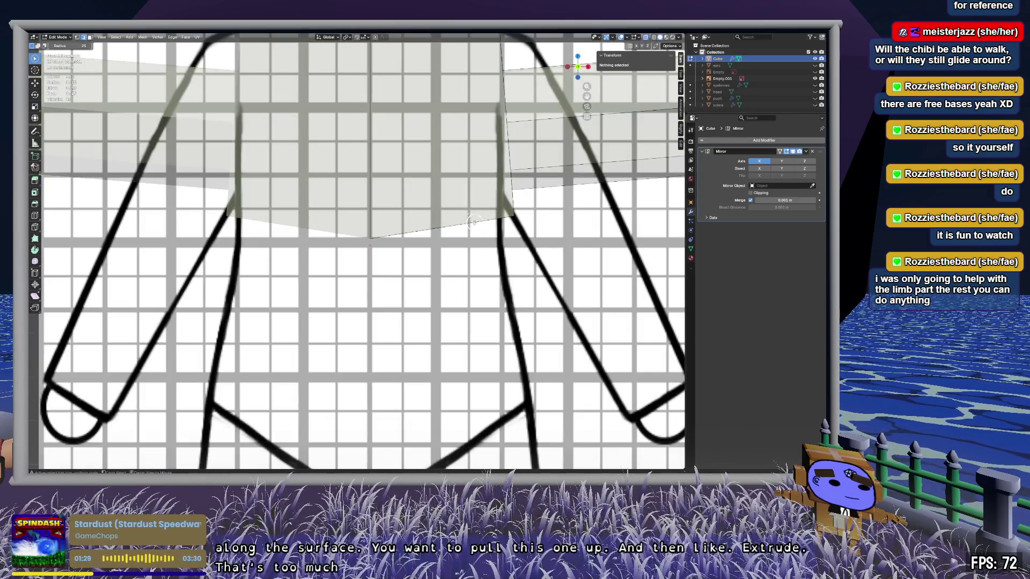
{"action": "left_click", "coordinate": [415, 230]}
{"action": "key", "text": "e"}
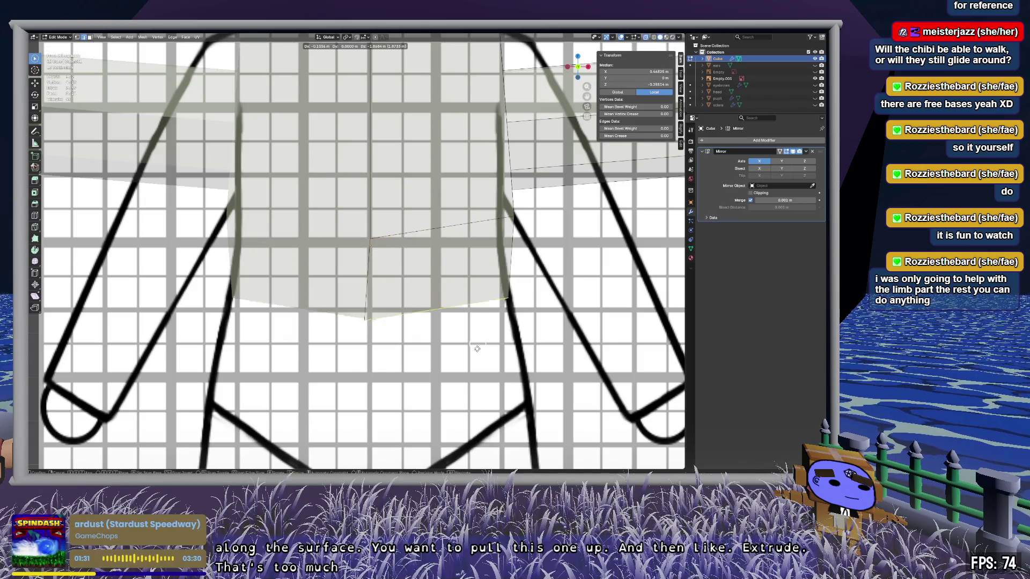
{"action": "left_click", "coordinate": [498, 449]}
{"action": "left_click", "coordinate": [751, 193]}
{"action": "middle_click_drag", "start_coordinate": [408, 467], "coordinate": [403, 291], "text": "shift"}
Step: Move the bottom vertex down to the crotch point
{"action": "key", "text": "1"}
{"action": "key", "text": "g"}
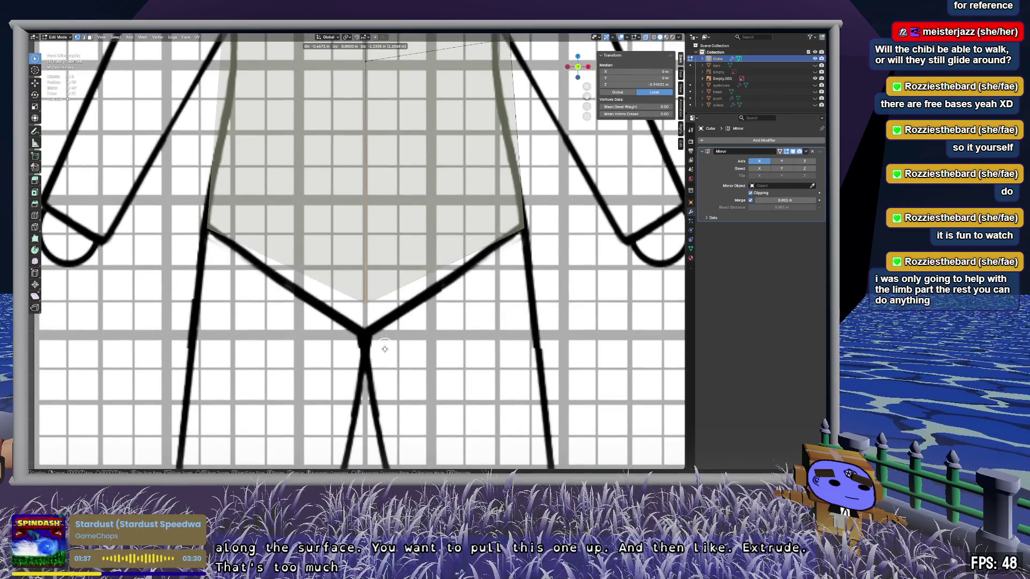
{"action": "left_click", "coordinate": [382, 369]}
{"action": "key", "text": "alt+a"}
{"action": "mouse_move", "coordinate": [408, 322]}
{"action": "middle_mouse_down"}
{"action": "mouse_move", "coordinate": [437, 260]}
{"action": "mouse_move", "coordinate": [492, 285]}
{"action": "mouse_move", "coordinate": [382, 285]}
{"action": "mouse_move", "coordinate": [359, 304]}
{"action": "mouse_move", "coordinate": [375, 312]}
{"action": "mouse_move", "coordinate": [361, 308]}
{"action": "middle_mouse_up"}
Step: Fill the two open sides of the lower body with new faces
{"action": "left_click_drag", "start_coordinate": [132, 121], "coordinate": [136, 184]}
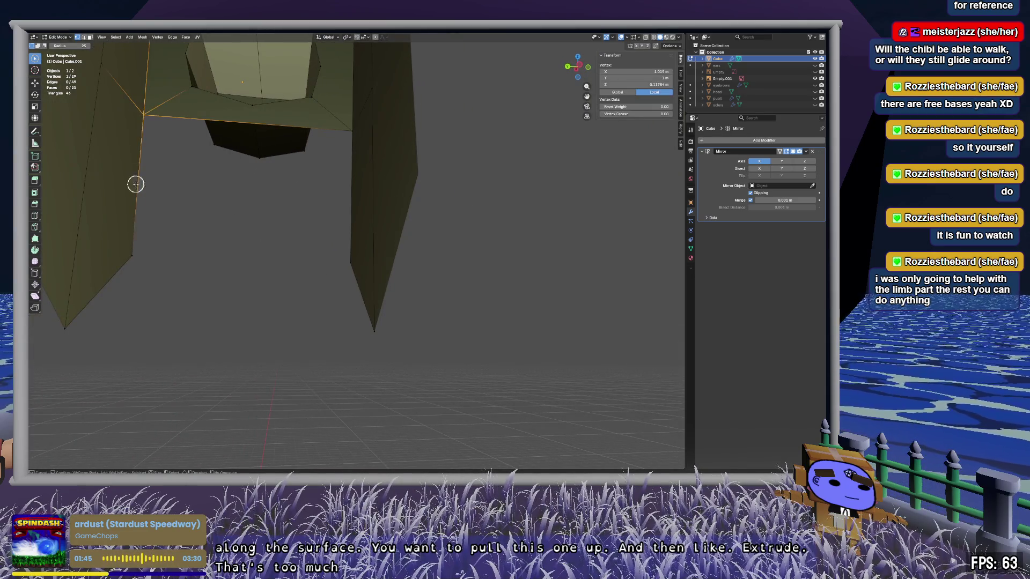
{"action": "key", "text": "Escape"}
{"action": "key", "text": "f"}
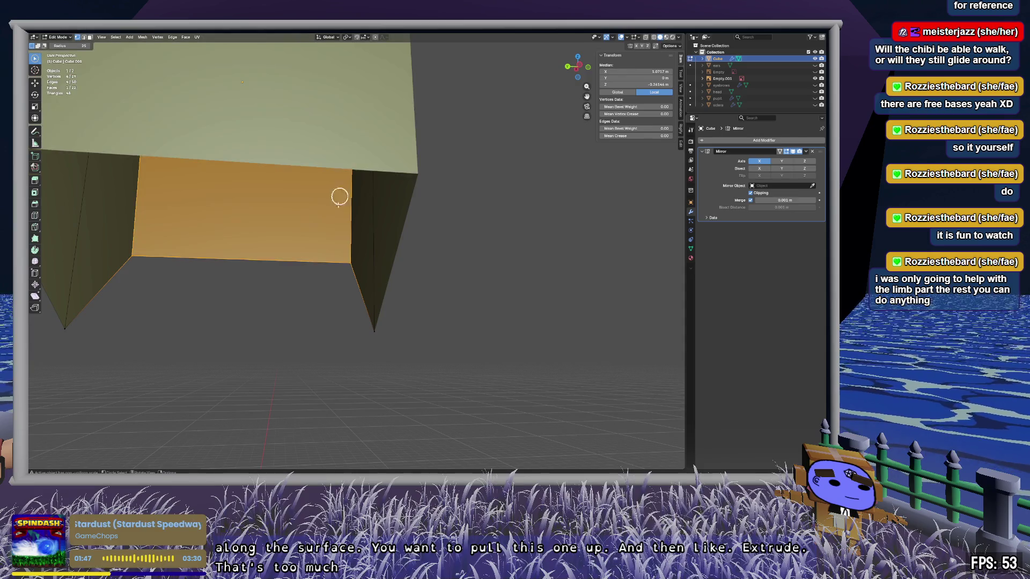
{"action": "key", "text": "alt+a"}
{"action": "left_click_drag", "start_coordinate": [239, 256], "coordinate": [133, 251]}
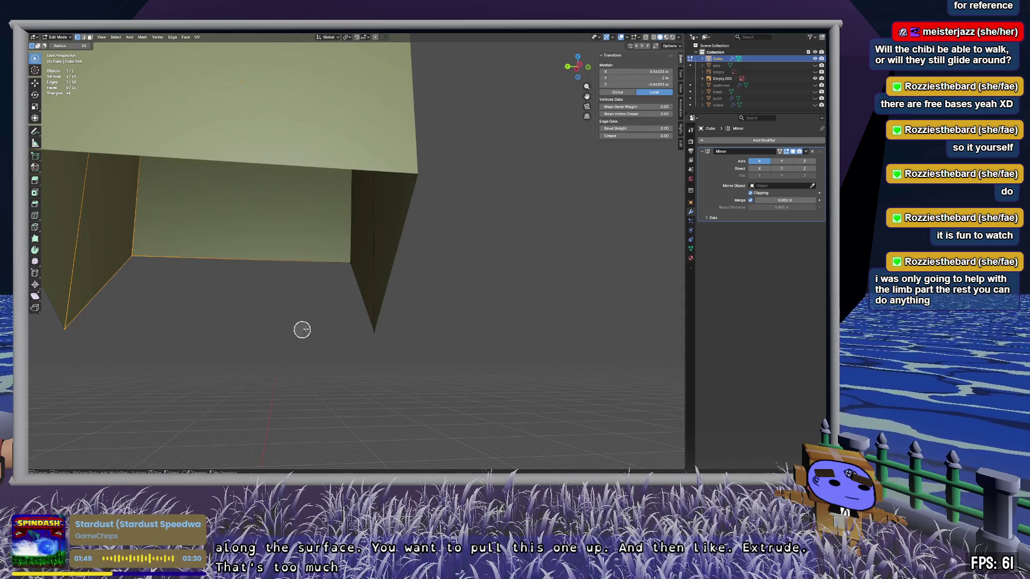
{"action": "key", "text": "Escape"}
{"action": "key", "text": "f"}
{"action": "key", "text": "alt+a"}
{"action": "mouse_move", "coordinate": [475, 299]}
{"action": "middle_mouse_down"}
{"action": "mouse_move", "coordinate": [353, 287]}
{"action": "mouse_move", "coordinate": [536, 271]}
{"action": "mouse_move", "coordinate": [499, 347]}
{"action": "mouse_move", "coordinate": [465, 278]}
{"action": "middle_mouse_up"}
Step: Inset the large bottom face of the body
{"action": "left_click", "coordinate": [403, 250]}
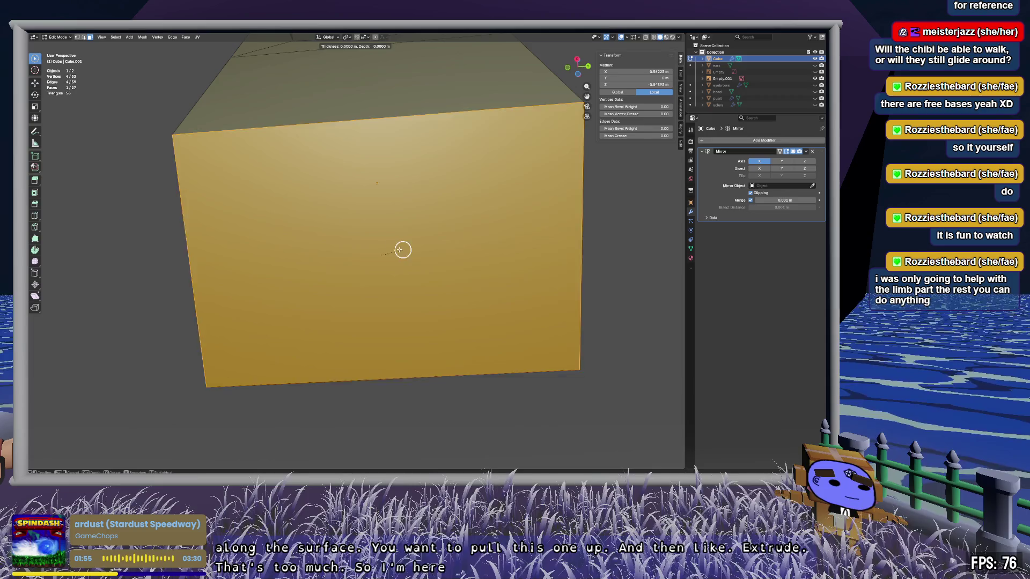
{"action": "key", "text": "Escape"}
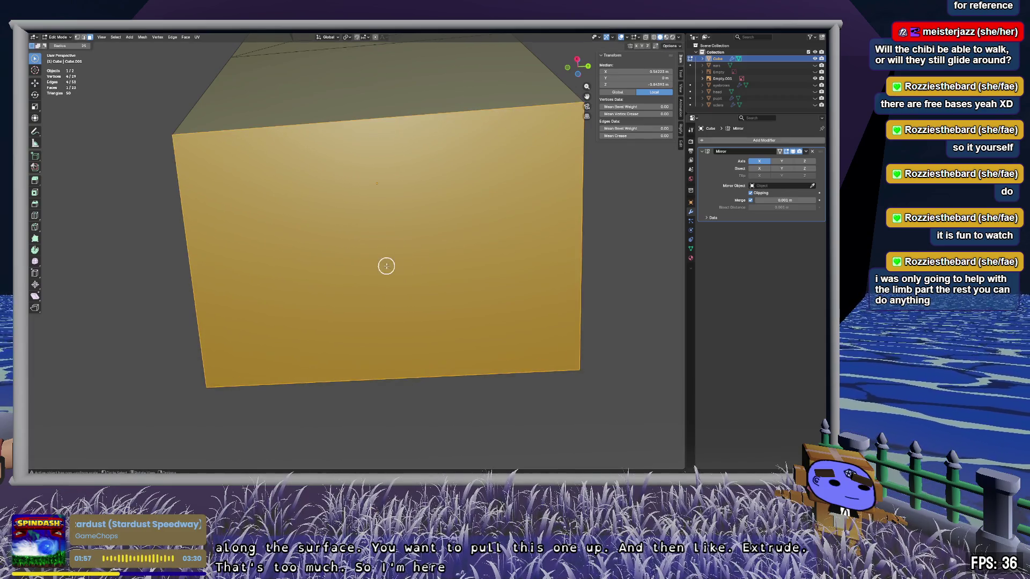
{"action": "key", "text": "i"}
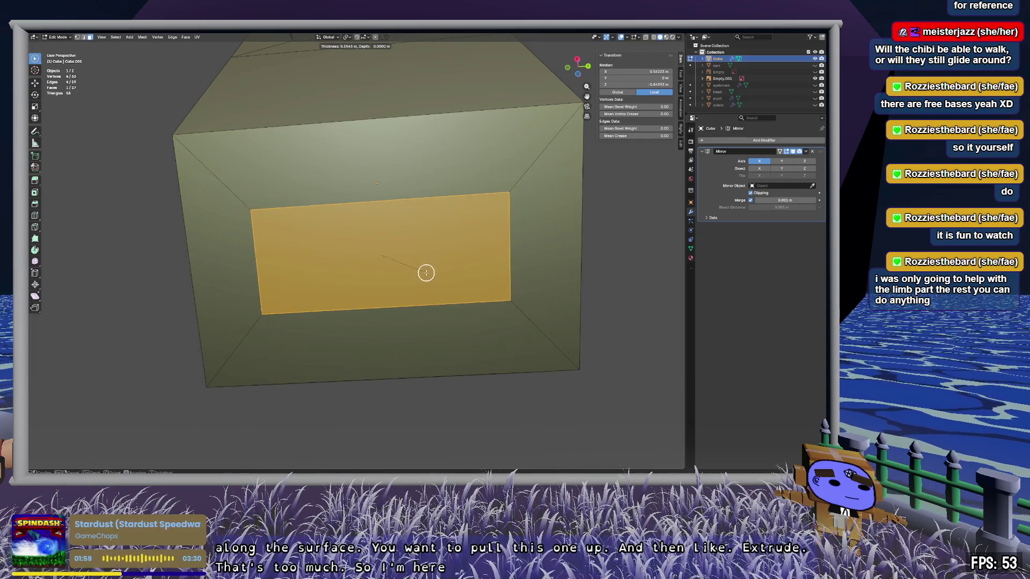
{"action": "left_click", "coordinate": [431, 296]}
Step: Subdivide the inset bottom face into four and round it with LoopTools Circle
{"action": "key", "text": "ctrl+f"}
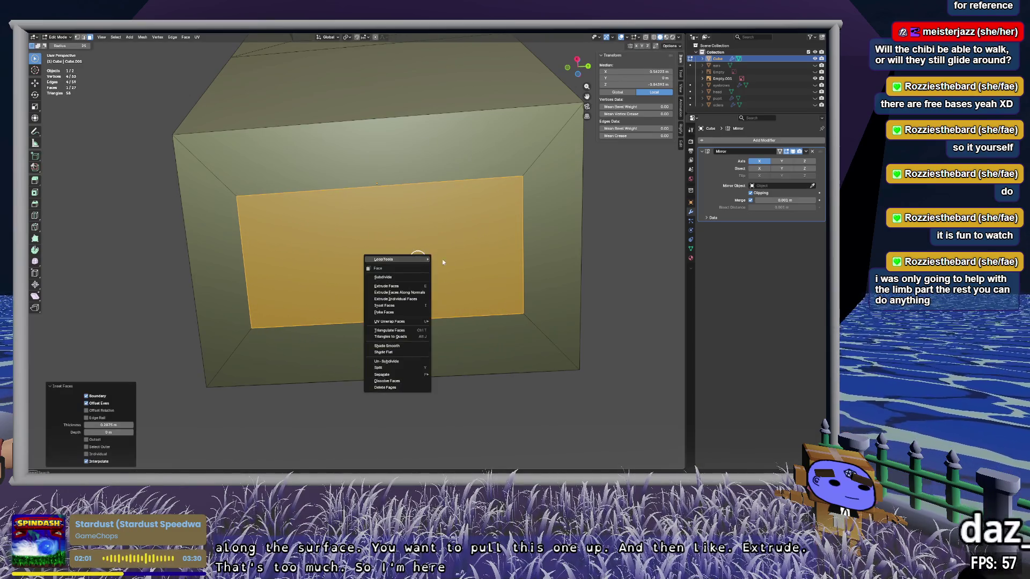
{"action": "left_click", "coordinate": [402, 277]}
{"action": "left_click", "coordinate": [424, 207]}
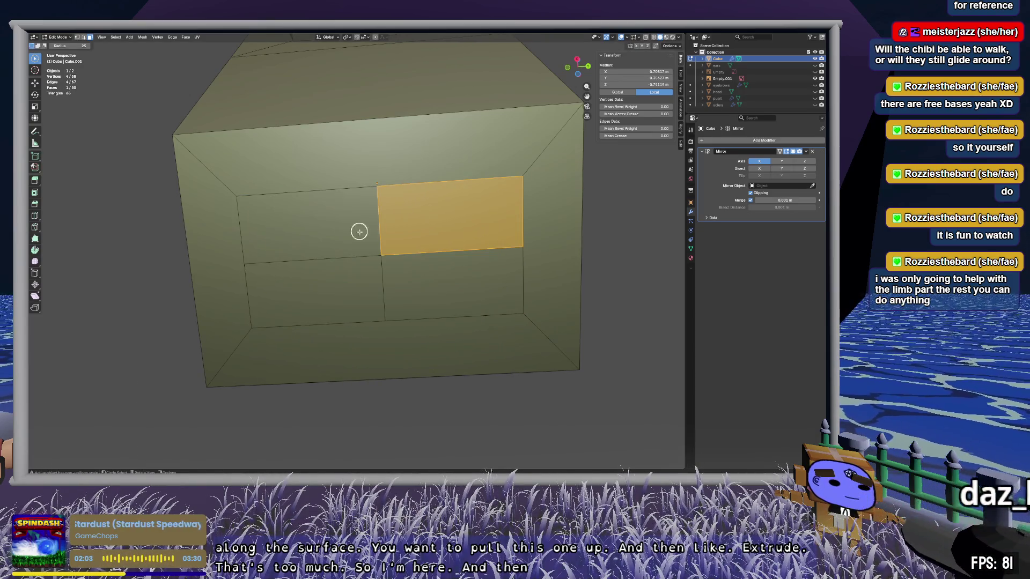
{"action": "key", "text": "ctrl+z"}
{"action": "key", "text": "ctrl+f"}
{"action": "mouse_move", "coordinate": [416, 203]}
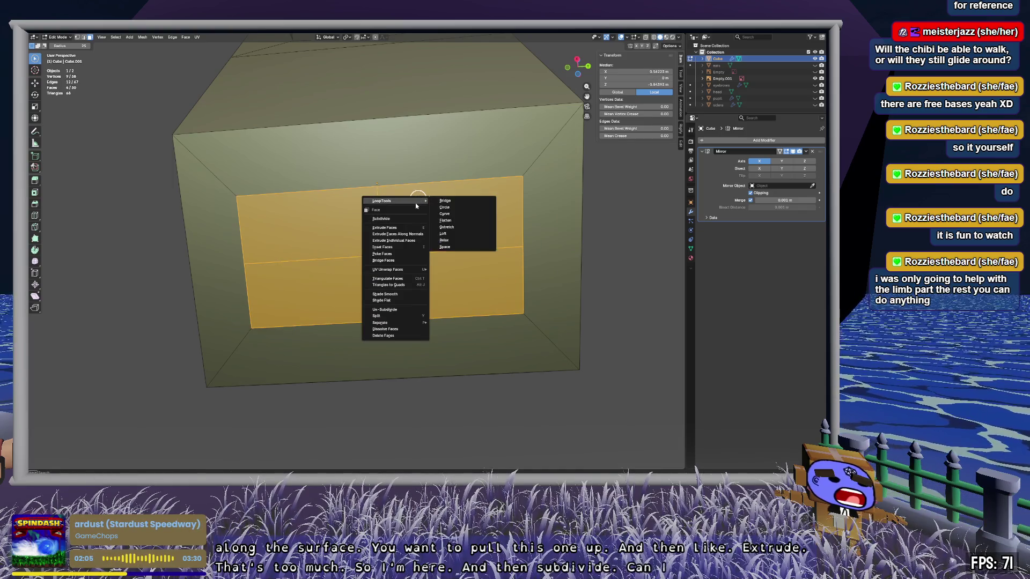
{"action": "left_click", "coordinate": [460, 209]}
{"action": "mouse_move", "coordinate": [446, 211]}
{"action": "middle_mouse_down"}
{"action": "mouse_move", "coordinate": [510, 233]}
{"action": "mouse_move", "coordinate": [482, 224]}
{"action": "mouse_move", "coordinate": [510, 248]}
{"action": "mouse_move", "coordinate": [465, 209]}
{"action": "mouse_move", "coordinate": [464, 252]}
{"action": "middle_mouse_up"}
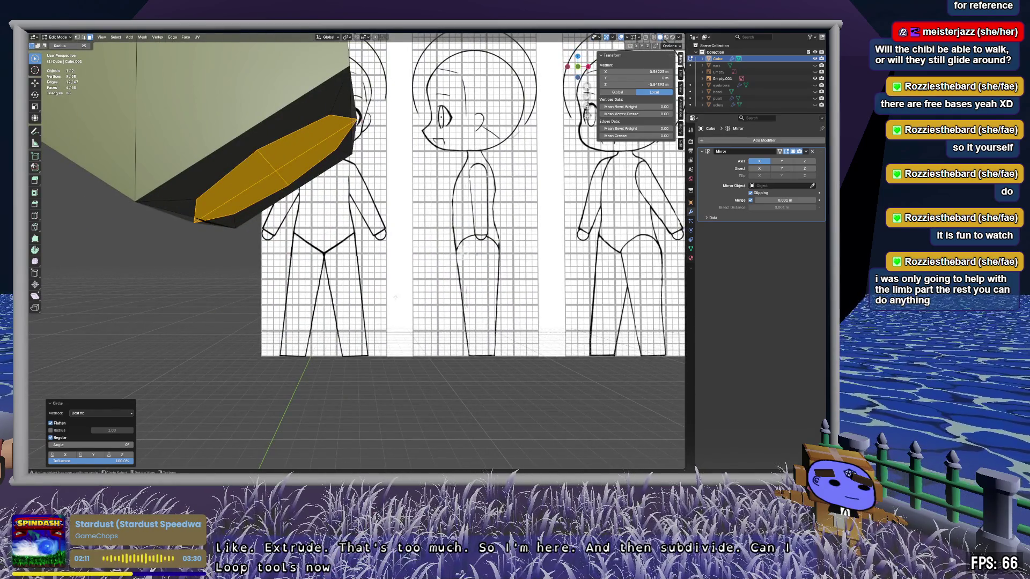
{"action": "left_click", "coordinate": [578, 66]}
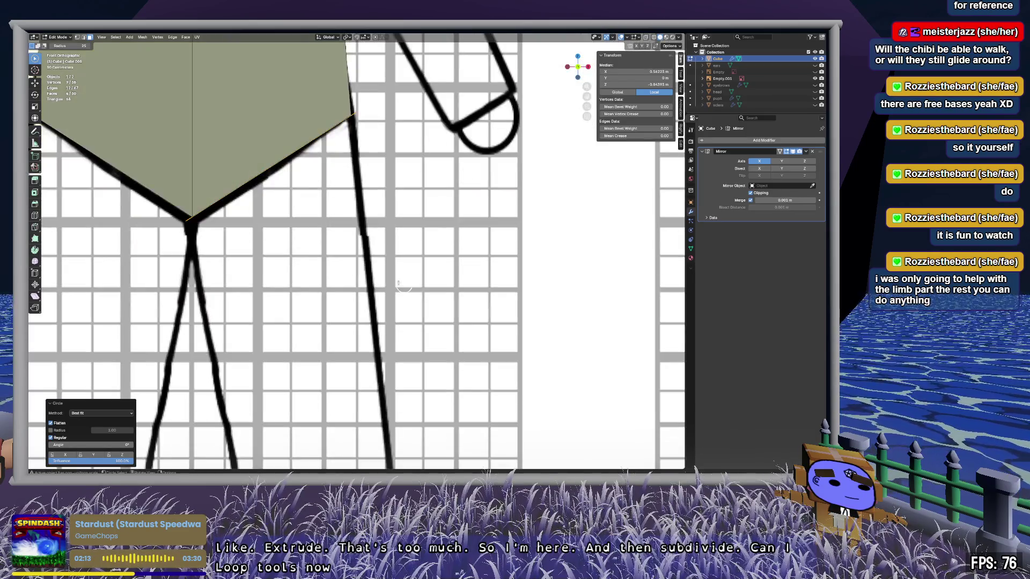
Step: Move the rounded bottom faces down and spread the legs wider
{"action": "key", "text": "g"}
{"action": "mouse_move", "coordinate": [481, 222]}
{"action": "middle_mouse_down"}
{"action": "mouse_move", "coordinate": [416, 175]}
{"action": "mouse_move", "coordinate": [472, 244]}
{"action": "mouse_move", "coordinate": [483, 209]}
{"action": "mouse_move", "coordinate": [469, 278]}
{"action": "mouse_move", "coordinate": [494, 118]}
{"action": "mouse_move", "coordinate": [527, 191]}
{"action": "mouse_move", "coordinate": [499, 217]}
{"action": "mouse_move", "coordinate": [467, 220]}
{"action": "mouse_move", "coordinate": [660, 212]}
{"action": "mouse_move", "coordinate": [458, 195]}
{"action": "mouse_move", "coordinate": [451, 172]}
{"action": "mouse_move", "coordinate": [416, 175]}
{"action": "mouse_move", "coordinate": [429, 182]}
{"action": "middle_mouse_up"}
{"action": "left_click", "coordinate": [751, 193]}
{"action": "key", "text": "g"}
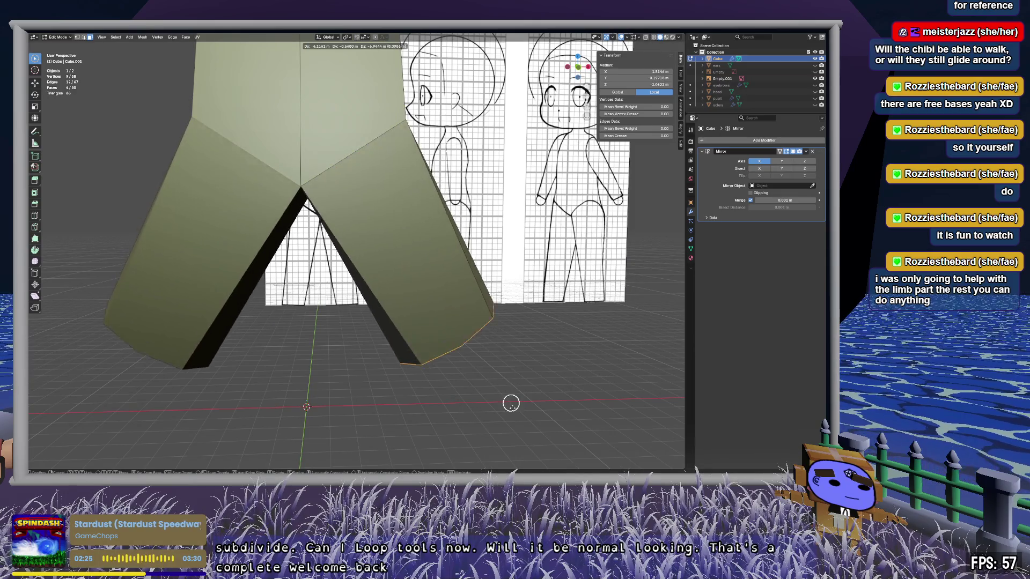
{"action": "key", "text": "Escape"}
{"action": "key", "text": "c"}
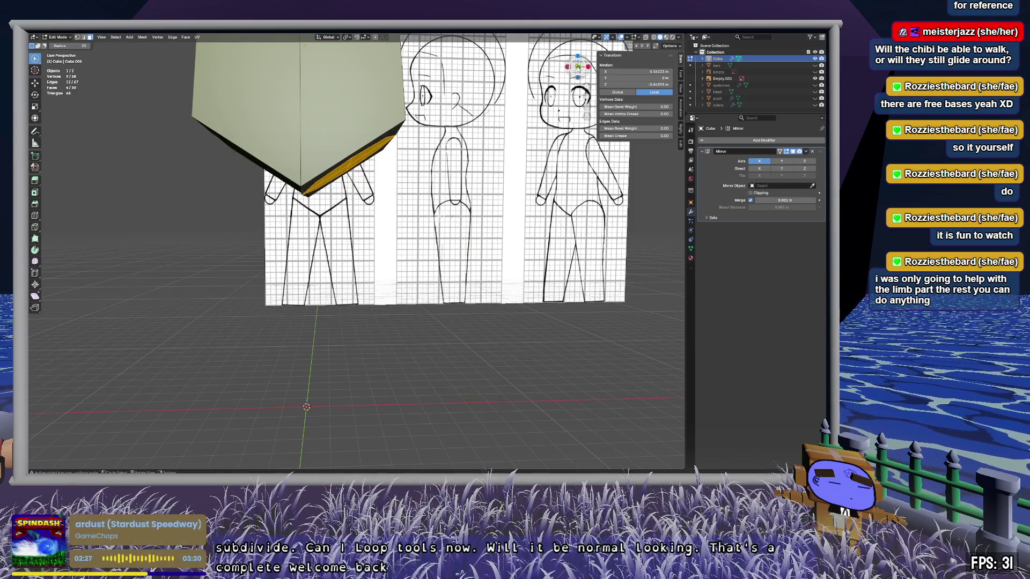
{"action": "left_click", "coordinate": [578, 67]}
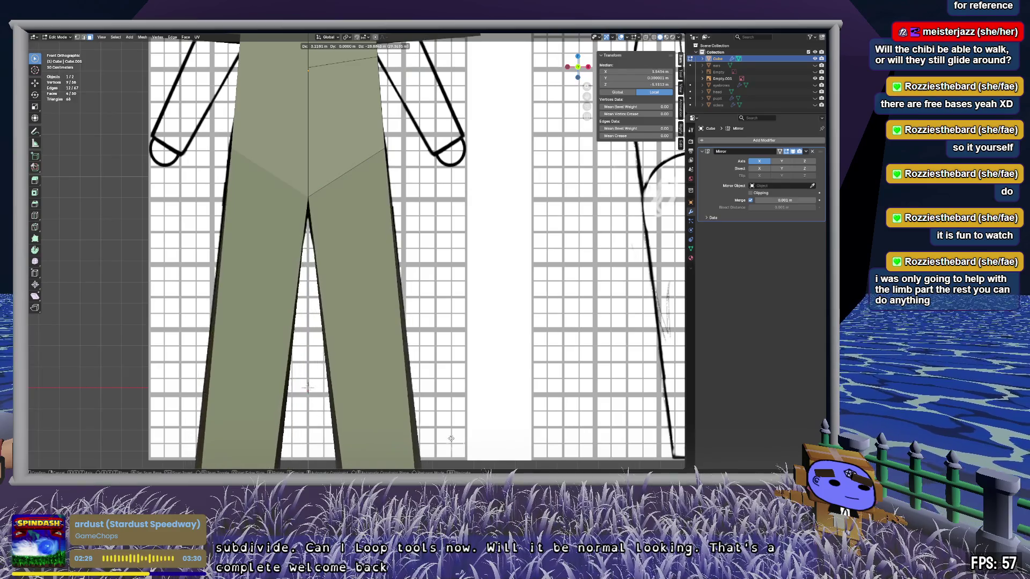
{"action": "left_click", "coordinate": [436, 96]}
{"action": "mouse_move", "coordinate": [451, 326]}
{"action": "middle_mouse_down"}
{"action": "mouse_move", "coordinate": [403, 299]}
{"action": "mouse_move", "coordinate": [347, 295]}
{"action": "mouse_move", "coordinate": [300, 313]}
{"action": "mouse_move", "coordinate": [375, 336]}
{"action": "mouse_move", "coordinate": [444, 338]}
{"action": "mouse_move", "coordinate": [449, 372]}
{"action": "mouse_move", "coordinate": [448, 247]}
{"action": "middle_mouse_up"}
Step: With X-ray on, move the foot corner vertex onto the reference's bottom-right corner
{"action": "key", "text": "alt+a"}
{"action": "mouse_move", "coordinate": [537, 161]}
{"action": "middle_mouse_down"}
{"action": "mouse_move", "coordinate": [443, 191]}
{"action": "mouse_move", "coordinate": [499, 138]}
{"action": "mouse_move", "coordinate": [418, 279]}
{"action": "middle_mouse_up"}
{"action": "key", "text": "alt+z"}
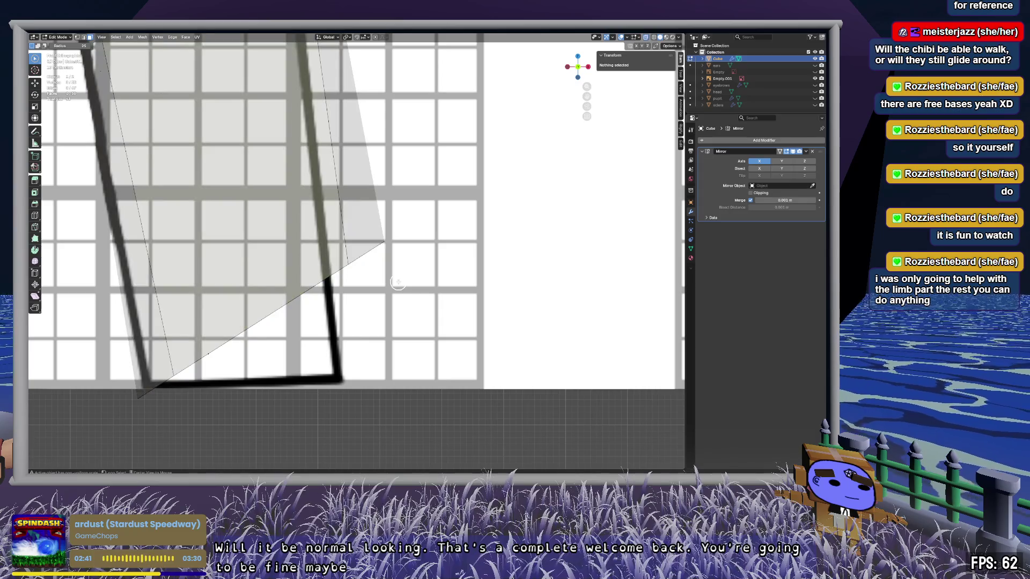
{"action": "left_click", "coordinate": [385, 244]}
{"action": "key", "text": "g"}
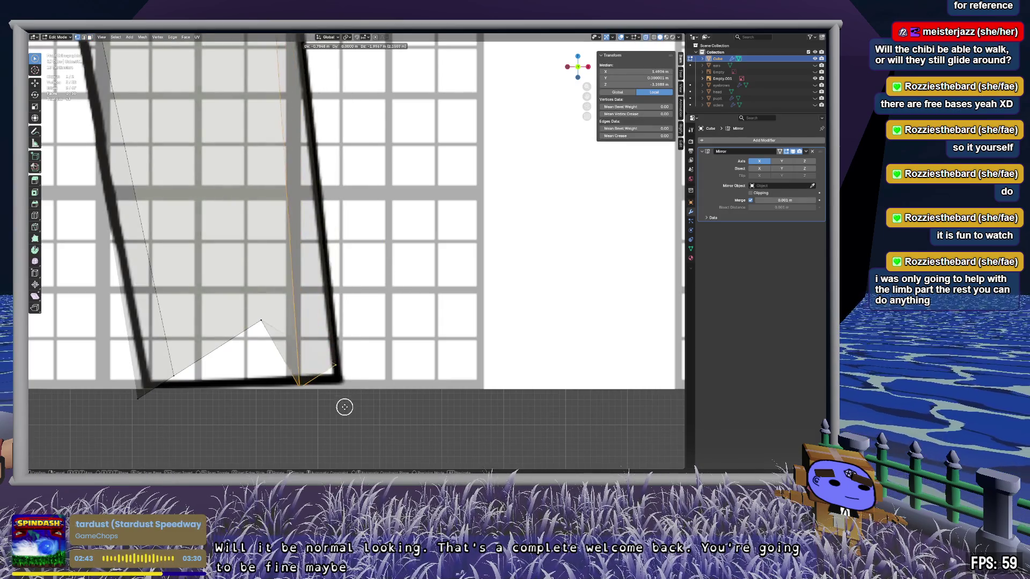
{"action": "key", "text": "z"}
{"action": "left_click", "coordinate": [343, 399]}
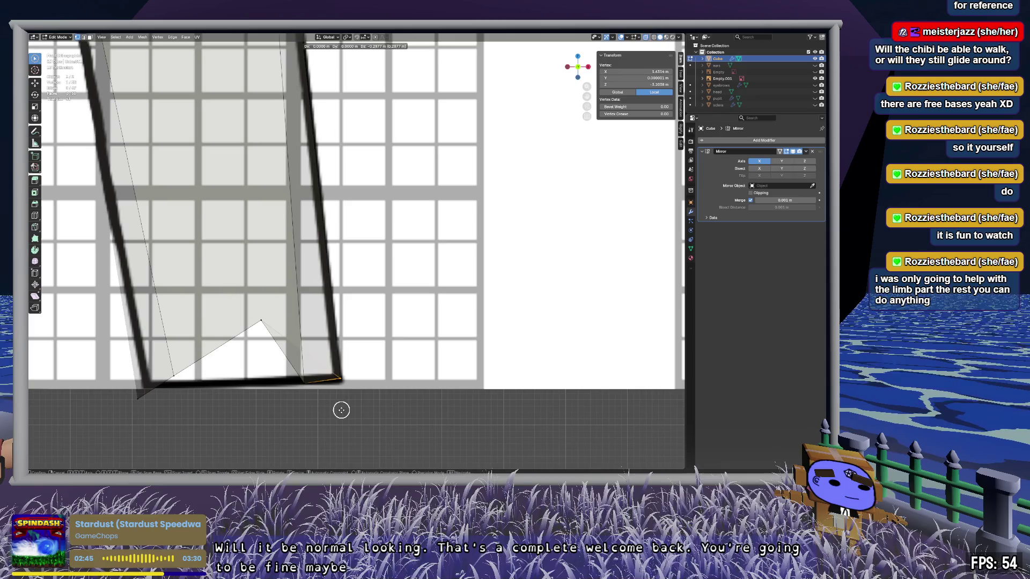
{"action": "key", "text": "g"}
{"action": "left_click", "coordinate": [352, 392]}
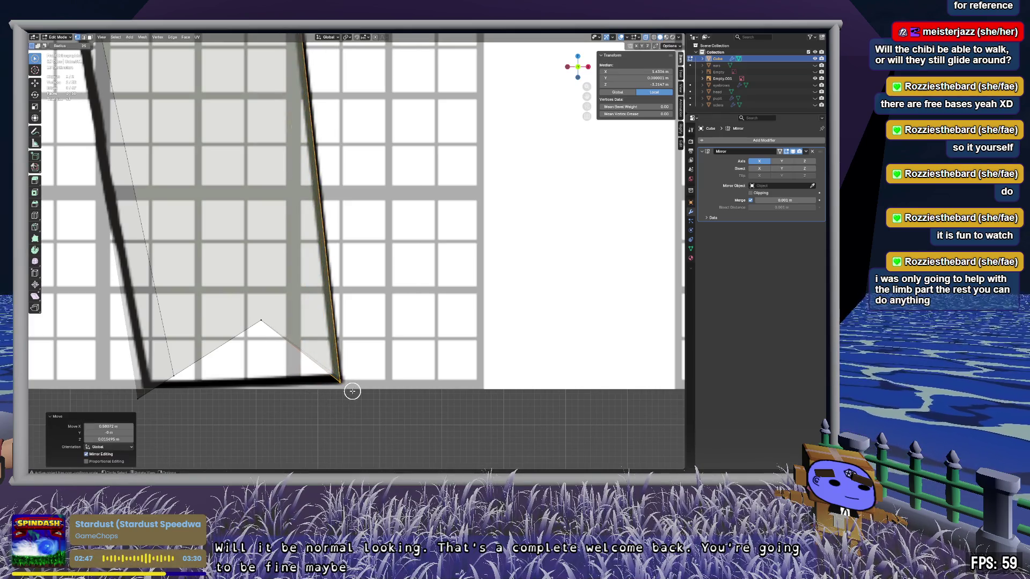
Step: Move the apex vertex down and place the bottom-left vertex on its reference corner
{"action": "key", "text": "g"}
{"action": "left_click", "coordinate": [255, 420]}
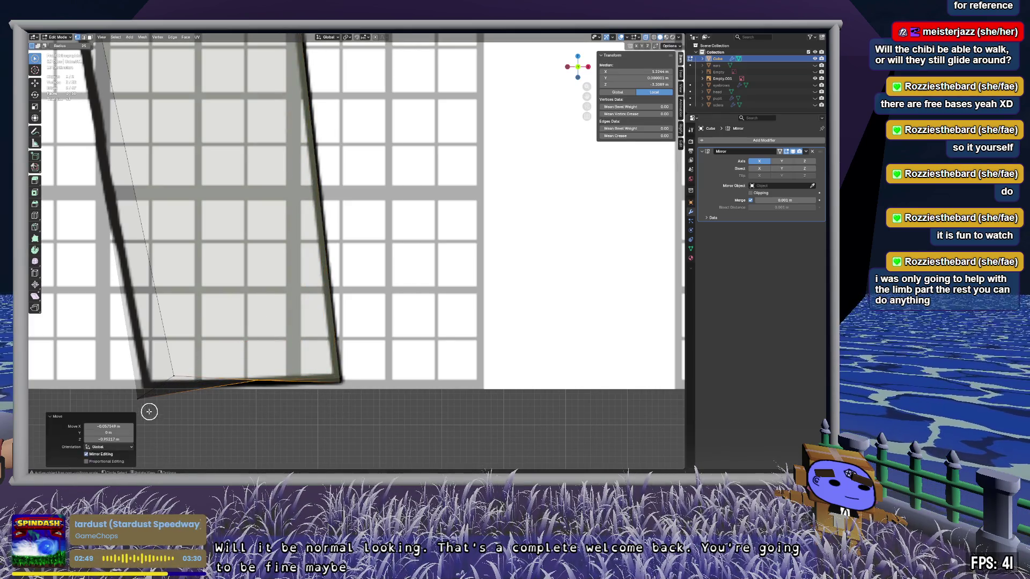
{"action": "key", "text": "g"}
{"action": "left_click", "coordinate": [153, 392]}
{"action": "key", "text": "g"}
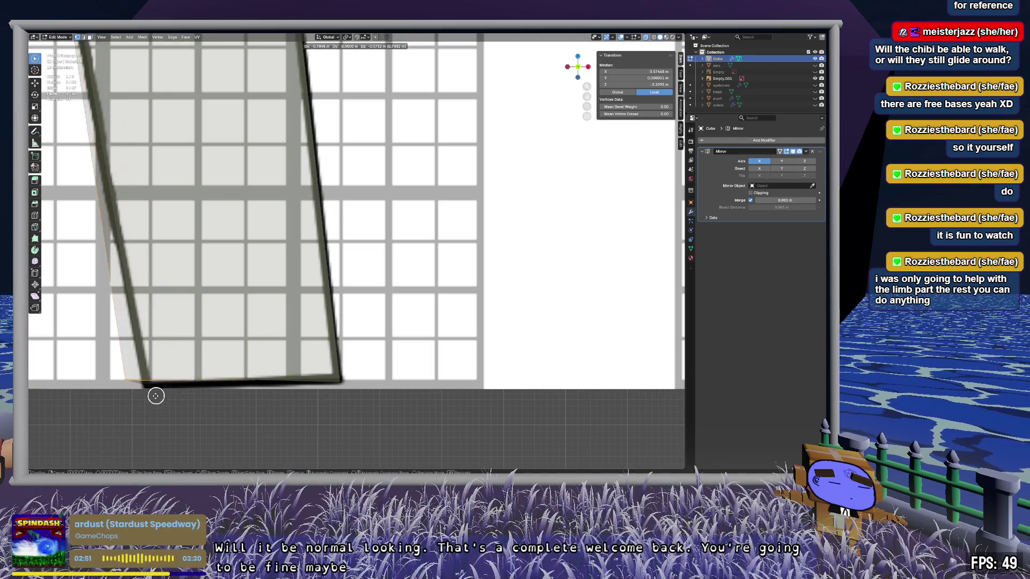
{"action": "left_click", "coordinate": [166, 394]}
{"action": "mouse_move", "coordinate": [301, 349]}
{"action": "middle_mouse_down"}
{"action": "mouse_move", "coordinate": [401, 312]}
{"action": "mouse_move", "coordinate": [356, 313]}
{"action": "mouse_move", "coordinate": [367, 319]}
{"action": "middle_mouse_up"}
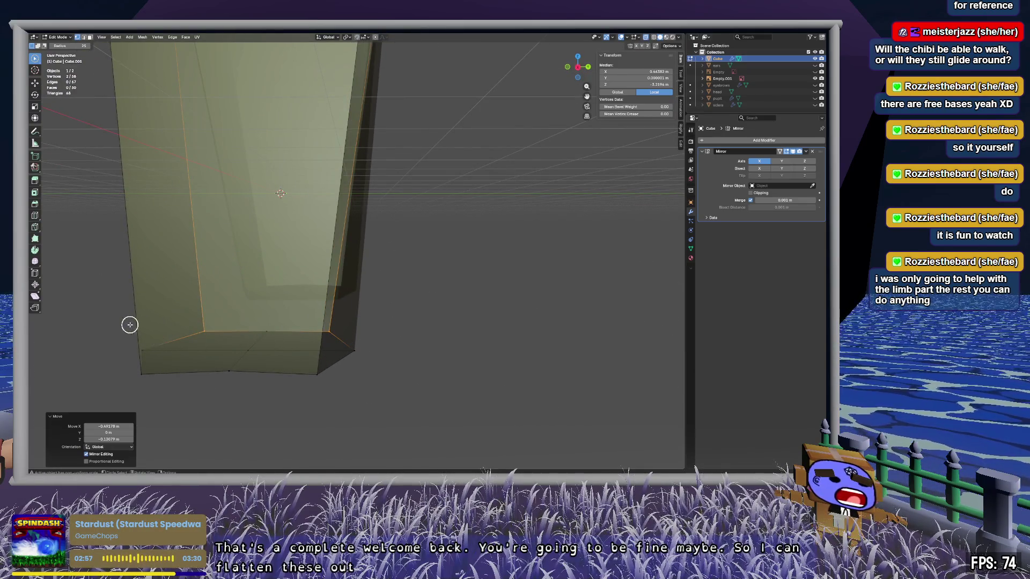
Step: Select the bottom faces and scale them to 0 along Z so they lie flat
{"action": "right_click_drag", "start_coordinate": [431, 414], "coordinate": [424, 412], "text": "ctrl"}
{"action": "mouse_move", "coordinate": [379, 354]}
{"action": "right_mouse_down", "text": "ctrl"}
{"action": "mouse_move", "coordinate": [134, 311]}
{"action": "mouse_move", "coordinate": [378, 400]}
{"action": "right_mouse_up", "text": "ctrl"}
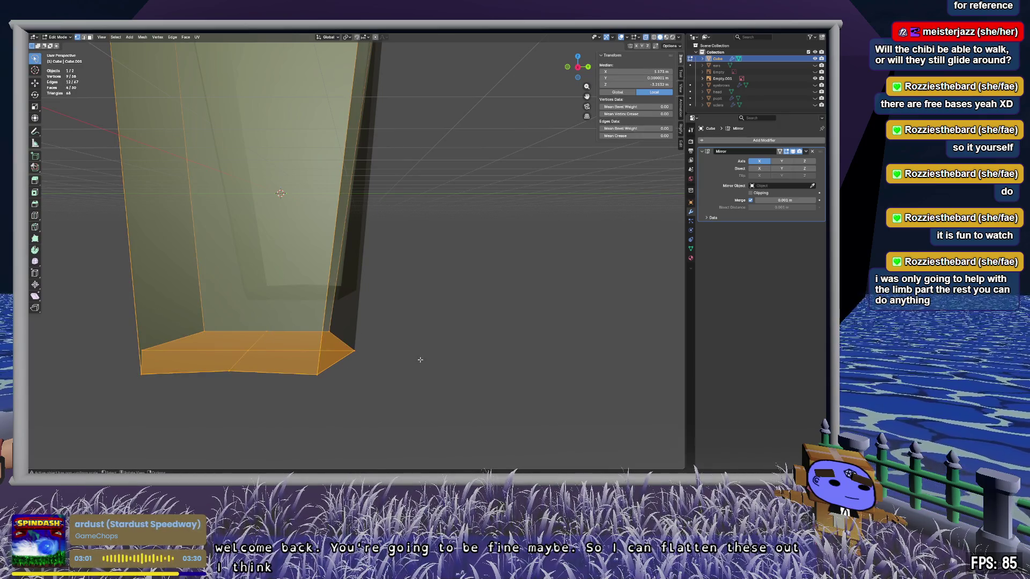
{"action": "mouse_move", "coordinate": [250, 397]}
{"action": "middle_mouse_down"}
{"action": "mouse_move", "coordinate": [419, 389]}
{"action": "mouse_move", "coordinate": [418, 416]}
{"action": "mouse_move", "coordinate": [402, 344]}
{"action": "mouse_move", "coordinate": [440, 325]}
{"action": "mouse_move", "coordinate": [429, 375]}
{"action": "middle_mouse_up"}
{"action": "key", "text": "s"}
{"action": "key", "text": "z"}
{"action": "key", "text": "0"}
{"action": "key", "text": "Return"}
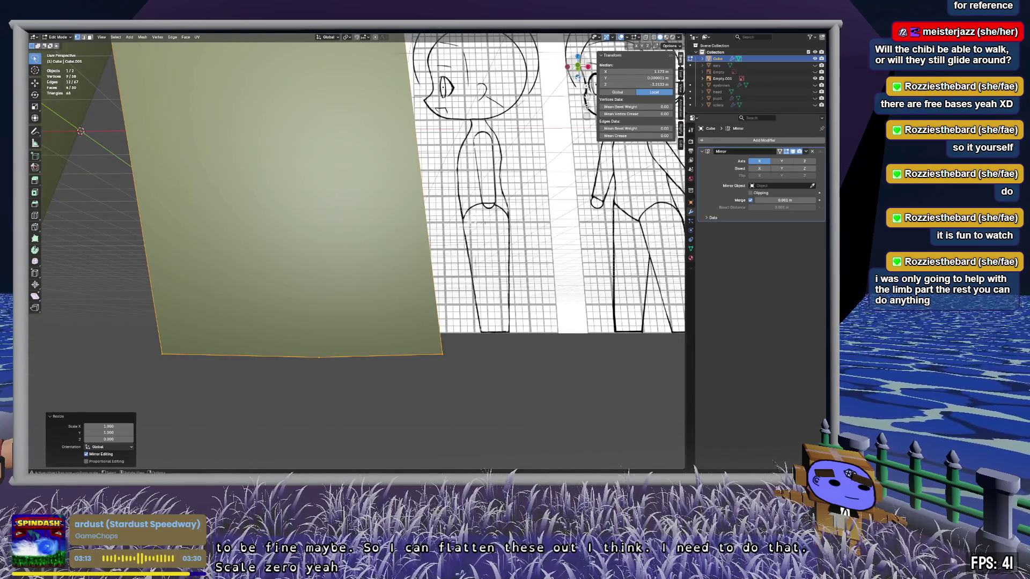
Step: Inspect the flattened base in front orthographic view and from an angled orbit
{"action": "key", "text": "KP_1"}
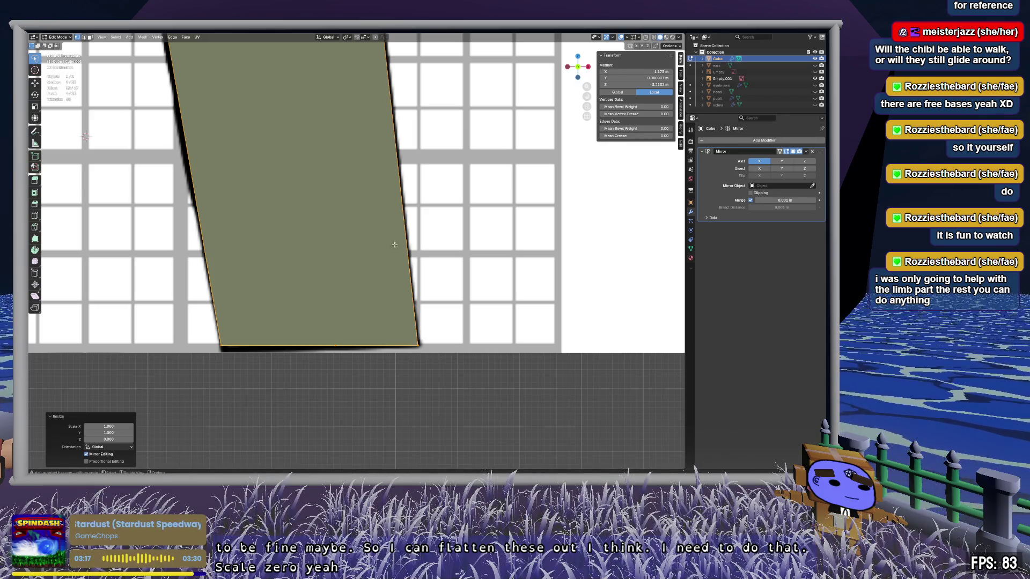
{"action": "scroll", "coordinate": [394, 245], "scroll_direction": "down", "scroll_amount": 8}
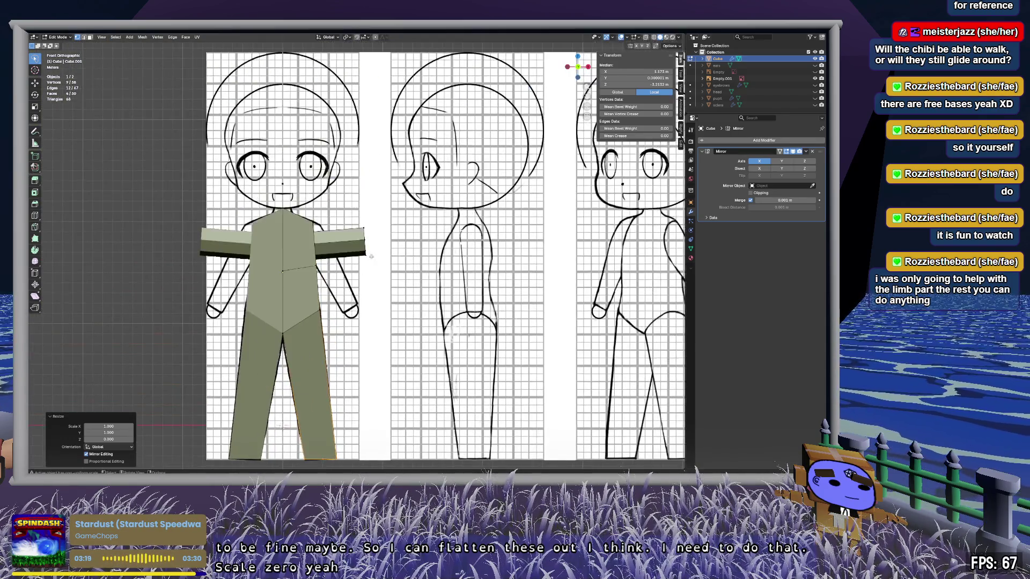
{"action": "scroll", "coordinate": [371, 257], "scroll_direction": "up", "scroll_amount": 6}
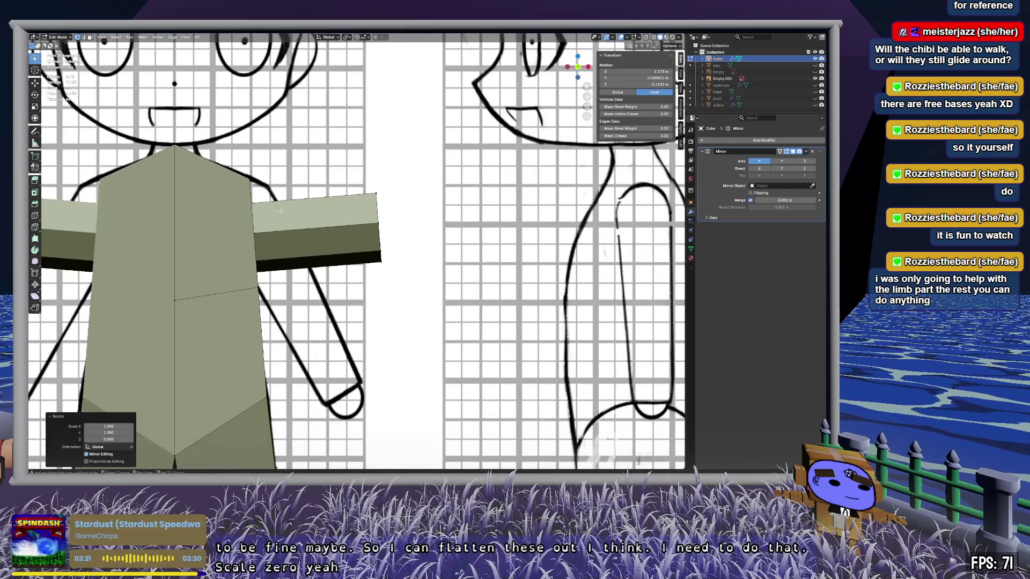
{"action": "scroll", "coordinate": [280, 211], "scroll_direction": "up", "scroll_amount": 5}
{"action": "mouse_move", "coordinate": [267, 331]}
{"action": "middle_mouse_down"}
{"action": "mouse_move", "coordinate": [390, 185]}
{"action": "mouse_move", "coordinate": [383, 203]}
{"action": "mouse_move", "coordinate": [404, 216]}
{"action": "mouse_move", "coordinate": [447, 197]}
{"action": "middle_mouse_up"}
{"action": "scroll", "coordinate": [390, 186], "scroll_direction": "down", "scroll_amount": 6}
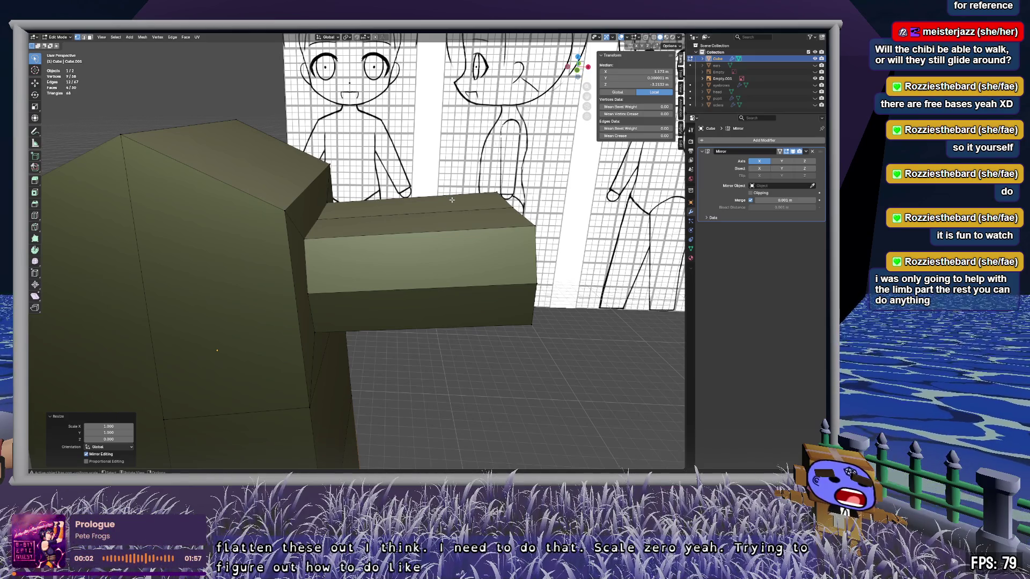
Step: With X-ray on, circle-select the old blocky arm and delete its faces
{"action": "key", "text": "alt+z"}
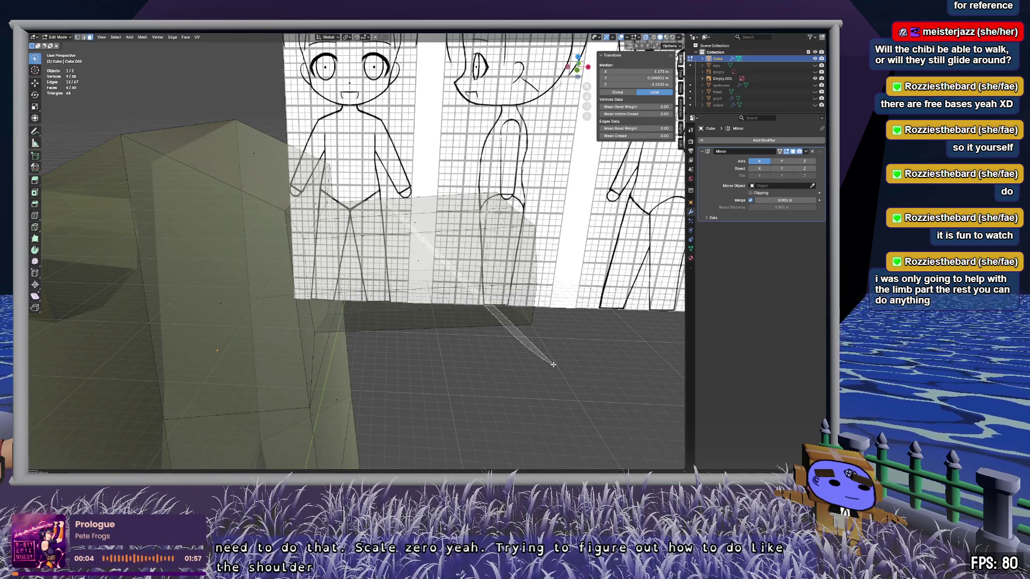
{"action": "left_click", "coordinate": [551, 361]}
{"action": "key", "text": "c"}
{"action": "mouse_move", "coordinate": [413, 205]}
{"action": "left_mouse_down"}
{"action": "mouse_move", "coordinate": [371, 225]}
{"action": "mouse_move", "coordinate": [418, 357]}
{"action": "left_mouse_up"}
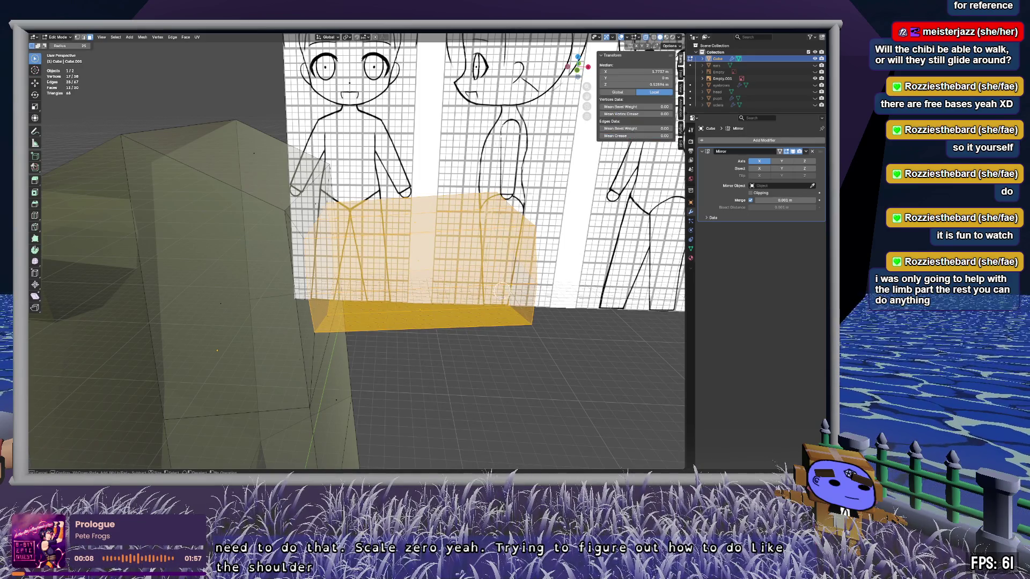
{"action": "key", "text": "x"}
{"action": "left_click", "coordinate": [481, 290]}
{"action": "mouse_move", "coordinate": [482, 293]}
{"action": "middle_mouse_down"}
{"action": "mouse_move", "coordinate": [447, 293]}
{"action": "mouse_move", "coordinate": [462, 220]}
{"action": "mouse_move", "coordinate": [444, 210]}
{"action": "mouse_move", "coordinate": [507, 250]}
{"action": "mouse_move", "coordinate": [471, 193]}
{"action": "mouse_move", "coordinate": [434, 207]}
{"action": "middle_mouse_up"}
Step: Fill the shoulder opening on the body's side with a face and inset it
{"action": "left_click", "coordinate": [421, 218]}
{"action": "left_click", "coordinate": [374, 145], "text": "shift"}
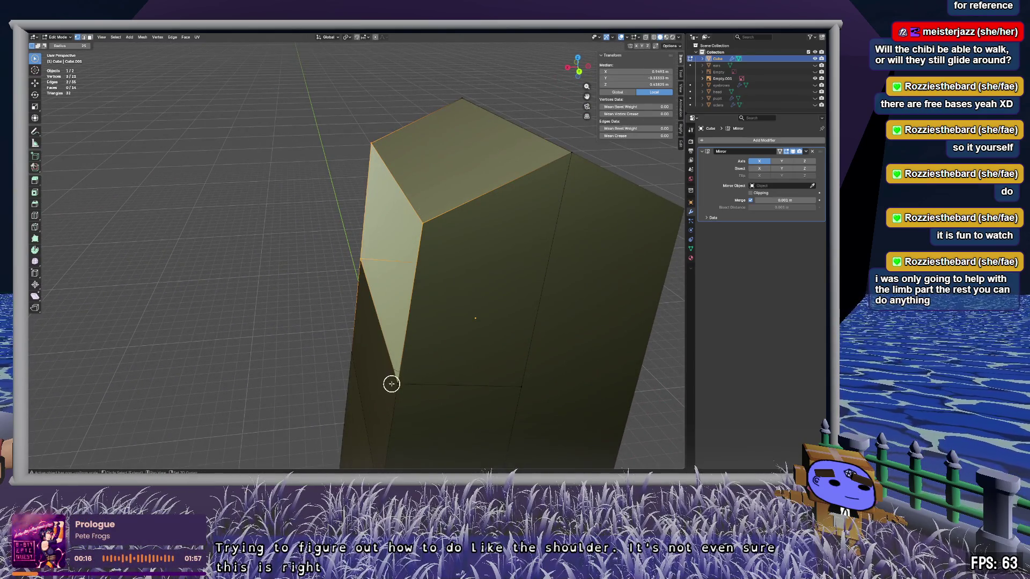
{"action": "key", "text": "f"}
{"action": "mouse_move", "coordinate": [292, 336]}
{"action": "middle_mouse_down"}
{"action": "mouse_move", "coordinate": [412, 323]}
{"action": "mouse_move", "coordinate": [314, 231]}
{"action": "middle_mouse_up"}
{"action": "left_click", "coordinate": [315, 231]}
{"action": "mouse_move", "coordinate": [376, 176]}
{"action": "left_mouse_down"}
{"action": "mouse_move", "coordinate": [207, 179]}
{"action": "mouse_move", "coordinate": [235, 376]}
{"action": "mouse_move", "coordinate": [377, 324]}
{"action": "mouse_move", "coordinate": [386, 295]}
{"action": "mouse_move", "coordinate": [324, 245]}
{"action": "mouse_move", "coordinate": [435, 320]}
{"action": "left_mouse_up"}
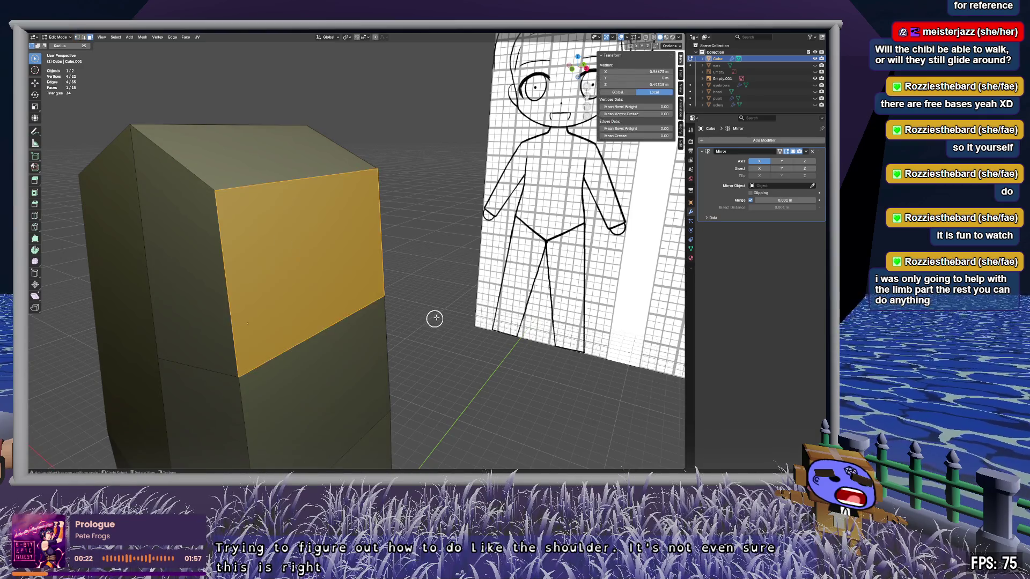
{"action": "middle_click_drag", "start_coordinate": [435, 320], "coordinate": [405, 312]}
{"action": "key", "text": "i"}
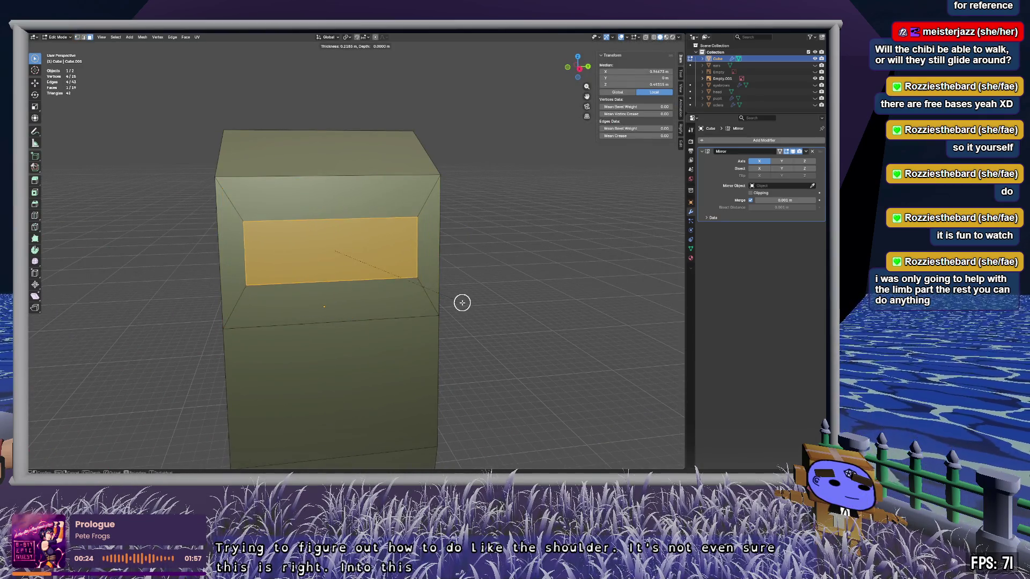
{"action": "left_click", "coordinate": [461, 303]}
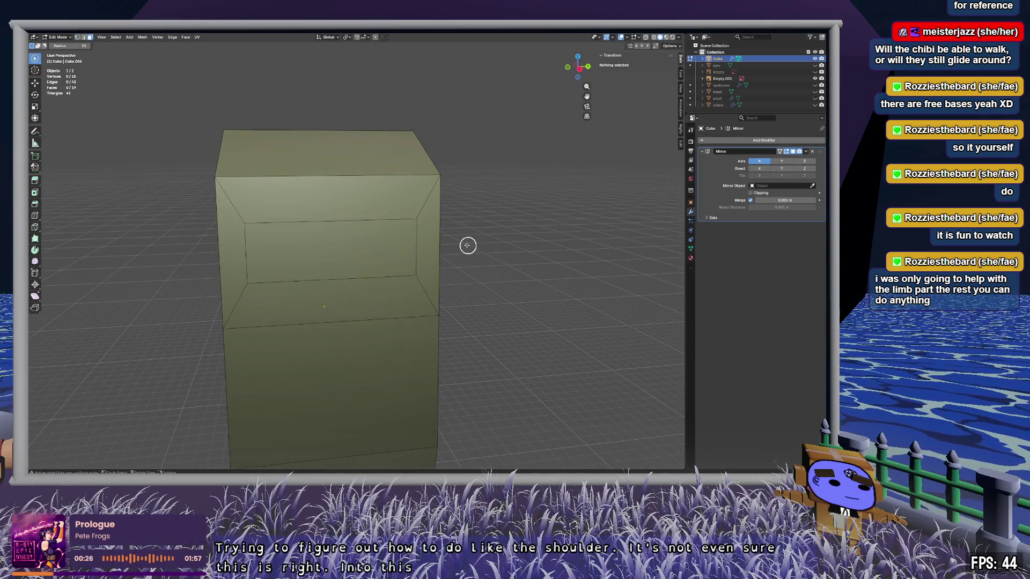
Step: Slide the inset's right and left inner edges into position for the shoulder
{"action": "left_click", "coordinate": [418, 231]}
{"action": "key", "text": "g"}
{"action": "key", "text": "g"}
{"action": "left_click", "coordinate": [332, 258]}
{"action": "left_click_drag", "start_coordinate": [246, 228], "coordinate": [256, 308]}
{"action": "key", "text": "g"}
{"action": "key", "text": "g"}
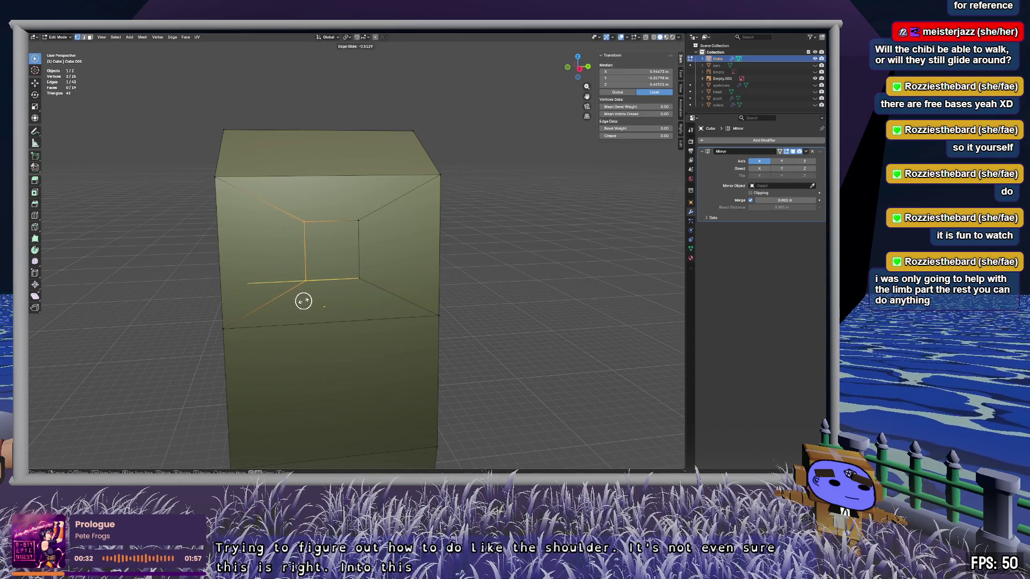
{"action": "left_click", "coordinate": [306, 301]}
{"action": "key", "text": "alt+a"}
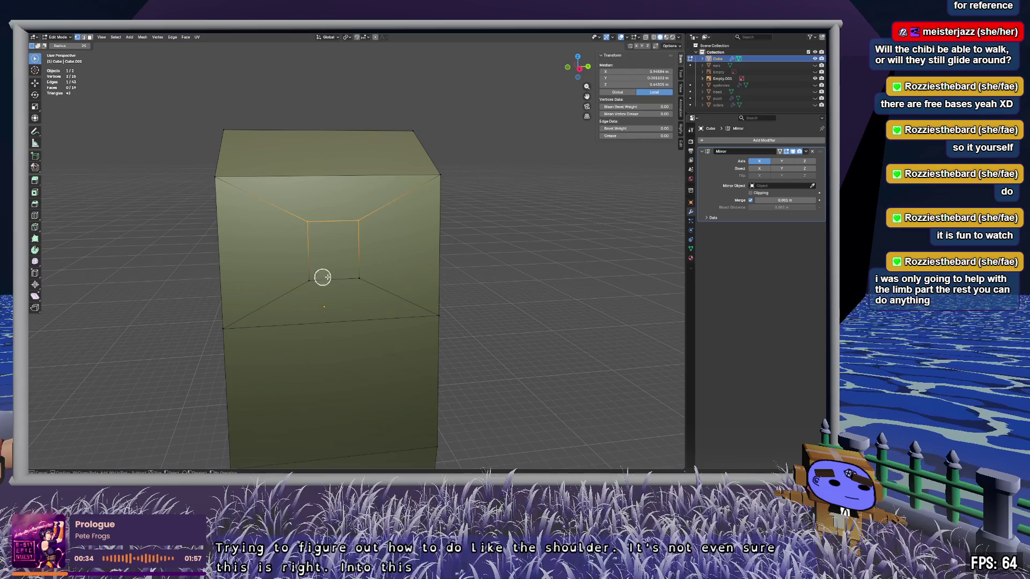
Step: Select the top, inner and front shoulder faces to extrude
{"action": "middle_click_drag", "start_coordinate": [409, 273], "coordinate": [416, 257]}
{"action": "mouse_move", "coordinate": [416, 257]}
{"action": "left_mouse_down"}
{"action": "mouse_move", "coordinate": [329, 193]}
{"action": "mouse_move", "coordinate": [268, 247]}
{"action": "left_mouse_up"}
{"action": "left_click", "coordinate": [334, 199]}
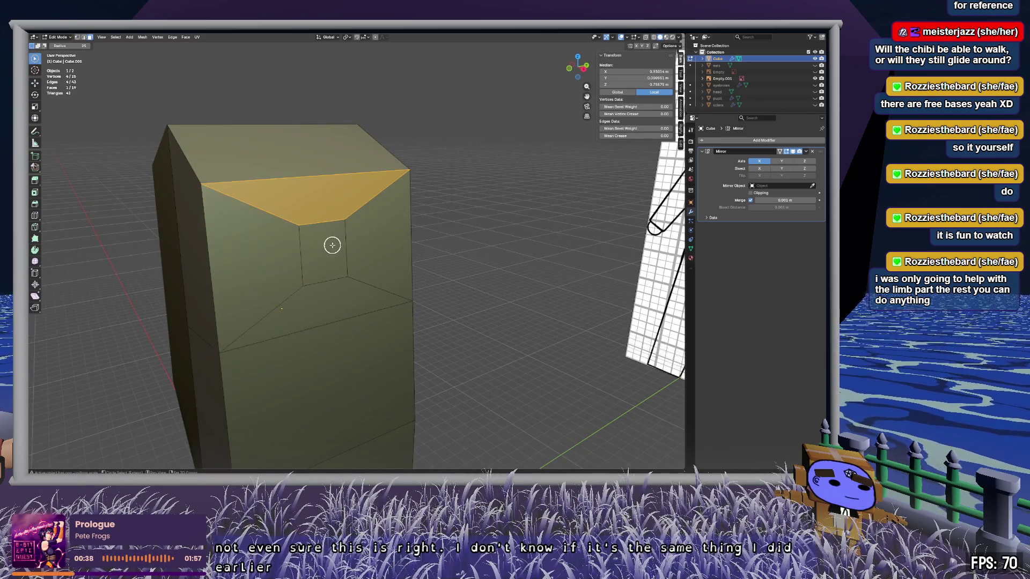
{"action": "left_click", "coordinate": [332, 246], "text": "shift"}
{"action": "mouse_move", "coordinate": [397, 269]}
{"action": "middle_mouse_down"}
{"action": "mouse_move", "coordinate": [430, 280]}
{"action": "mouse_move", "coordinate": [440, 272]}
{"action": "mouse_move", "coordinate": [379, 264]}
{"action": "middle_mouse_up"}
{"action": "mouse_move", "coordinate": [379, 265]}
{"action": "left_mouse_down"}
{"action": "mouse_move", "coordinate": [312, 266]}
{"action": "mouse_move", "coordinate": [336, 290]}
{"action": "left_mouse_up"}
{"action": "mouse_move", "coordinate": [335, 290]}
{"action": "middle_mouse_down"}
{"action": "mouse_move", "coordinate": [526, 283]}
{"action": "mouse_move", "coordinate": [492, 276]}
{"action": "middle_mouse_up"}
Step: Extrude the shoulder faces outward into a new arm and view it from the front
{"action": "key", "text": "e"}
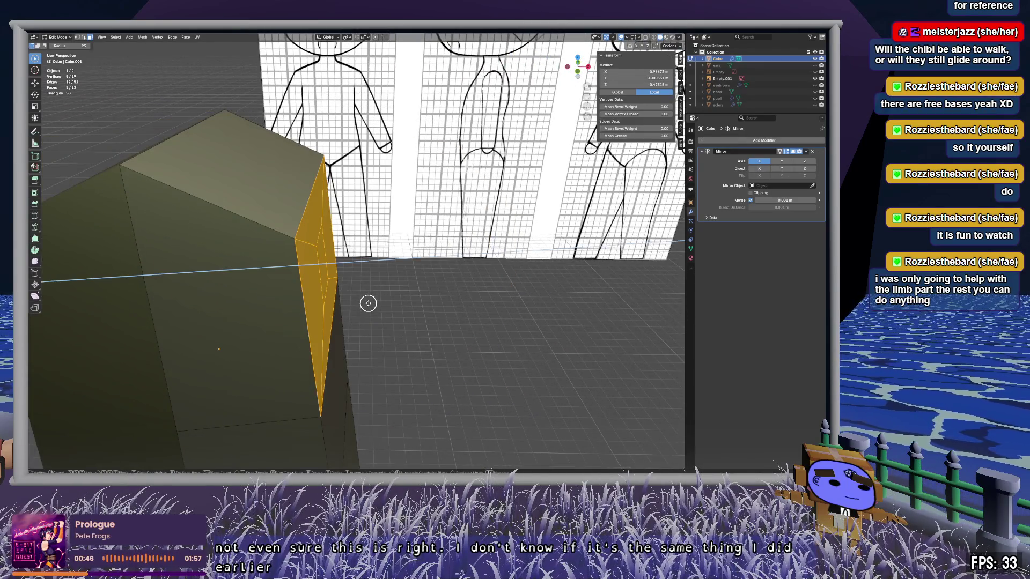
{"action": "left_click", "coordinate": [36, 257]}
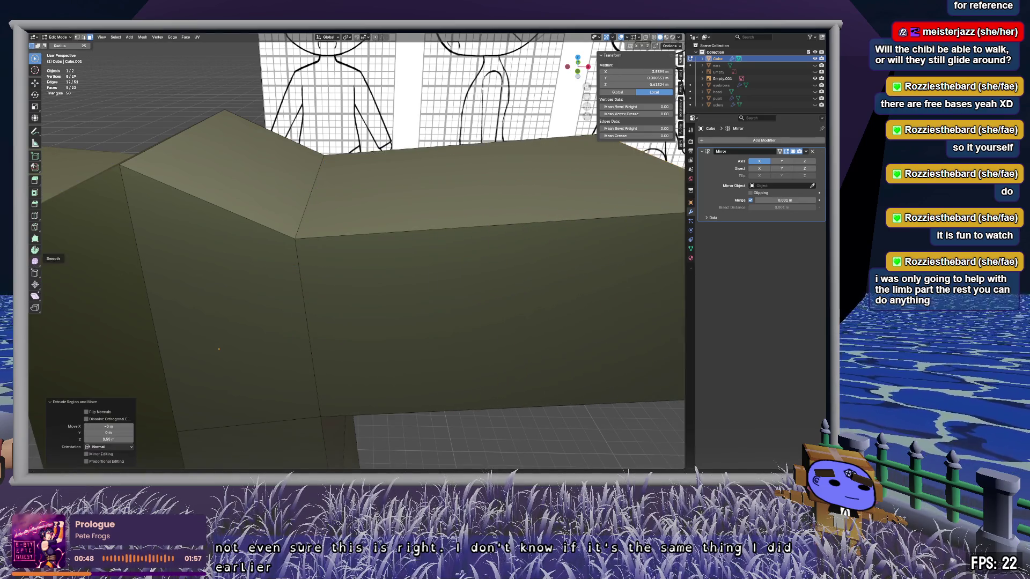
{"action": "middle_click_drag", "start_coordinate": [434, 288], "coordinate": [608, 41], "text": "shift"}
{"action": "left_click", "coordinate": [580, 74]}
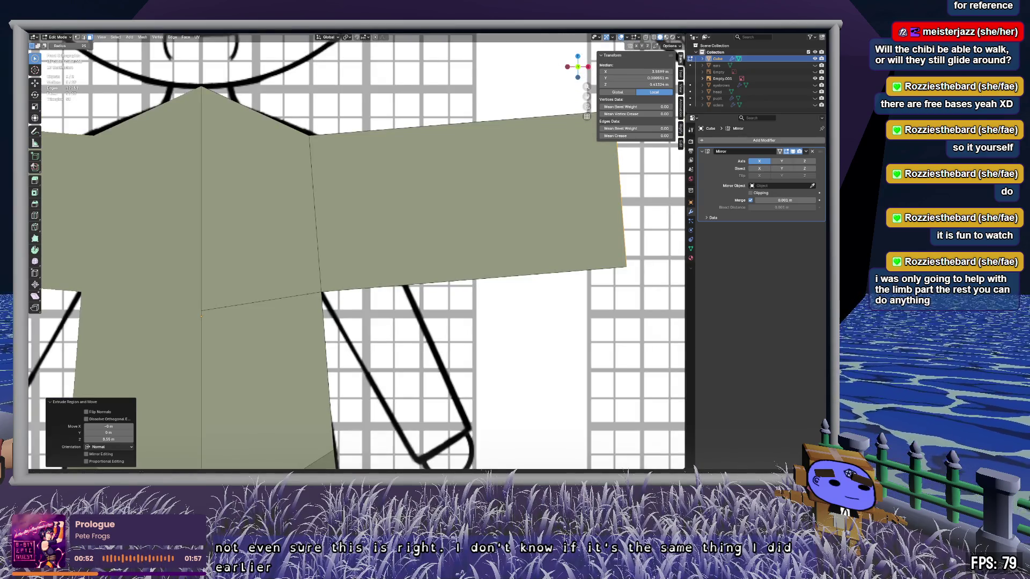
{"action": "left_click", "coordinate": [523, 188]}
{"action": "mouse_move", "coordinate": [542, 201]}
{"action": "middle_mouse_down", "text": "shift"}
{"action": "mouse_move", "coordinate": [474, 182]}
{"action": "mouse_move", "coordinate": [422, 130]}
{"action": "middle_mouse_up", "text": "shift"}
Step: With X-ray on, pull the arm's lower-right corner vertices down onto the drawn arm
{"action": "key", "text": "alt+z"}
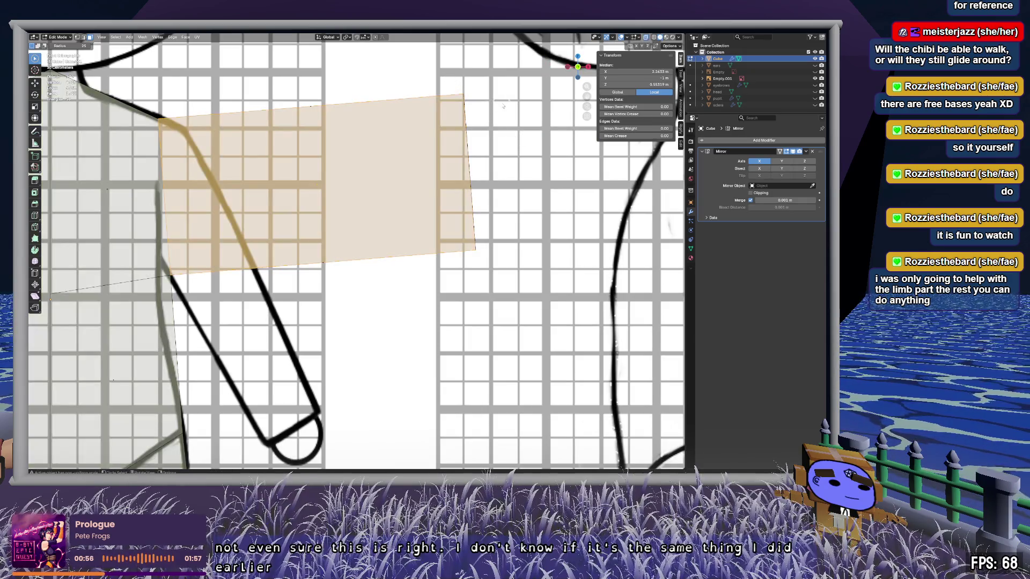
{"action": "key", "text": "alt+a"}
{"action": "key", "text": "c"}
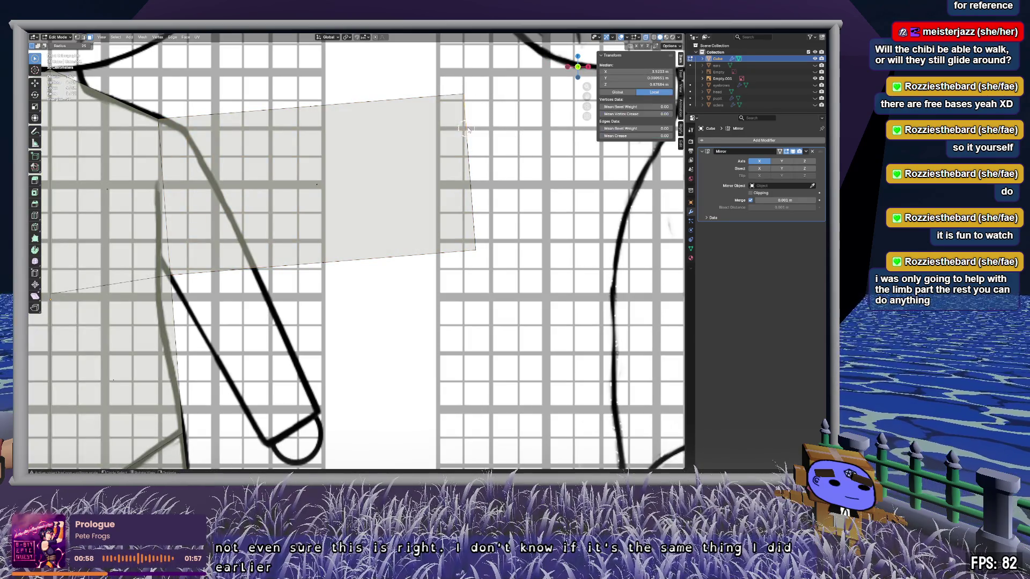
{"action": "left_click_drag", "start_coordinate": [488, 236], "coordinate": [456, 261]}
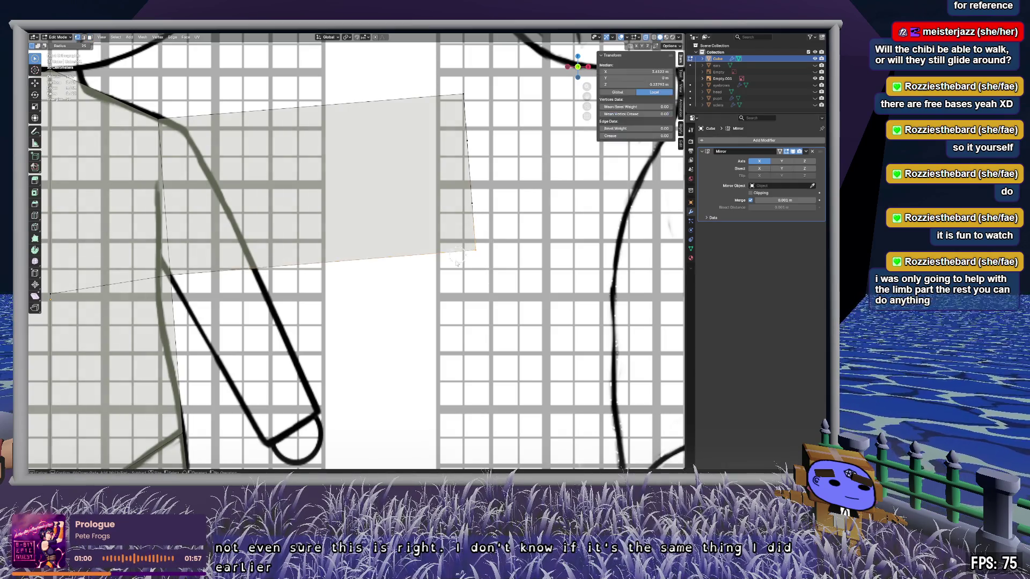
{"action": "key", "text": "g"}
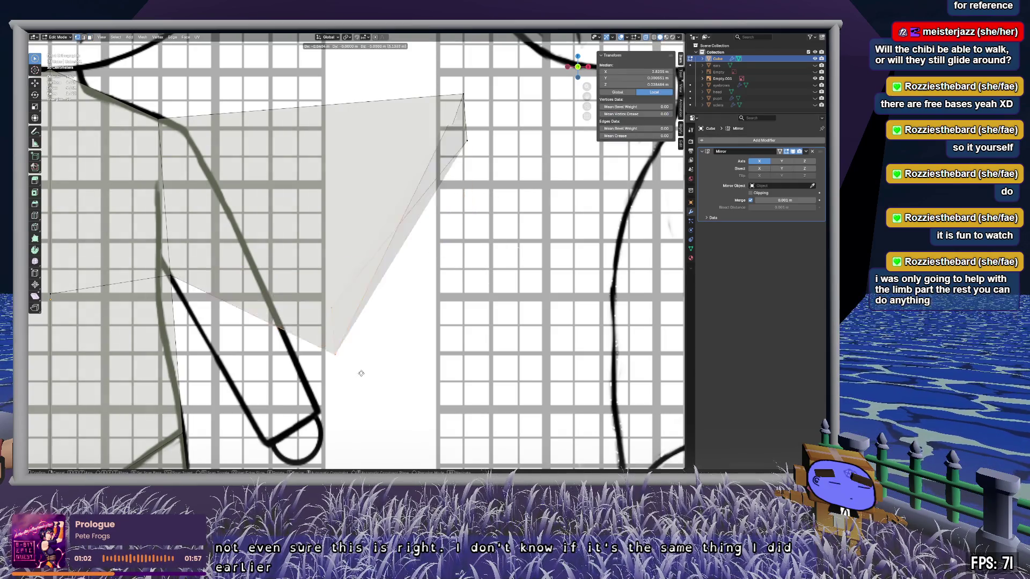
{"action": "left_click", "coordinate": [310, 449]}
Step: Move the remaining arm-end vertices down to the end of the drawn arm
{"action": "key", "text": "alt+a"}
{"action": "left_click", "coordinate": [474, 141]}
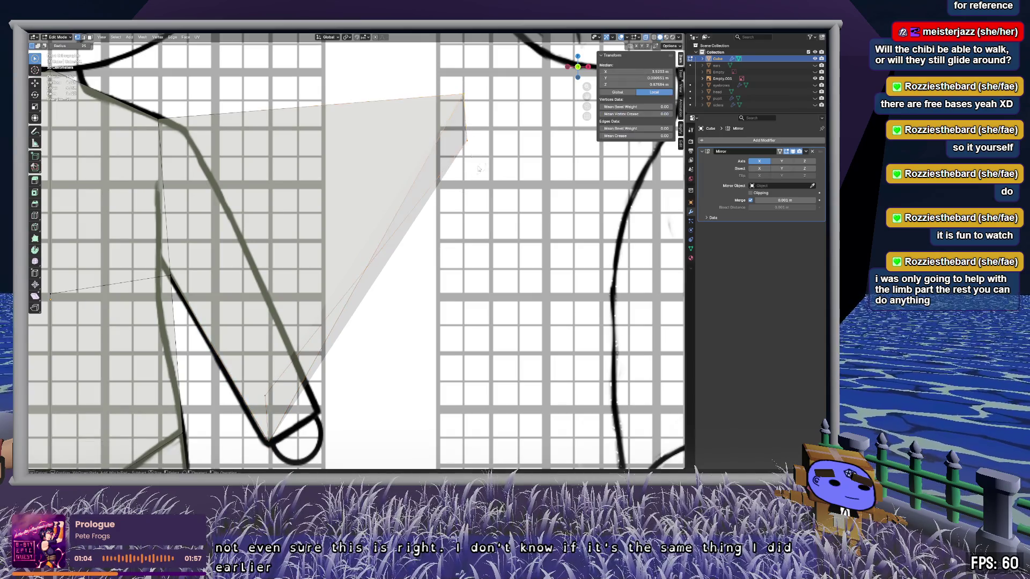
{"action": "key", "text": "g"}
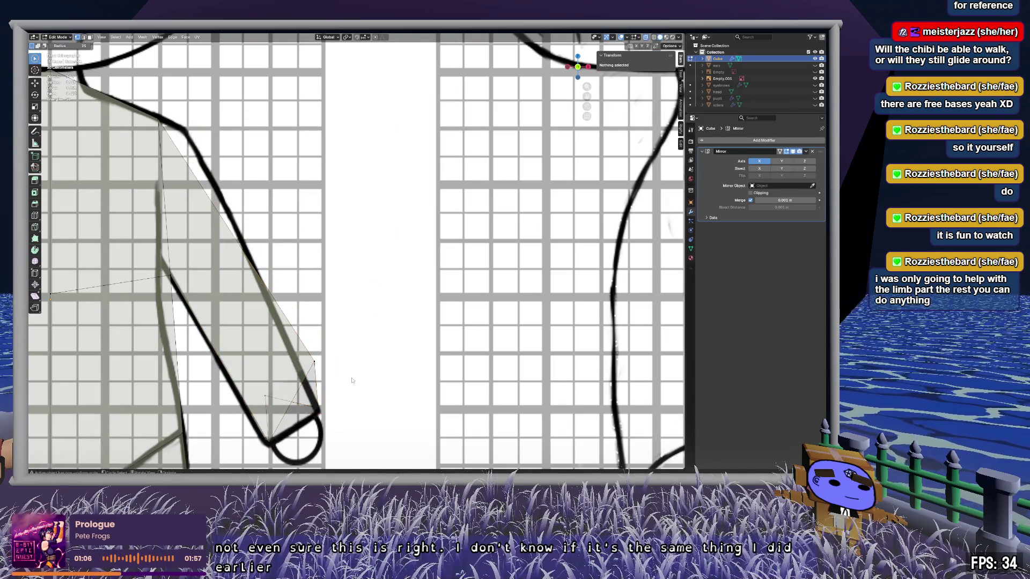
{"action": "left_click", "coordinate": [349, 461]}
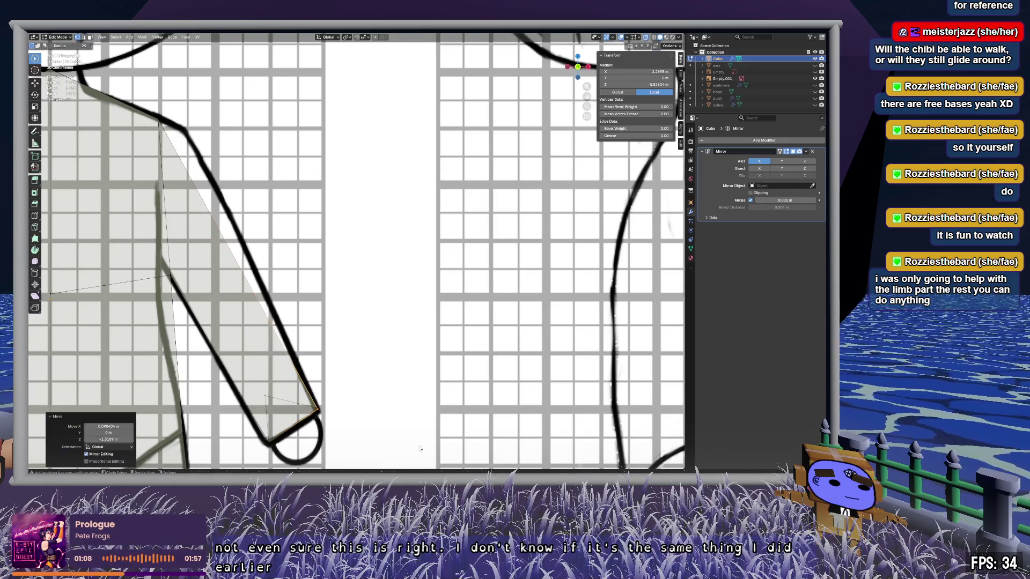
{"action": "key", "text": "alt+a"}
{"action": "left_click", "coordinate": [269, 441]}
{"action": "key", "text": "g"}
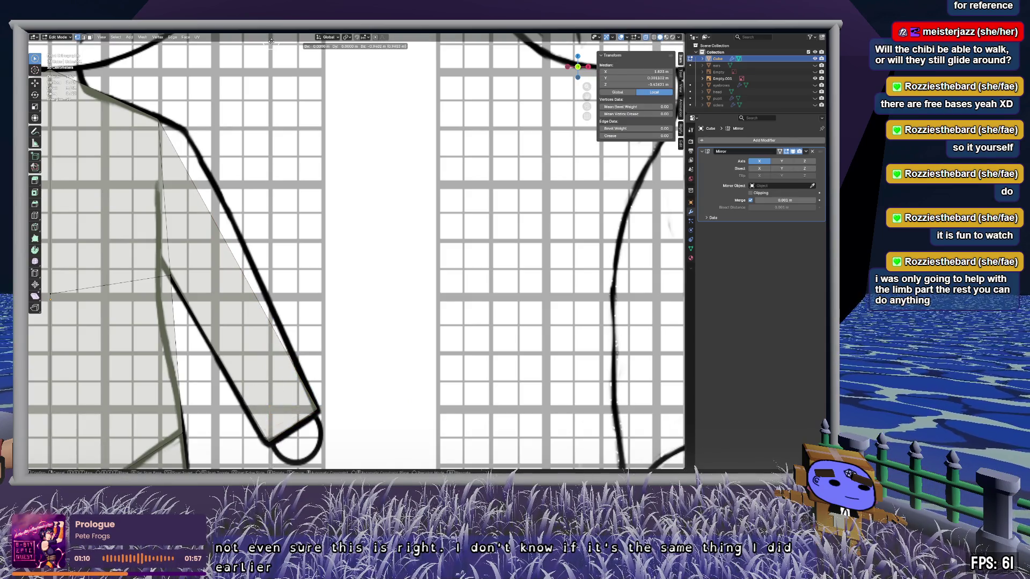
{"action": "left_click", "coordinate": [275, 52]}
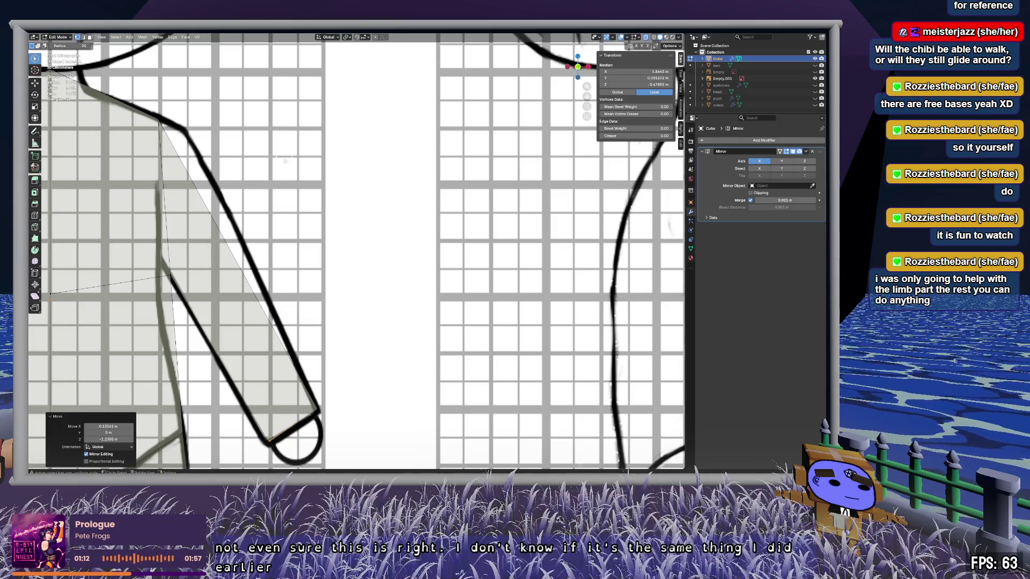
{"action": "key", "text": "alt+a"}
Step: Select the long arm faces, orbit around to inspect the arm, and undo the last change
{"action": "mouse_move", "coordinate": [251, 274]}
{"action": "middle_mouse_down", "text": "shift"}
{"action": "mouse_move", "coordinate": [315, 258]}
{"action": "mouse_move", "coordinate": [336, 269]}
{"action": "mouse_move", "coordinate": [242, 290]}
{"action": "mouse_move", "coordinate": [478, 266]}
{"action": "middle_mouse_up", "text": "shift"}
{"action": "left_click", "coordinate": [294, 289]}
{"action": "scroll", "coordinate": [328, 273], "scroll_direction": "down", "scroll_amount": 5}
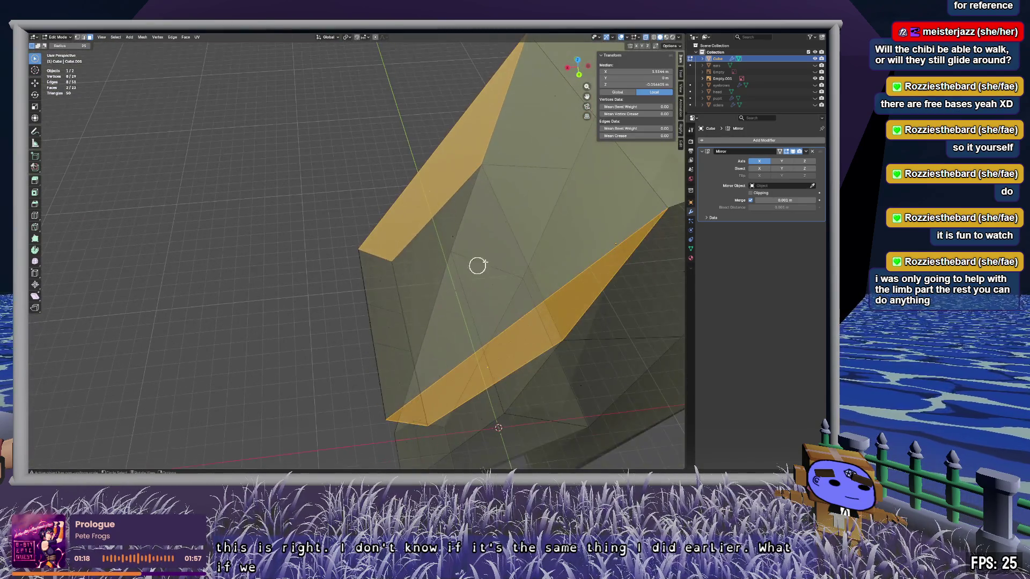
{"action": "left_click", "coordinate": [452, 241], "text": "shift"}
{"action": "mouse_move", "coordinate": [402, 267]}
{"action": "middle_mouse_down"}
{"action": "mouse_move", "coordinate": [490, 210]}
{"action": "mouse_move", "coordinate": [536, 198]}
{"action": "mouse_move", "coordinate": [500, 220]}
{"action": "mouse_move", "coordinate": [478, 200]}
{"action": "mouse_move", "coordinate": [481, 175]}
{"action": "mouse_move", "coordinate": [499, 241]}
{"action": "middle_mouse_up"}
{"action": "left_click", "coordinate": [499, 242]}
{"action": "mouse_move", "coordinate": [422, 337]}
{"action": "middle_mouse_down"}
{"action": "mouse_move", "coordinate": [451, 332]}
{"action": "mouse_move", "coordinate": [458, 343]}
{"action": "mouse_move", "coordinate": [448, 224]}
{"action": "mouse_move", "coordinate": [446, 242]}
{"action": "mouse_move", "coordinate": [459, 220]}
{"action": "mouse_move", "coordinate": [472, 354]}
{"action": "middle_mouse_up"}
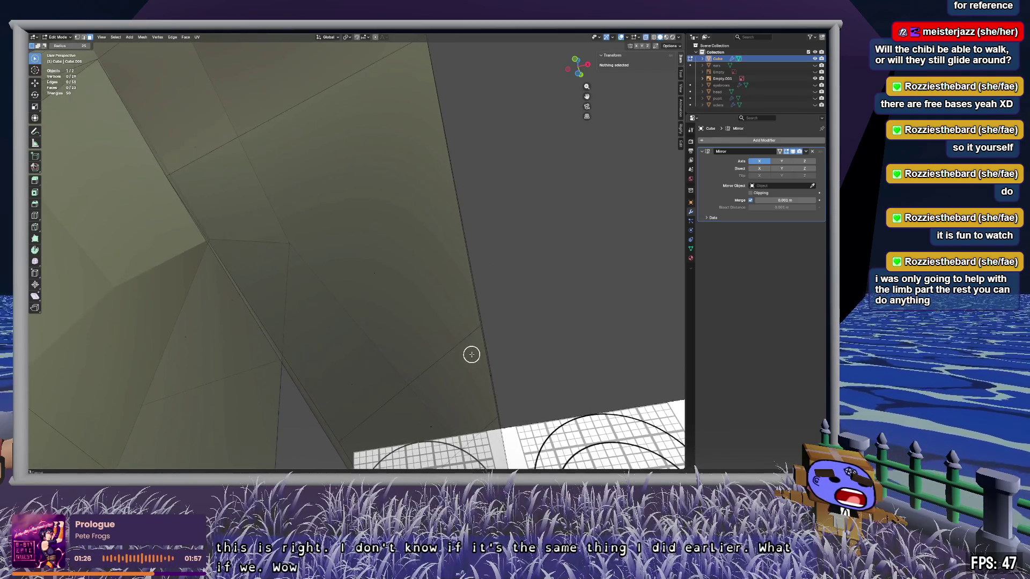
{"action": "scroll", "coordinate": [429, 318], "scroll_direction": "down", "scroll_amount": 5}
{"action": "mouse_move", "coordinate": [428, 318]}
{"action": "middle_mouse_down"}
{"action": "mouse_move", "coordinate": [468, 274]}
{"action": "mouse_move", "coordinate": [458, 278]}
{"action": "middle_mouse_up"}
{"action": "key", "text": "ctrl+z"}
{"action": "key", "text": "ctrl+z"}
{"action": "key", "text": "ctrl+z"}
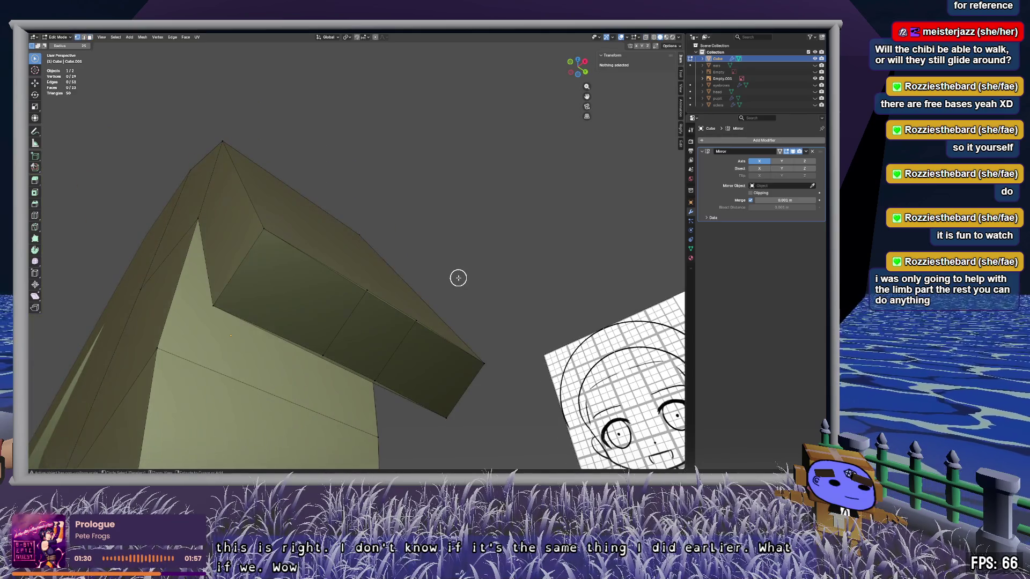
Step: Undo back to before the inset on the block's top face
{"action": "key", "text": "ctrl+z"}
{"action": "key", "text": "ctrl+z"}
{"action": "key", "text": "ctrl+z"}
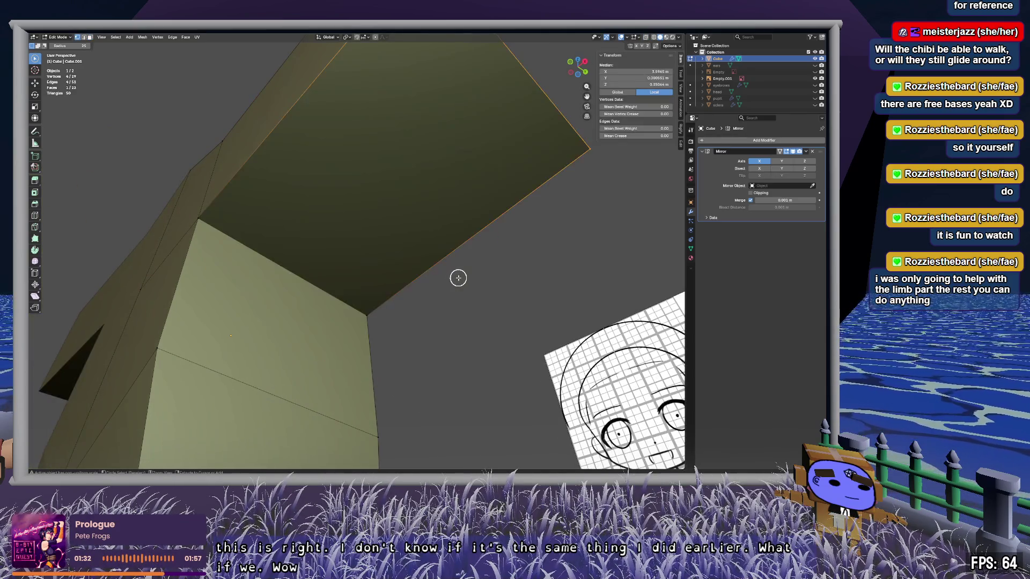
{"action": "key", "text": "ctrl+z"}
{"action": "key", "text": "ctrl+z"}
{"action": "key", "text": "ctrl+z"}
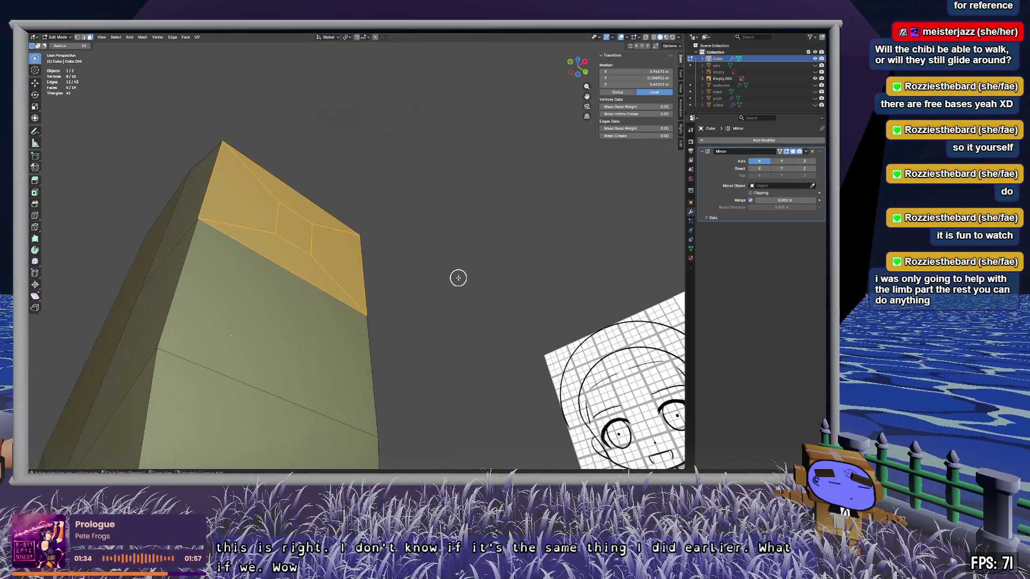
{"action": "mouse_move", "coordinate": [437, 253]}
{"action": "middle_mouse_down"}
{"action": "mouse_move", "coordinate": [419, 256]}
{"action": "mouse_move", "coordinate": [402, 240]}
{"action": "mouse_move", "coordinate": [453, 207]}
{"action": "mouse_move", "coordinate": [451, 223]}
{"action": "middle_mouse_up"}
{"action": "key", "text": "ctrl+z"}
{"action": "key", "text": "ctrl+z"}
{"action": "key", "text": "ctrl+z"}
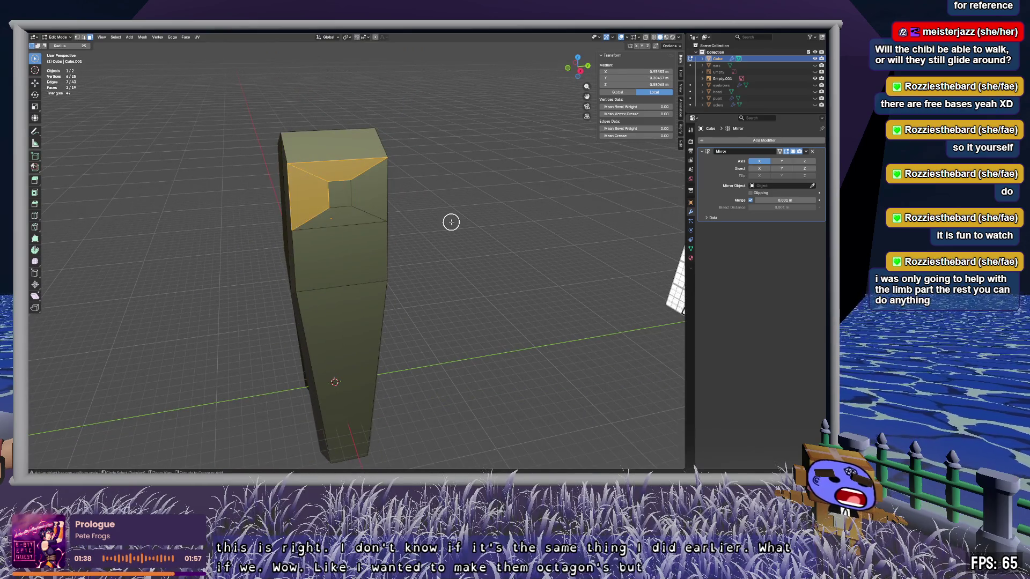
Step: Dissolve all the block's top faces into one plain face
{"action": "left_click_drag", "start_coordinate": [451, 223], "coordinate": [463, 211]}
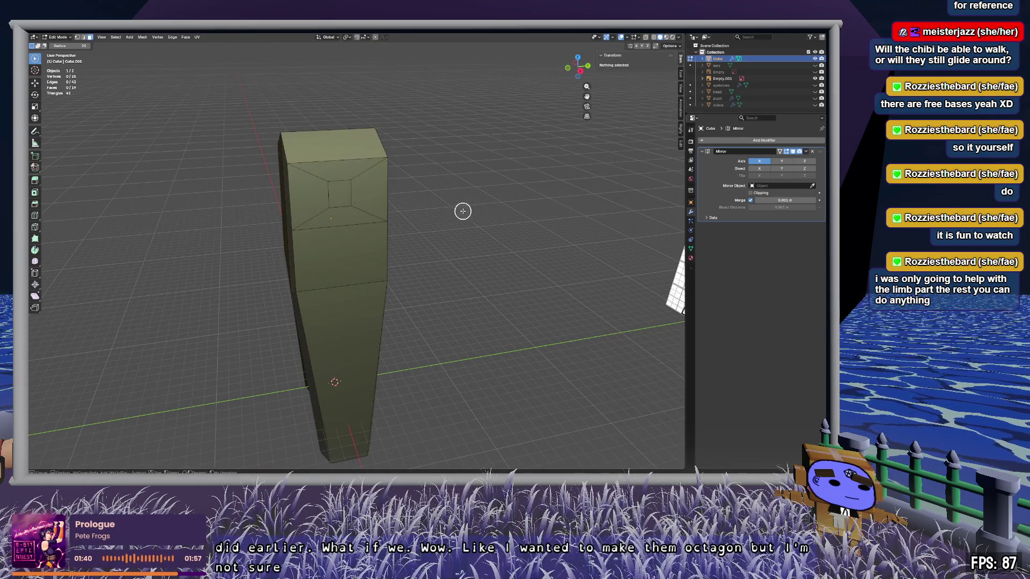
{"action": "left_click_drag", "start_coordinate": [362, 179], "coordinate": [353, 200]}
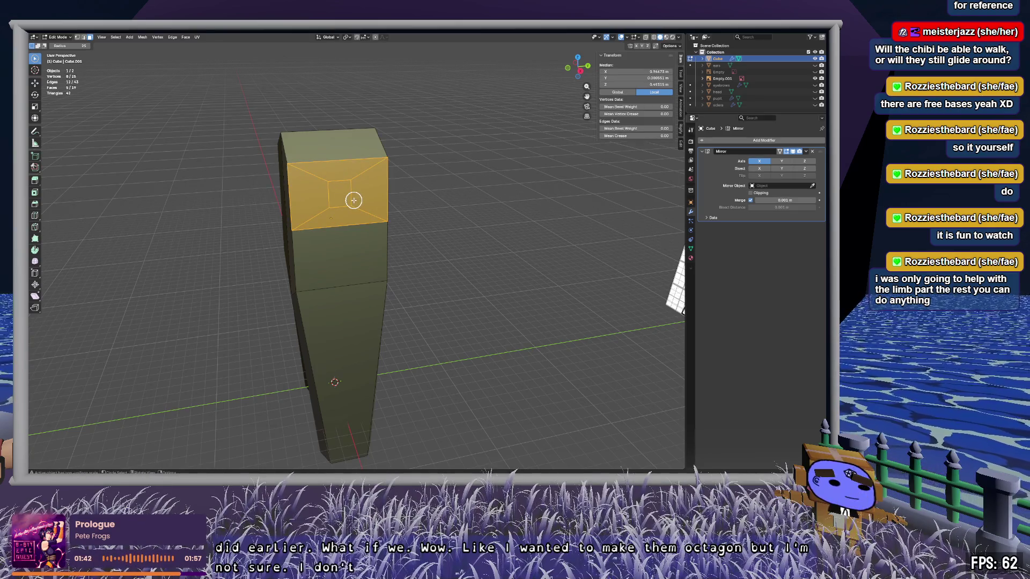
{"action": "key", "text": "x"}
{"action": "left_click", "coordinate": [336, 252]}
{"action": "mouse_move", "coordinate": [503, 175]}
{"action": "middle_mouse_down"}
{"action": "mouse_move", "coordinate": [444, 193]}
{"action": "mouse_move", "coordinate": [483, 183]}
{"action": "mouse_move", "coordinate": [439, 219]}
{"action": "mouse_move", "coordinate": [373, 227]}
{"action": "mouse_move", "coordinate": [456, 199]}
{"action": "middle_mouse_up"}
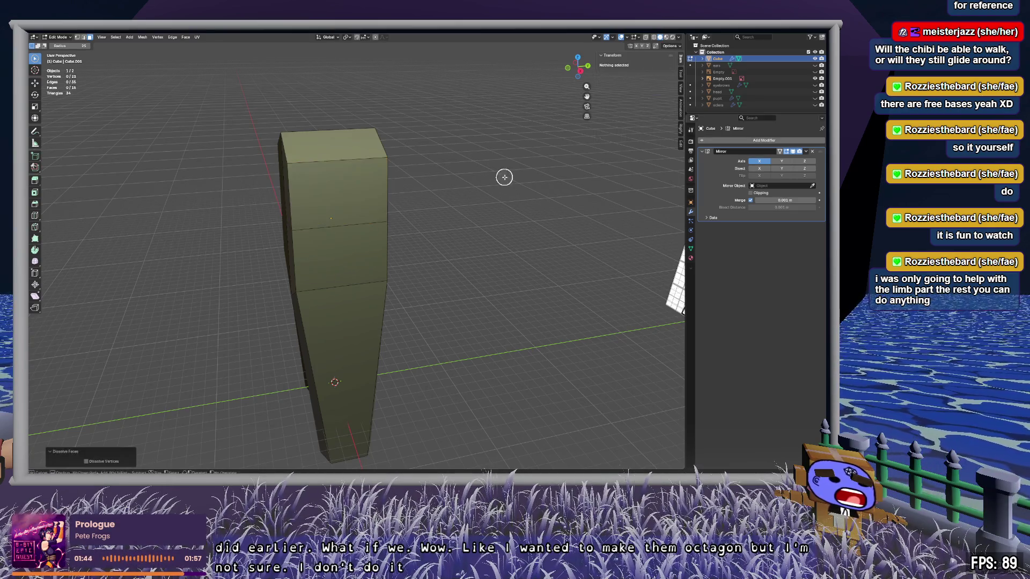
{"action": "left_click", "coordinate": [381, 225]}
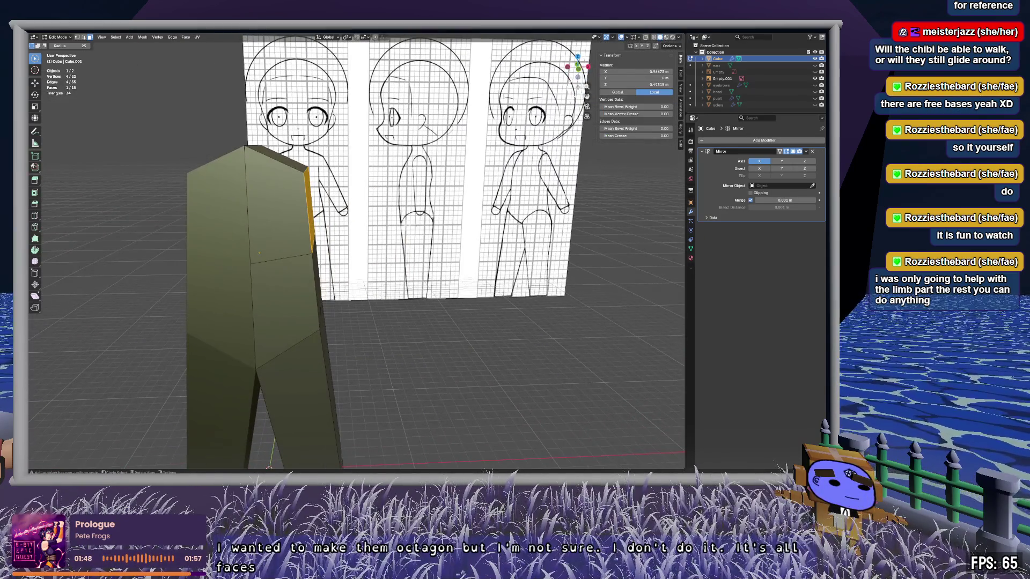
{"action": "left_click", "coordinate": [578, 70]}
{"action": "key", "text": "e"}
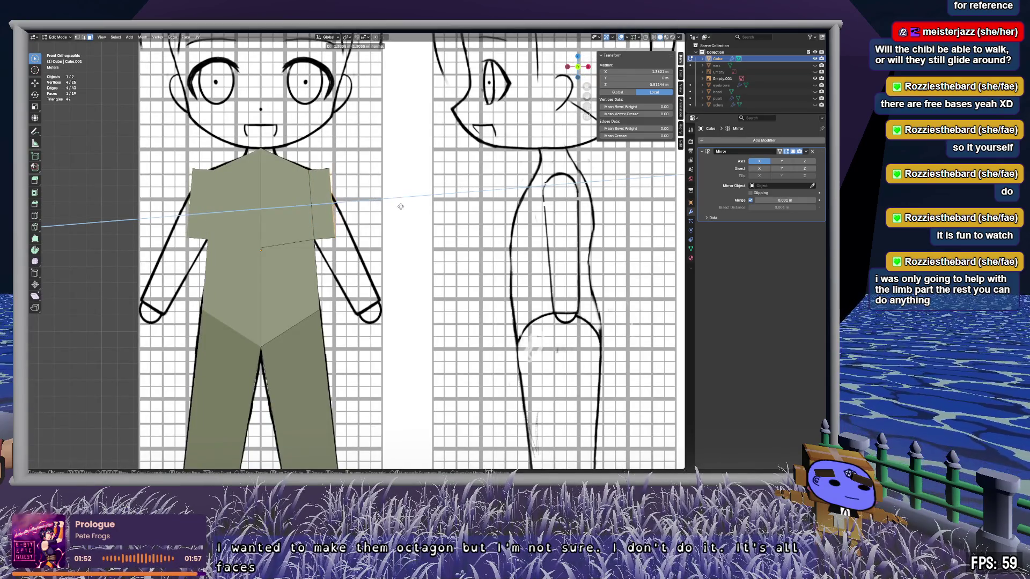
{"action": "left_click", "coordinate": [400, 207]}
{"action": "key", "text": "r"}
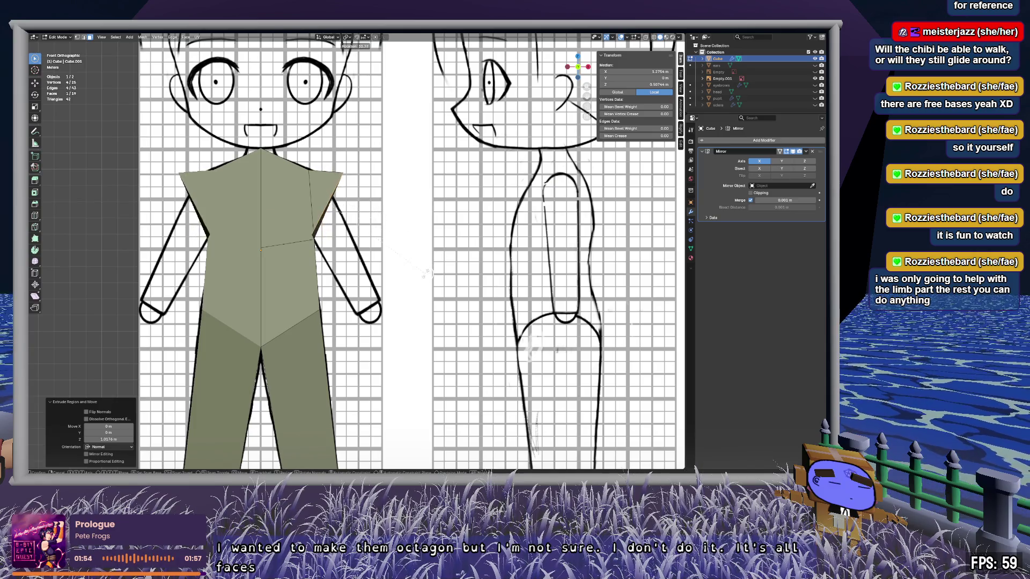
{"action": "left_click", "coordinate": [370, 307]}
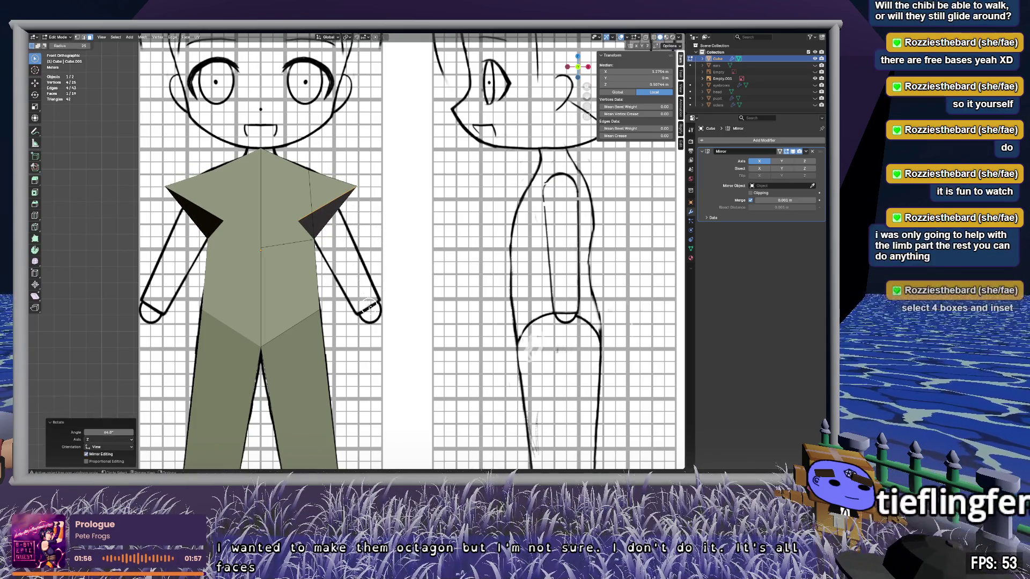
{"action": "key", "text": "e"}
{"action": "left_click", "coordinate": [506, 366]}
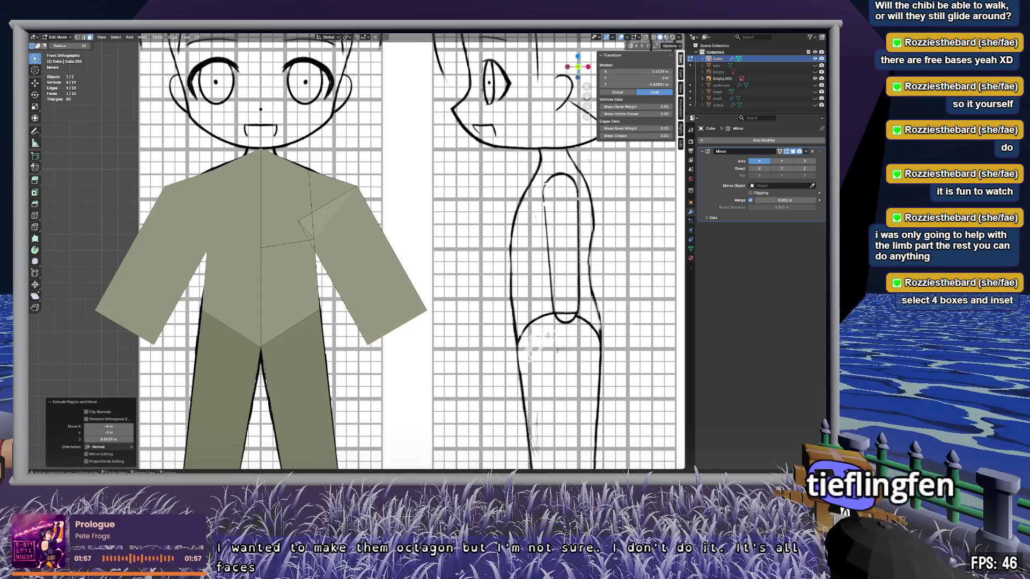
{"action": "key", "text": "ctrl+z"}
{"action": "key", "text": "ctrl+z"}
{"action": "key", "text": "ctrl+z"}
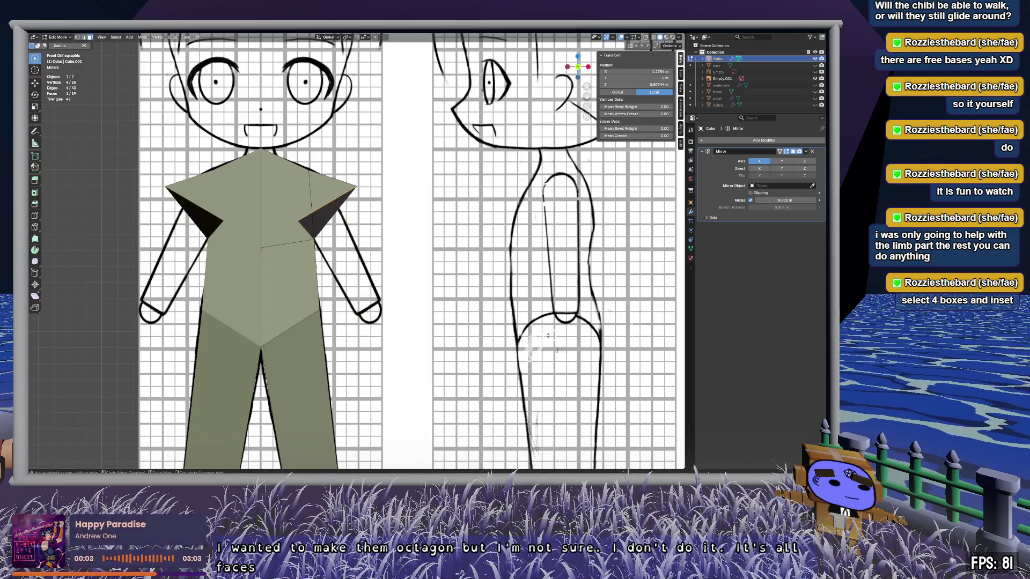
{"action": "mouse_move", "coordinate": [547, 336]}
{"action": "middle_mouse_down"}
{"action": "mouse_move", "coordinate": [535, 316]}
{"action": "mouse_move", "coordinate": [368, 253]}
{"action": "mouse_move", "coordinate": [470, 309]}
{"action": "mouse_move", "coordinate": [476, 246]}
{"action": "mouse_move", "coordinate": [372, 248]}
{"action": "mouse_move", "coordinate": [424, 272]}
{"action": "mouse_move", "coordinate": [448, 256]}
{"action": "mouse_move", "coordinate": [356, 233]}
{"action": "mouse_move", "coordinate": [421, 246]}
{"action": "mouse_move", "coordinate": [372, 268]}
{"action": "middle_mouse_up"}
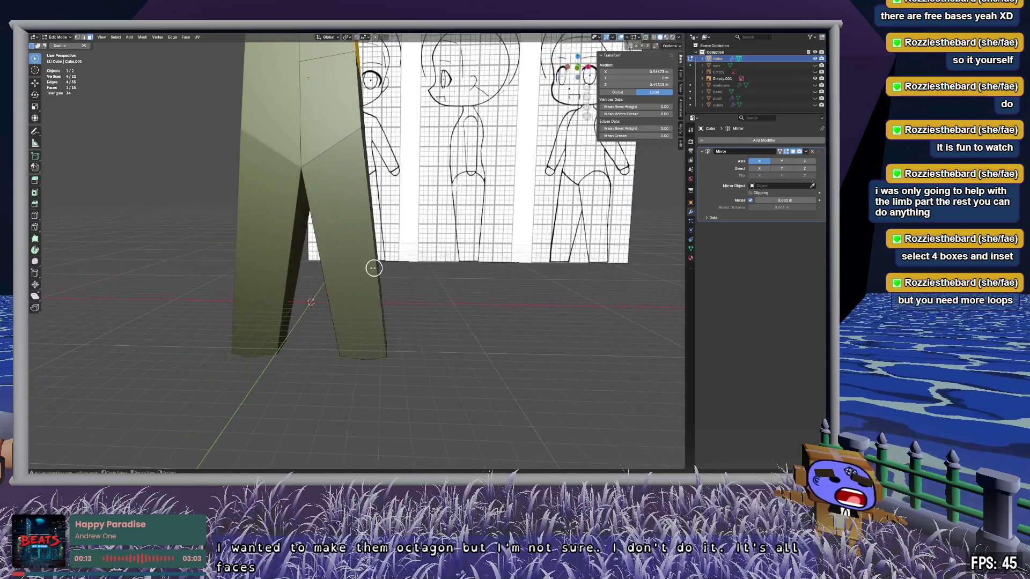
{"action": "left_click", "coordinate": [357, 355]}
{"action": "mouse_move", "coordinate": [416, 329]}
{"action": "middle_mouse_down"}
{"action": "mouse_move", "coordinate": [421, 241]}
{"action": "mouse_move", "coordinate": [413, 328]}
{"action": "mouse_move", "coordinate": [352, 329]}
{"action": "mouse_move", "coordinate": [403, 317]}
{"action": "mouse_move", "coordinate": [403, 243]}
{"action": "mouse_move", "coordinate": [539, 100]}
{"action": "middle_mouse_up"}
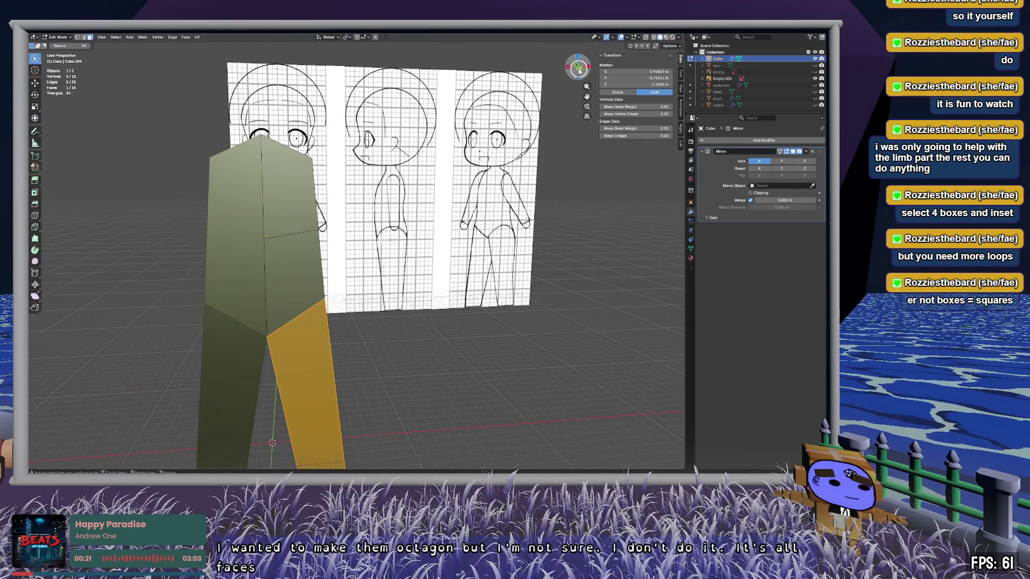
{"action": "left_click", "coordinate": [579, 68]}
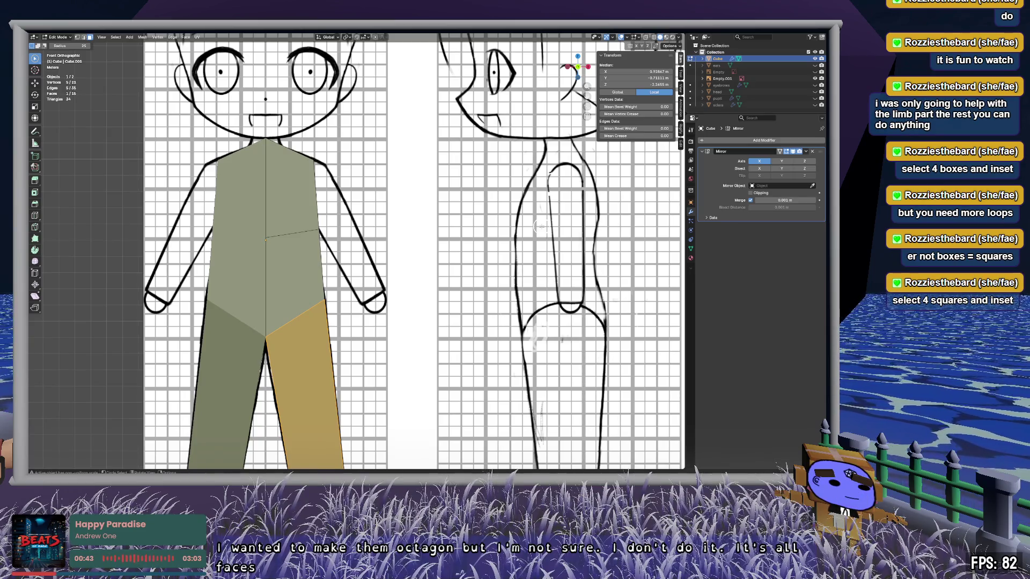
{"action": "key", "text": "alt+a"}
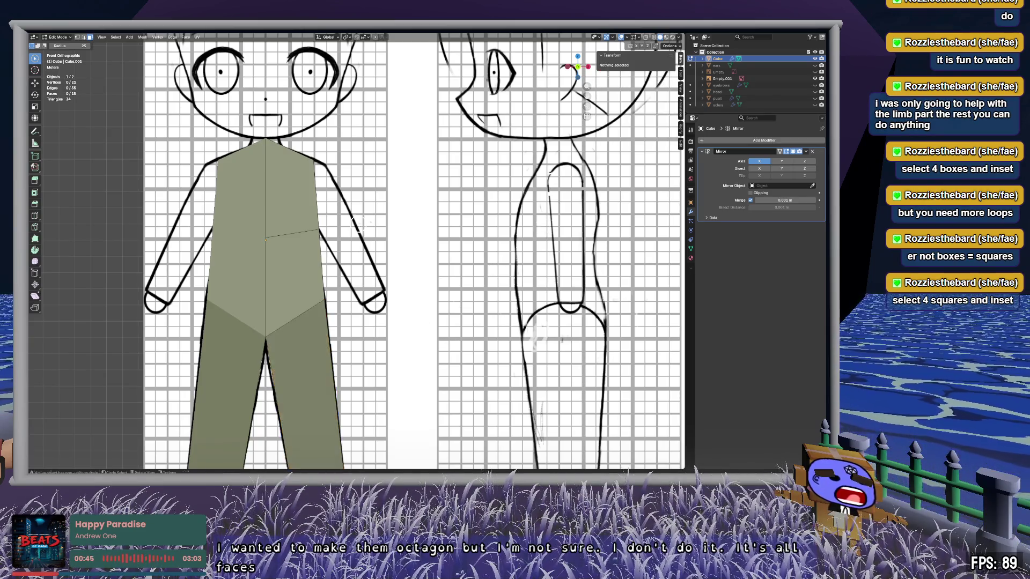
{"action": "middle_click_drag", "start_coordinate": [322, 241], "coordinate": [356, 218]}
{"action": "scroll", "coordinate": [356, 219], "scroll_direction": "up", "scroll_amount": 5}
{"action": "left_click", "coordinate": [435, 236]}
{"action": "mouse_move", "coordinate": [430, 249]}
{"action": "middle_mouse_down"}
{"action": "mouse_move", "coordinate": [467, 246]}
{"action": "mouse_move", "coordinate": [453, 248]}
{"action": "mouse_move", "coordinate": [433, 283]}
{"action": "mouse_move", "coordinate": [414, 257]}
{"action": "middle_mouse_up"}
{"action": "scroll", "coordinate": [433, 283], "scroll_direction": "up", "scroll_amount": 1}
{"action": "key", "text": "1"}
{"action": "key", "text": "alt+a"}
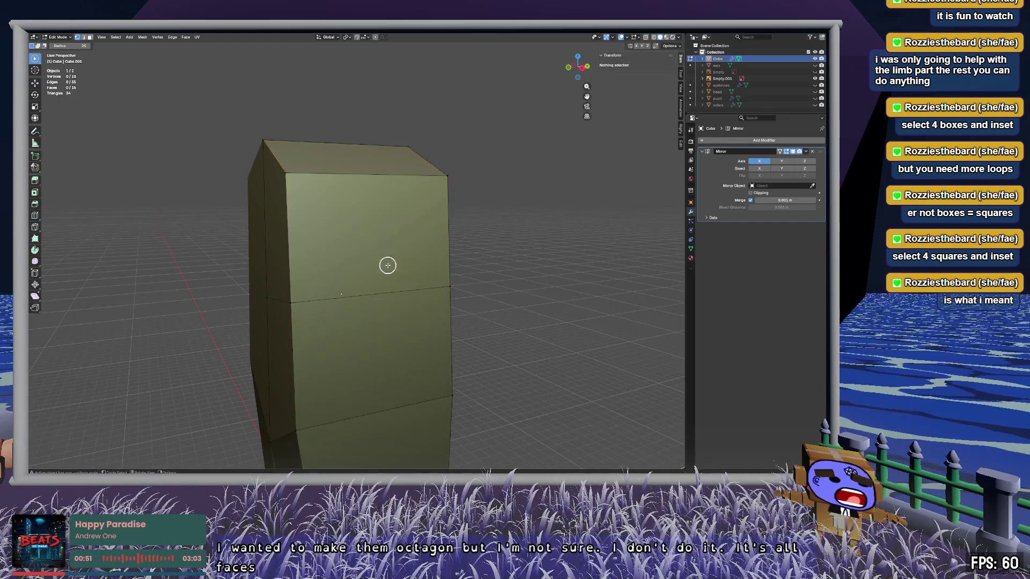
Step: Try insetting the torso's front upper face, then undo the inset
{"action": "left_click", "coordinate": [298, 189]}
{"action": "left_click", "coordinate": [296, 306], "text": "shift"}
{"action": "left_click", "coordinate": [453, 287], "text": "shift"}
{"action": "left_click", "coordinate": [451, 179], "text": "shift"}
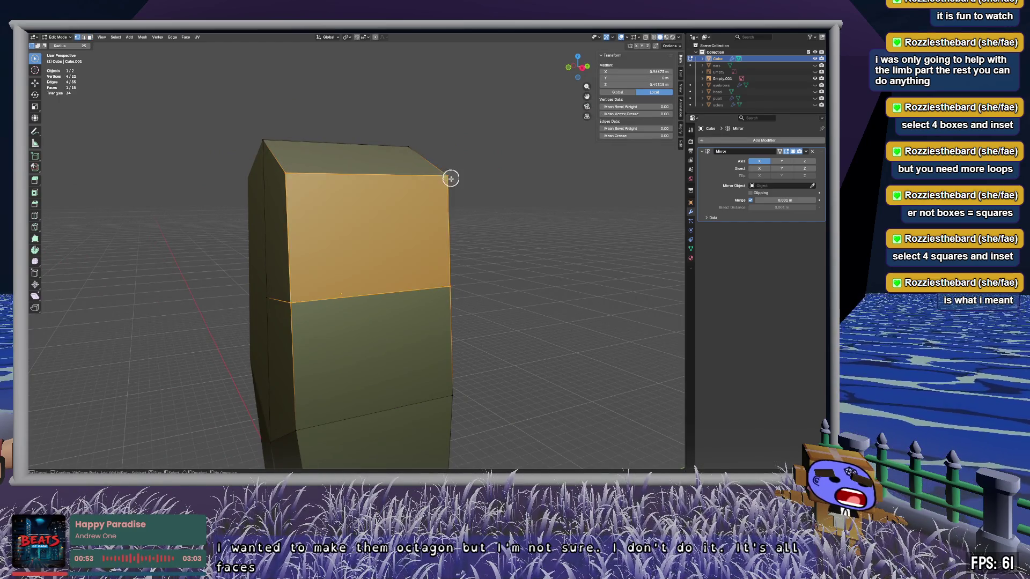
{"action": "key", "text": "i"}
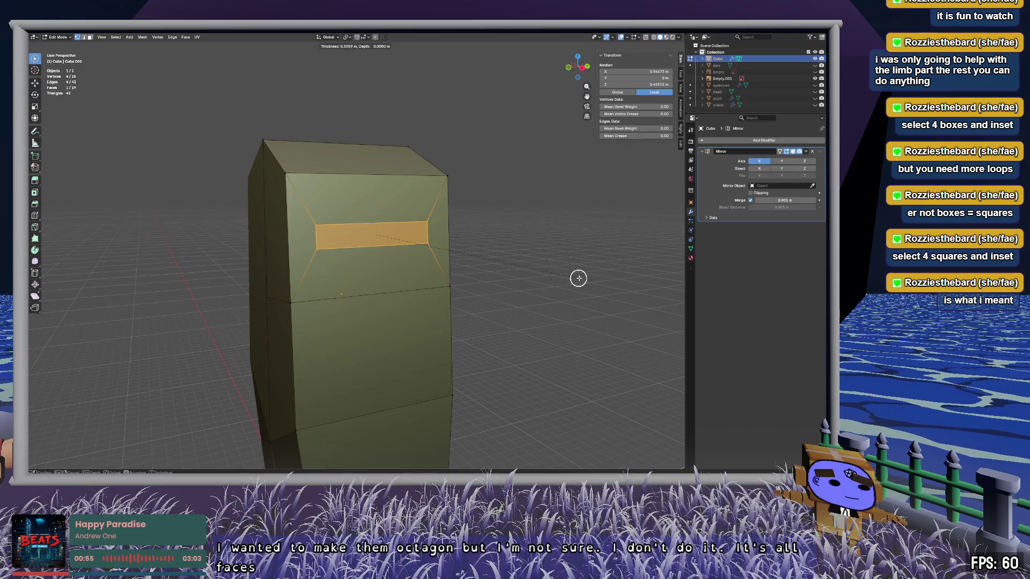
{"action": "left_click", "coordinate": [585, 284]}
{"action": "middle_click_drag", "start_coordinate": [515, 255], "coordinate": [590, 253]}
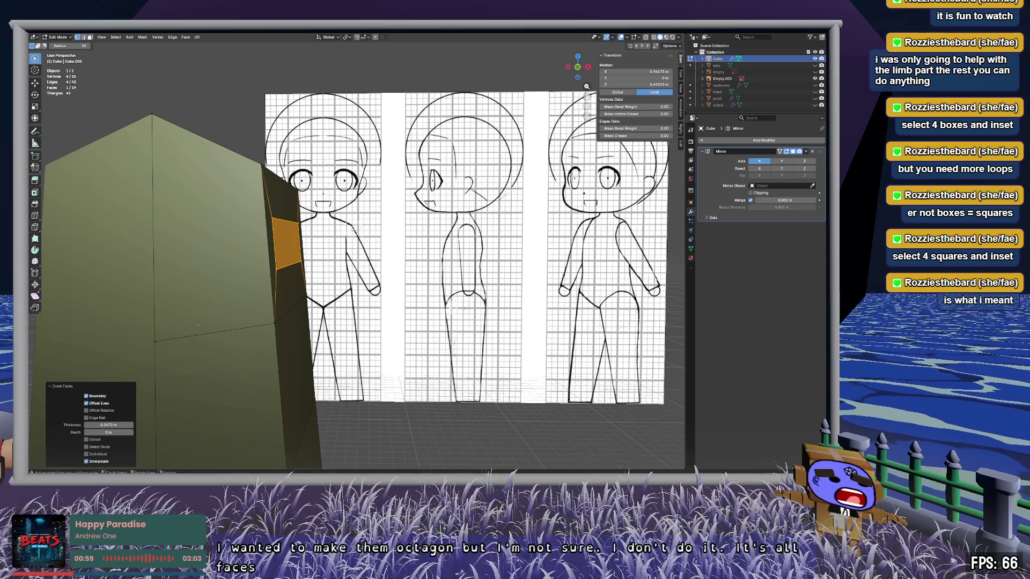
{"action": "key", "text": "ctrl+z"}
Step: Move the torso's top side edge inward in front orthographic view
{"action": "middle_click_drag", "start_coordinate": [354, 252], "coordinate": [408, 252]}
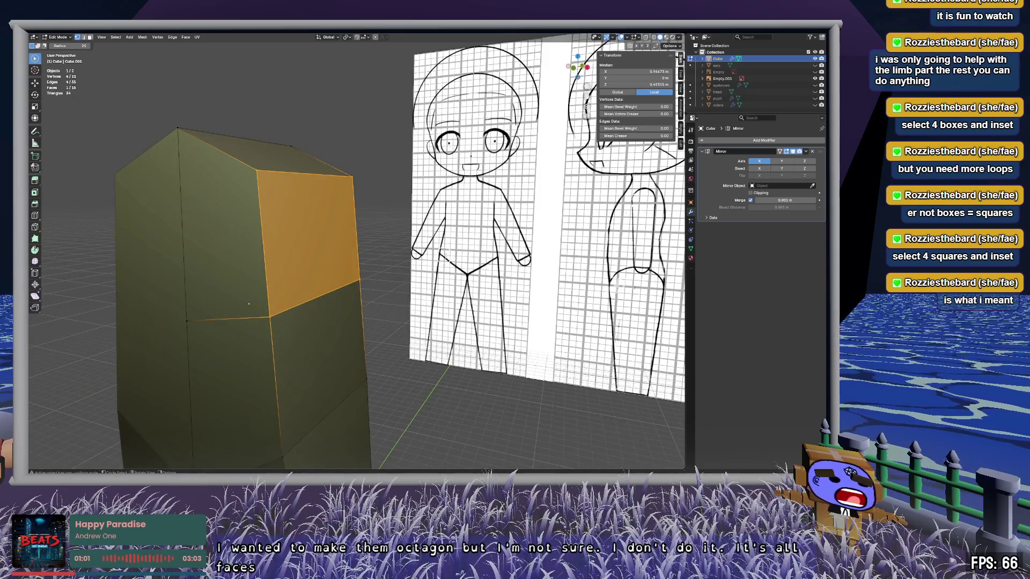
{"action": "left_click", "coordinate": [249, 177]}
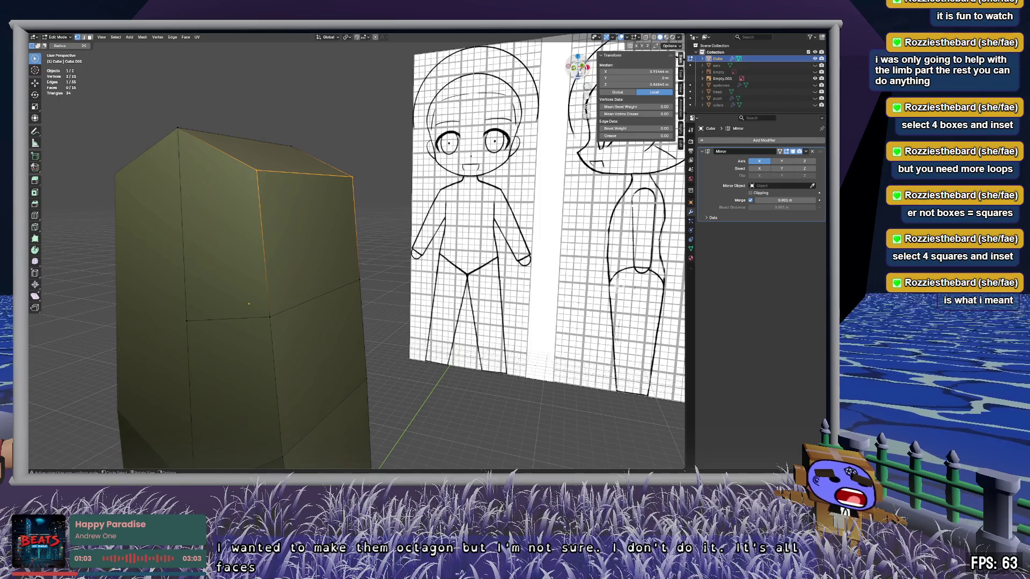
{"action": "left_click", "coordinate": [574, 67]}
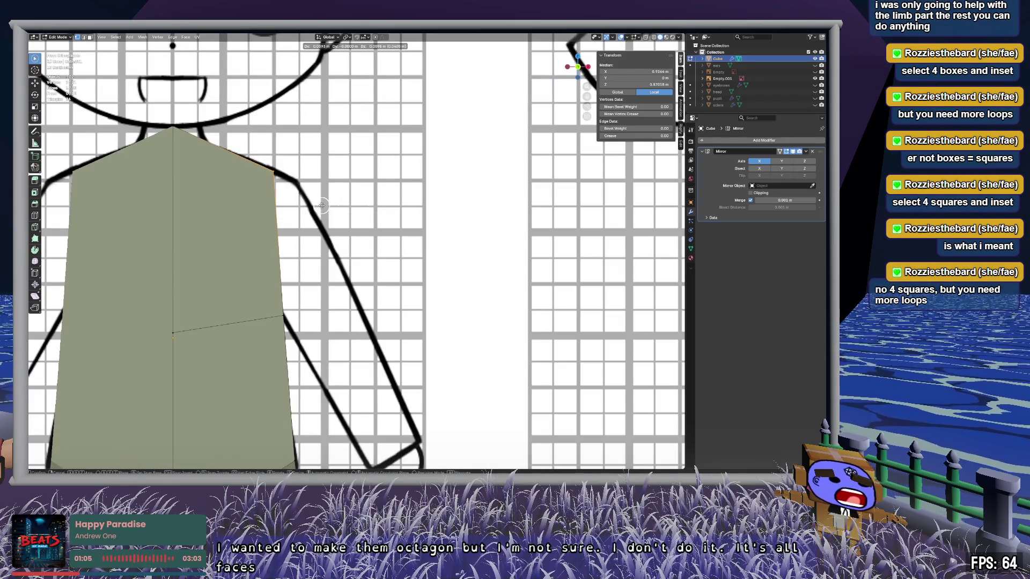
{"action": "key", "text": "g"}
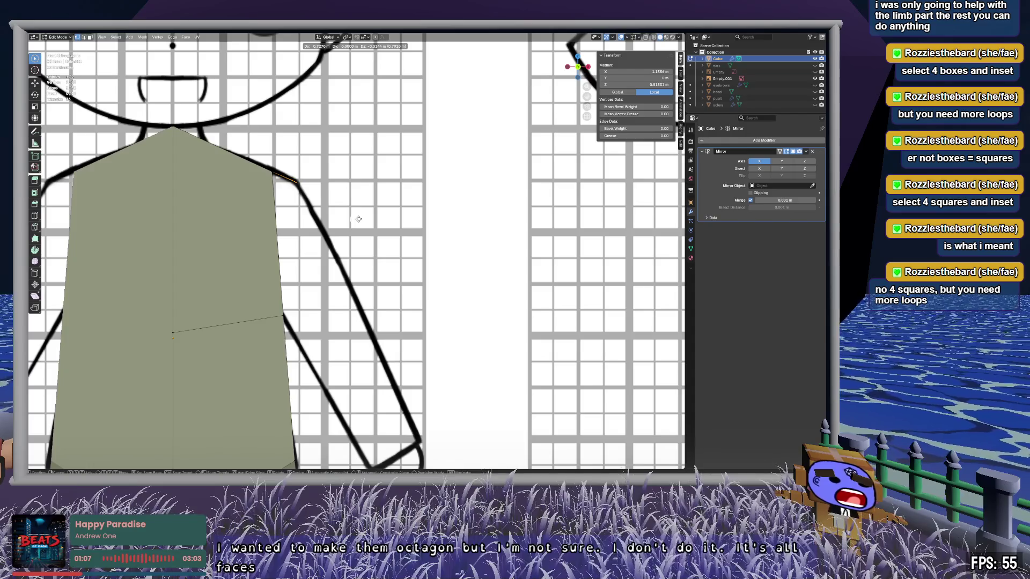
{"action": "left_click", "coordinate": [358, 219]}
{"action": "key", "text": "alt+a"}
{"action": "mouse_move", "coordinate": [359, 219]}
{"action": "middle_mouse_down"}
{"action": "mouse_move", "coordinate": [380, 222]}
{"action": "mouse_move", "coordinate": [402, 145]}
{"action": "middle_mouse_up"}
Step: Fill the gap on the torso's side with a new face from its border vertices
{"action": "left_click", "coordinate": [344, 161]}
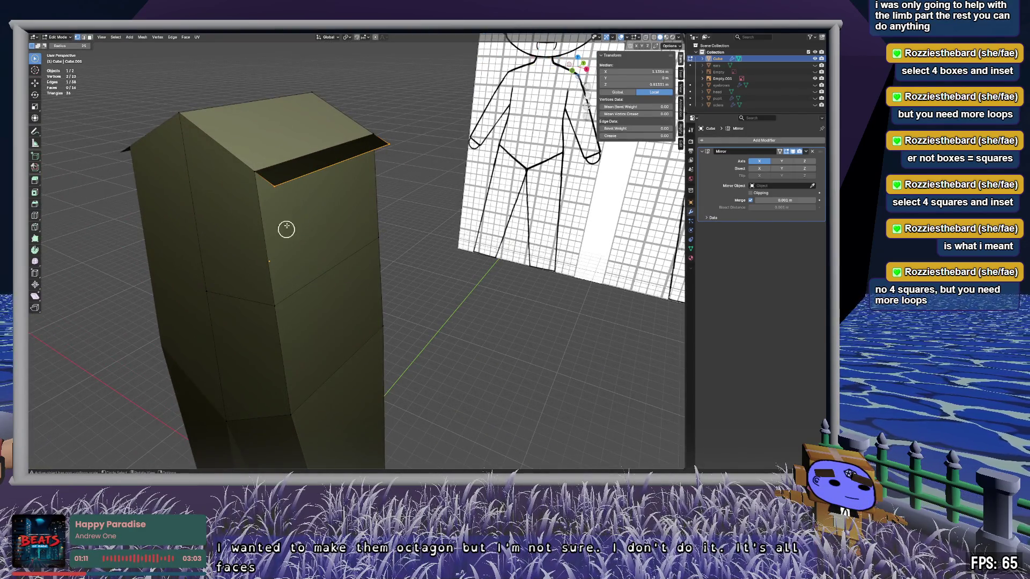
{"action": "left_click_drag", "start_coordinate": [272, 179], "coordinate": [279, 316]}
{"action": "left_click", "coordinate": [380, 145]}
{"action": "left_click", "coordinate": [379, 145], "text": "shift"}
{"action": "left_click", "coordinate": [379, 236], "text": "shift"}
{"action": "key", "text": "f"}
Step: Check the top edge and front-right corner vertices, then orbit toward the reference sheets
{"action": "left_click", "coordinate": [389, 144]}
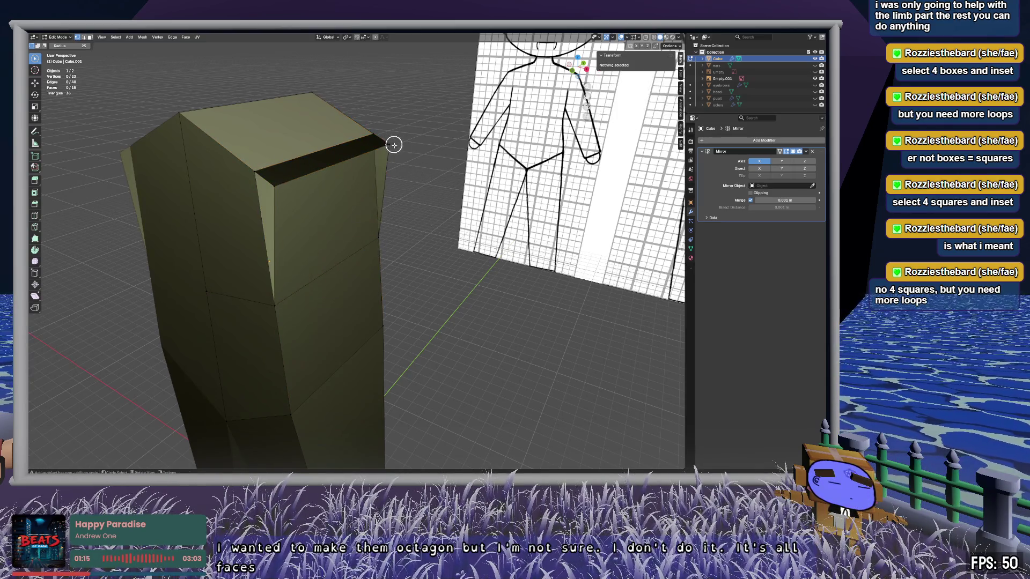
{"action": "left_click", "coordinate": [275, 185], "text": "shift"}
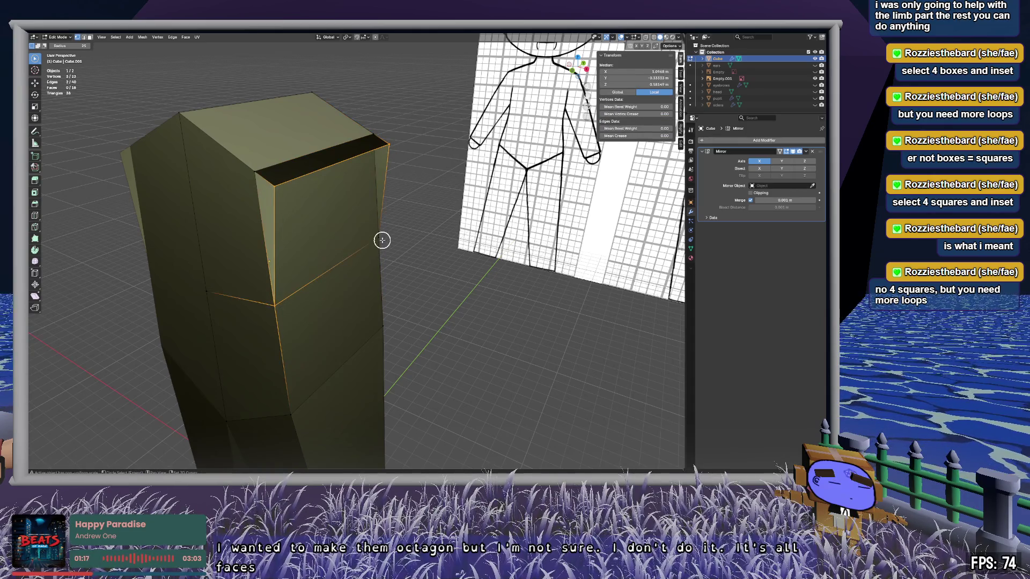
{"action": "left_click", "coordinate": [440, 260]}
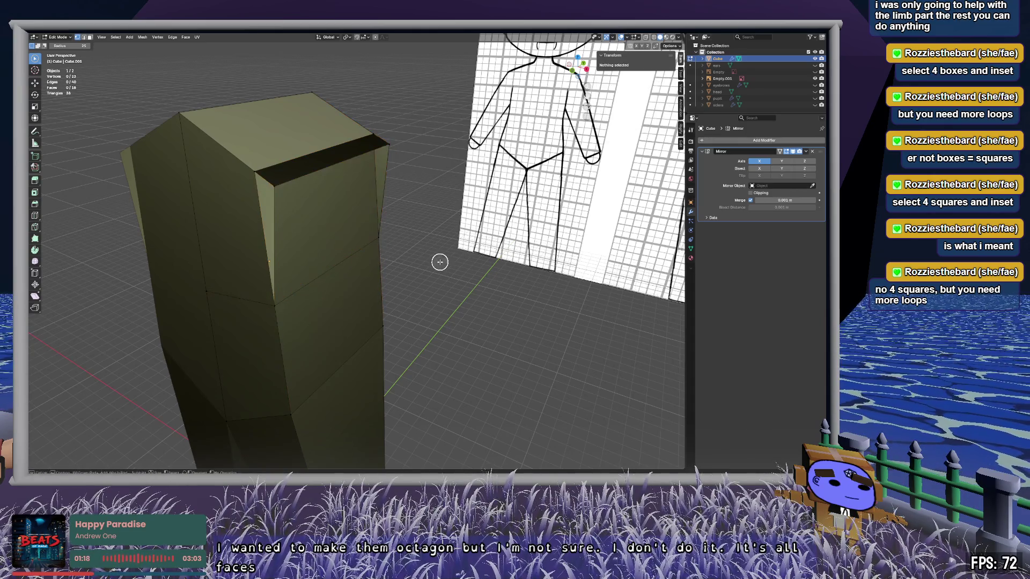
{"action": "left_click", "coordinate": [389, 143]}
{"action": "left_click", "coordinate": [378, 236], "text": "shift"}
{"action": "left_click", "coordinate": [274, 305], "text": "shift"}
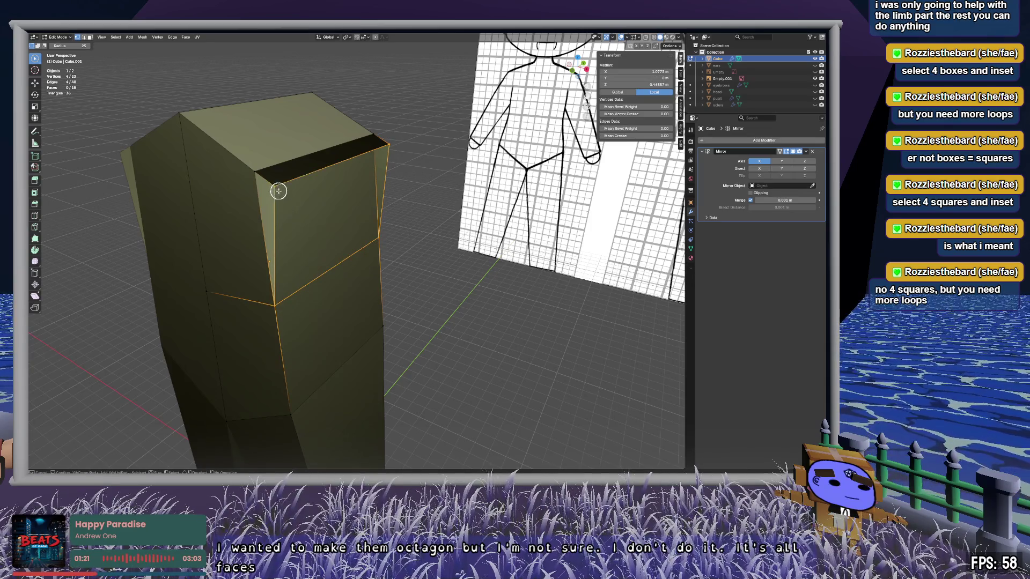
{"action": "left_click", "coordinate": [386, 338]}
{"action": "mouse_move", "coordinate": [317, 217]}
{"action": "middle_mouse_down"}
{"action": "mouse_move", "coordinate": [460, 182]}
{"action": "mouse_move", "coordinate": [629, 205]}
{"action": "middle_mouse_up"}
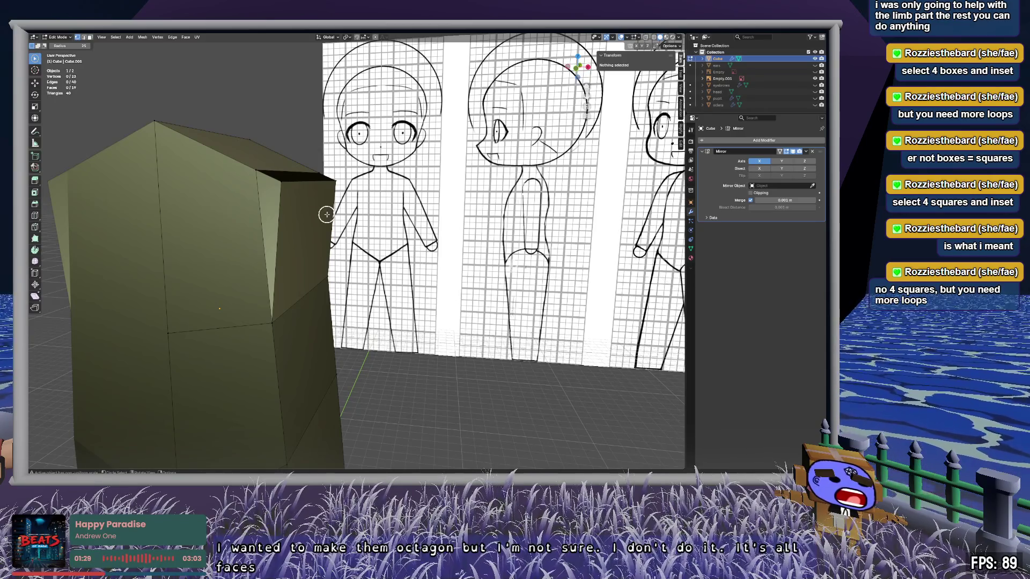
{"action": "mouse_move", "coordinate": [308, 221]}
{"action": "middle_mouse_down"}
{"action": "mouse_move", "coordinate": [319, 235]}
{"action": "mouse_move", "coordinate": [411, 261]}
{"action": "middle_mouse_up"}
{"action": "left_click", "coordinate": [397, 258]}
{"action": "key", "text": "KP_1"}
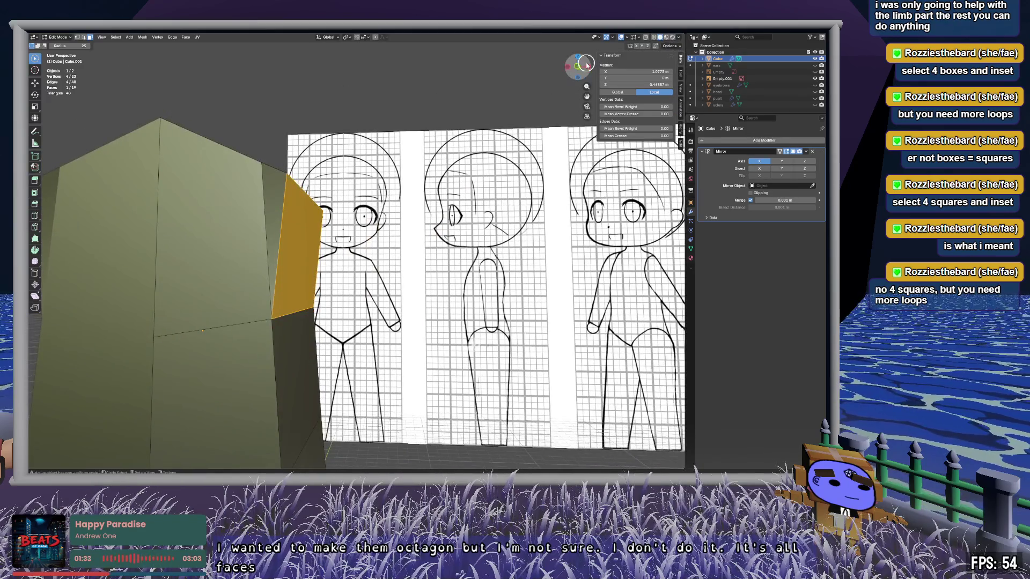
{"action": "scroll", "coordinate": [318, 279], "scroll_direction": "up", "scroll_amount": 5}
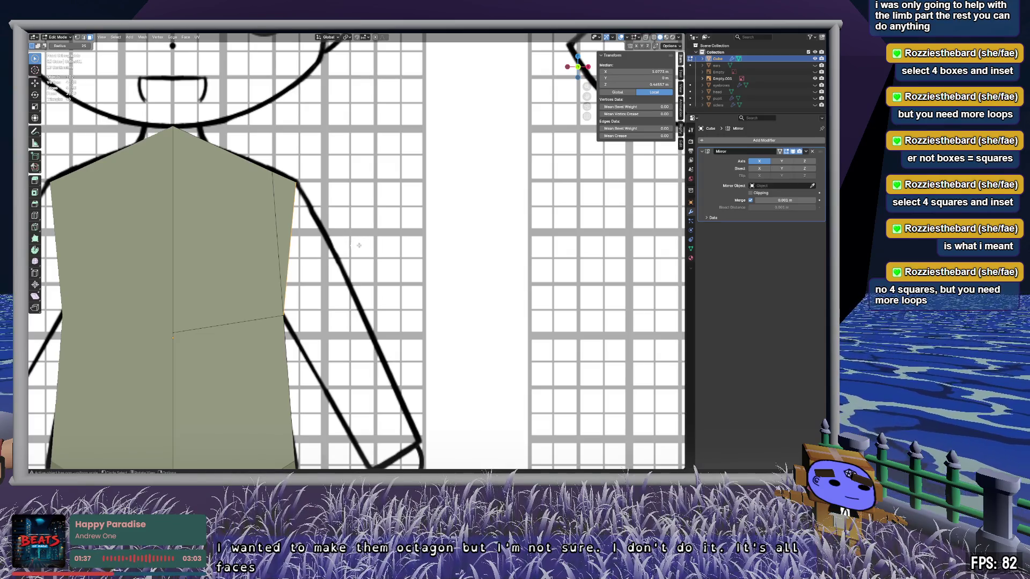
{"action": "key", "text": "alt+a"}
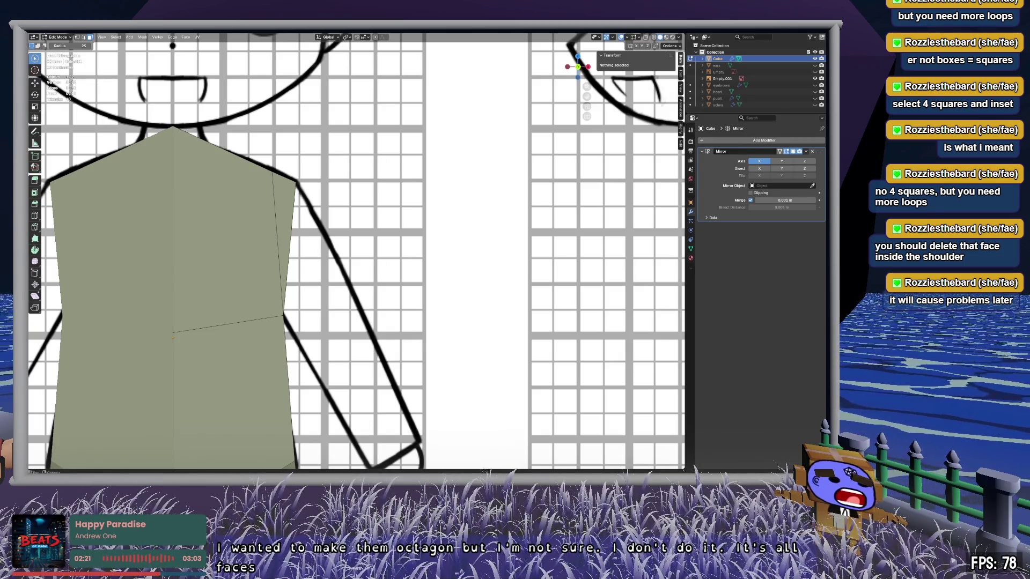
Step: Import the nendroidbasemesh character, deselect it, and orbit around the torso block
{"action": "left_click", "coordinate": [38, 33]}
{"action": "mouse_move", "coordinate": [61, 124]}
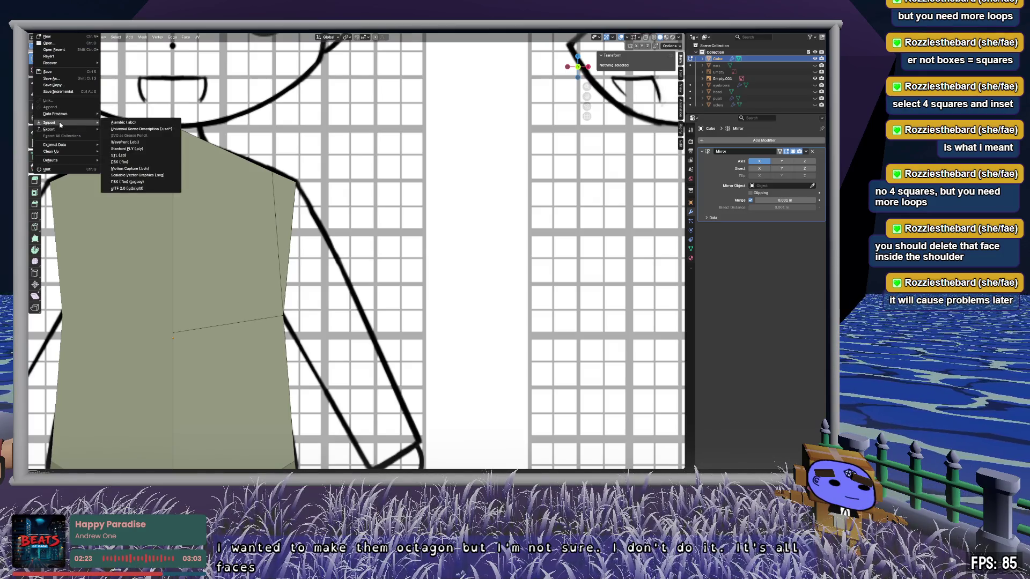
{"action": "key", "text": "Escape"}
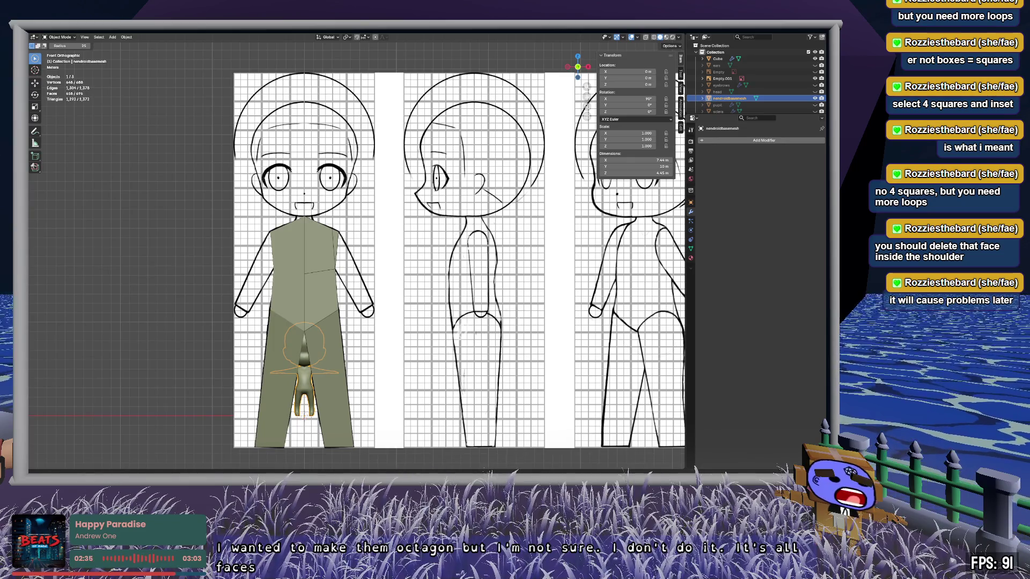
{"action": "key", "text": "alt+a"}
{"action": "scroll", "coordinate": [331, 271], "scroll_direction": "up", "scroll_amount": 5}
{"action": "mouse_move", "coordinate": [331, 271]}
{"action": "middle_mouse_down"}
{"action": "mouse_move", "coordinate": [317, 285]}
{"action": "mouse_move", "coordinate": [460, 301]}
{"action": "middle_mouse_up"}
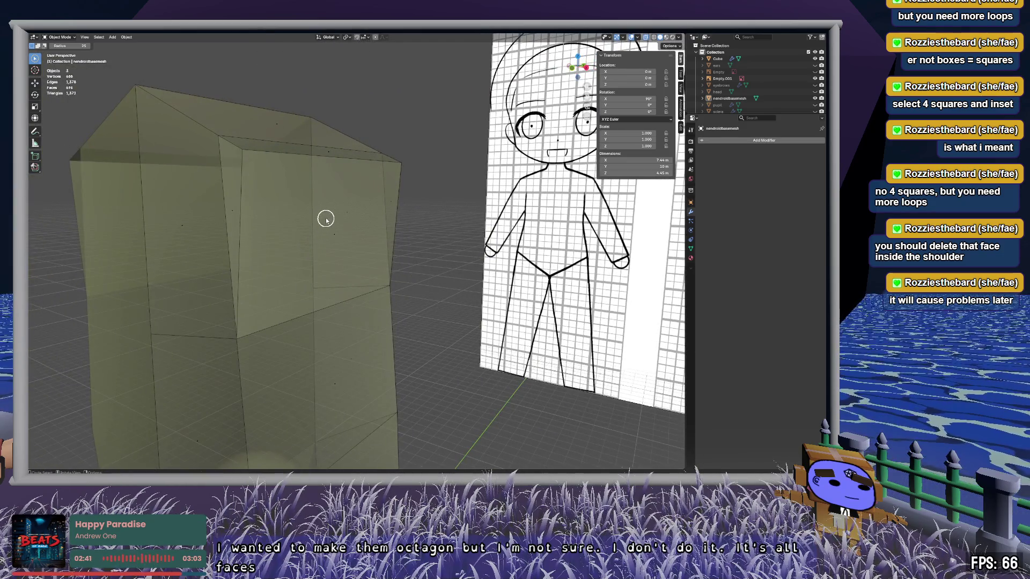
{"action": "middle_click_drag", "start_coordinate": [320, 276], "coordinate": [437, 207]}
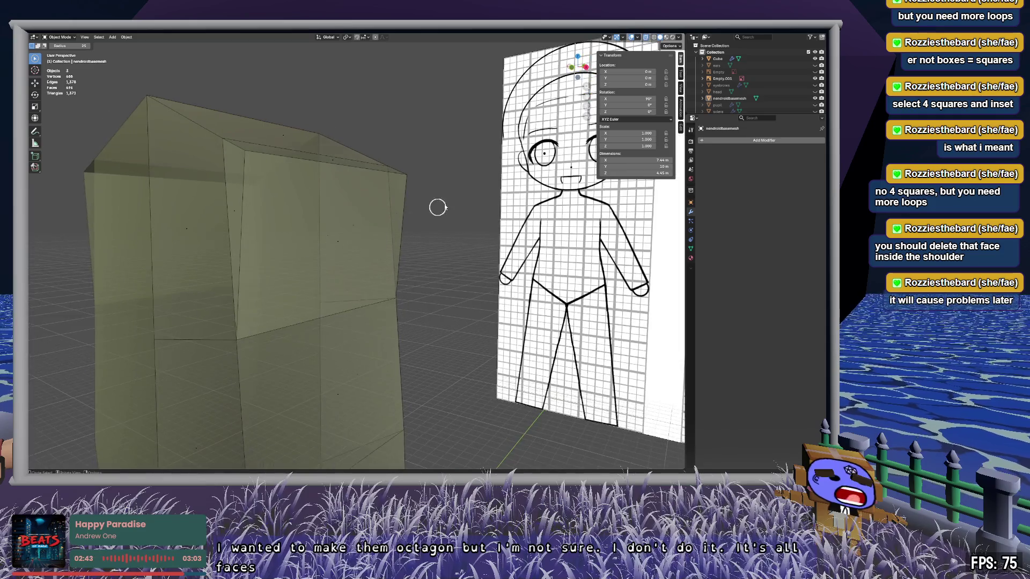
Step: In the Cube's Edit Mode, delete the face inside the shoulder and turn X-ray off
{"action": "left_click", "coordinate": [770, 59]}
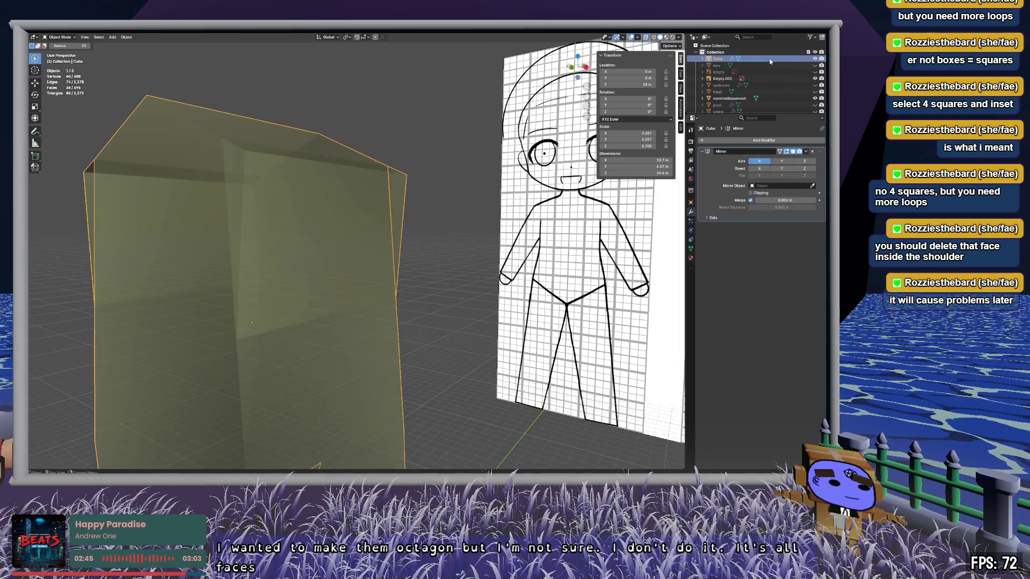
{"action": "key", "text": "Tab"}
{"action": "left_click", "coordinate": [318, 260]}
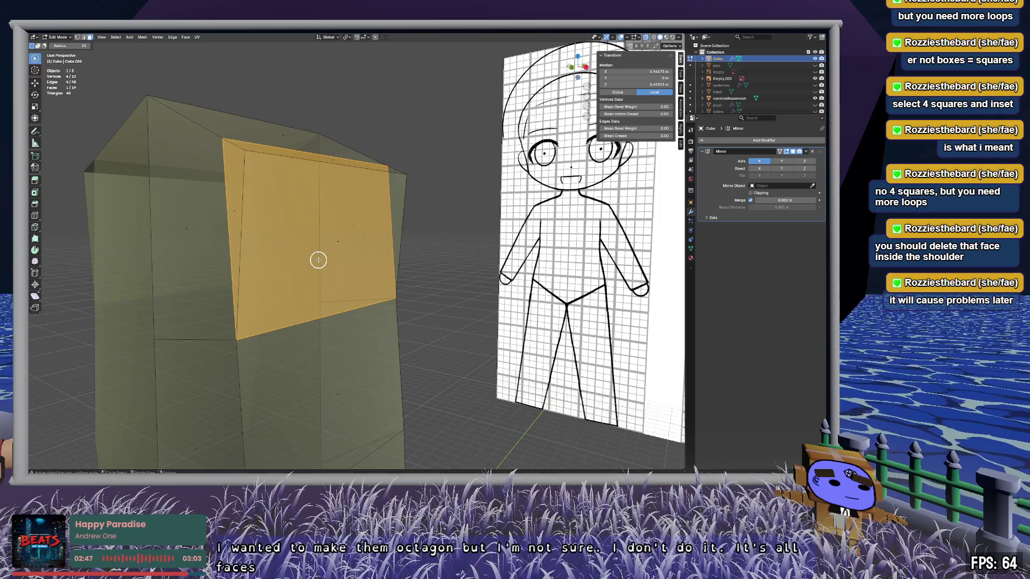
{"action": "key", "text": "x"}
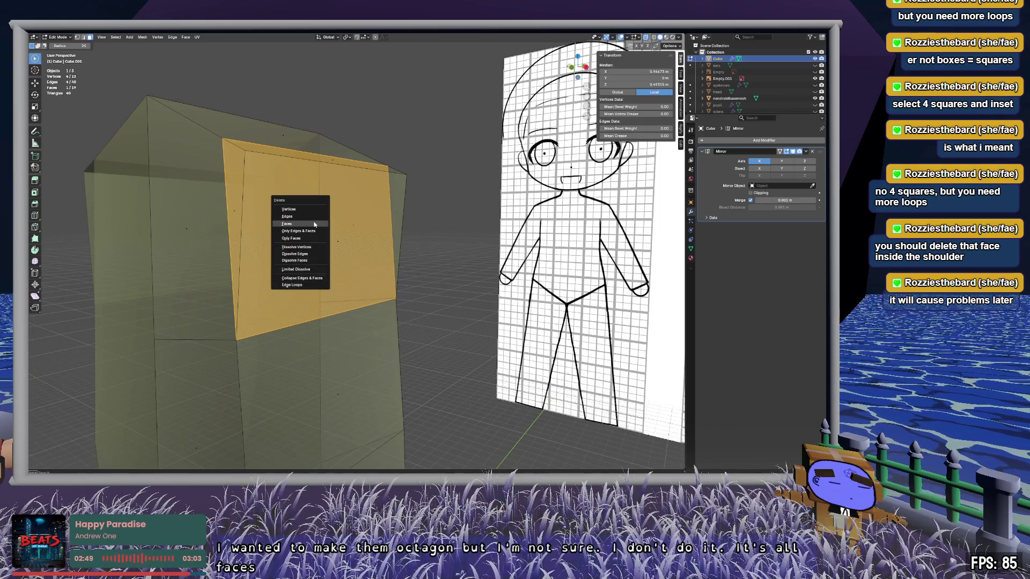
{"action": "left_click", "coordinate": [314, 224]}
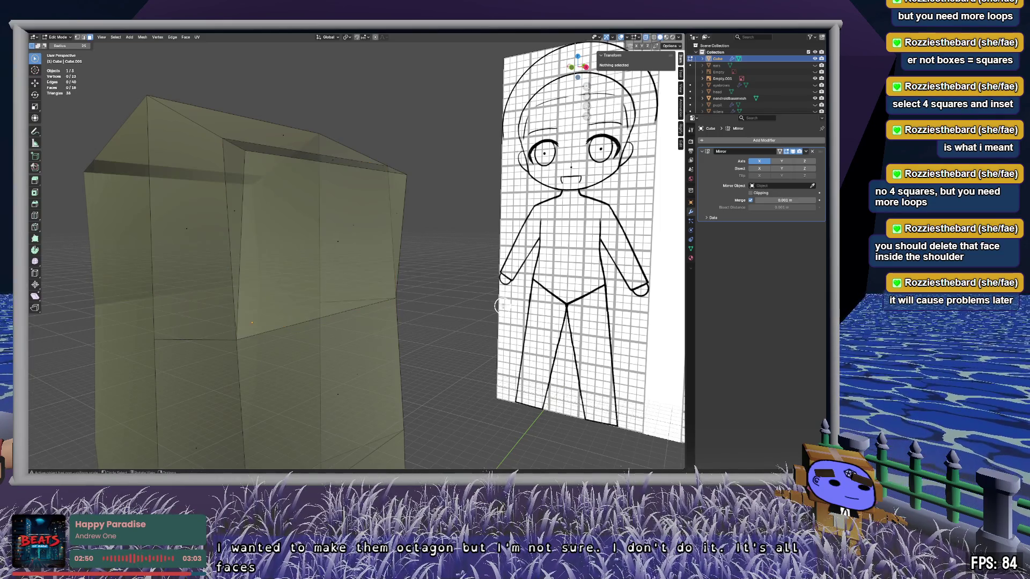
{"action": "key", "text": "alt+z"}
{"action": "mouse_move", "coordinate": [449, 308]}
{"action": "middle_mouse_down"}
{"action": "mouse_move", "coordinate": [391, 290]}
{"action": "mouse_move", "coordinate": [472, 280]}
{"action": "mouse_move", "coordinate": [352, 299]}
{"action": "mouse_move", "coordinate": [347, 320]}
{"action": "mouse_move", "coordinate": [380, 312]}
{"action": "mouse_move", "coordinate": [379, 331]}
{"action": "mouse_move", "coordinate": [426, 301]}
{"action": "mouse_move", "coordinate": [513, 161]}
{"action": "mouse_move", "coordinate": [478, 229]}
{"action": "mouse_move", "coordinate": [335, 409]}
{"action": "middle_mouse_up"}
Step: Select nendroidbasemesh in the Outliner, switch to front orthographic view, and grab it with G
{"action": "key", "text": "c"}
{"action": "key", "text": "Escape"}
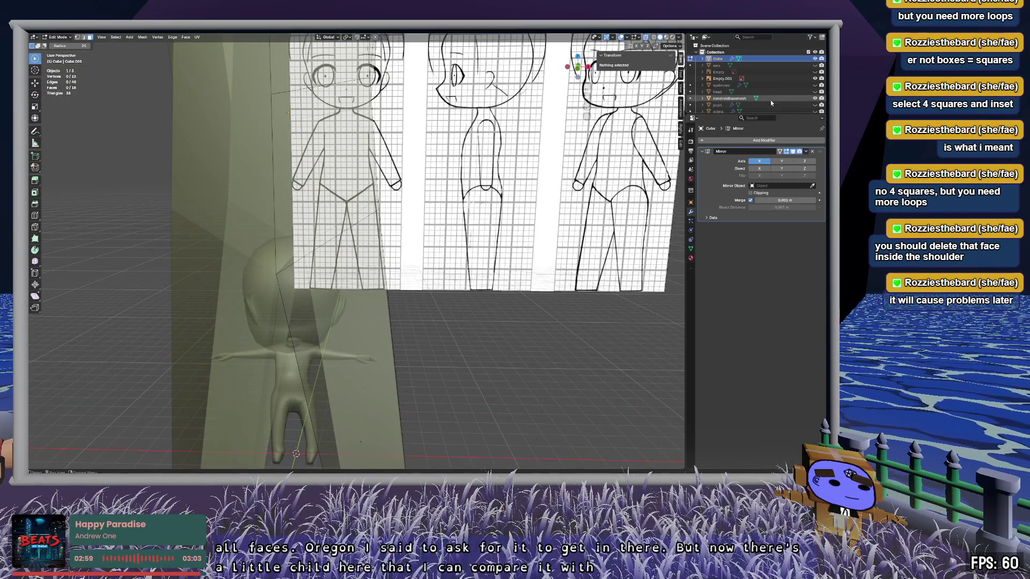
{"action": "left_click", "coordinate": [776, 98]}
{"action": "key", "text": "ctrl+z"}
{"action": "key", "text": "ctrl+z"}
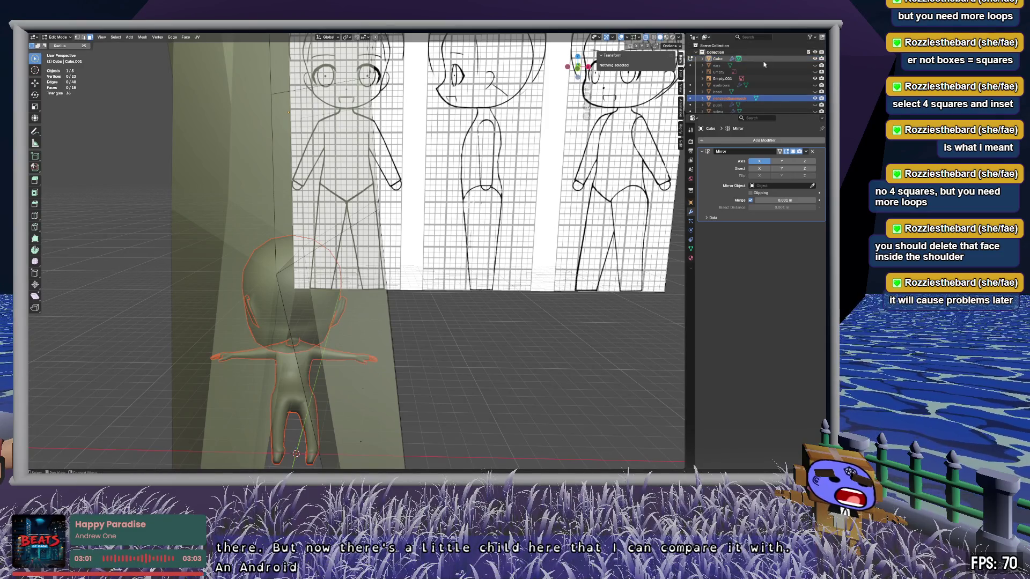
{"action": "left_click", "coordinate": [777, 99]}
{"action": "scroll", "coordinate": [437, 309], "scroll_direction": "up", "scroll_amount": 5}
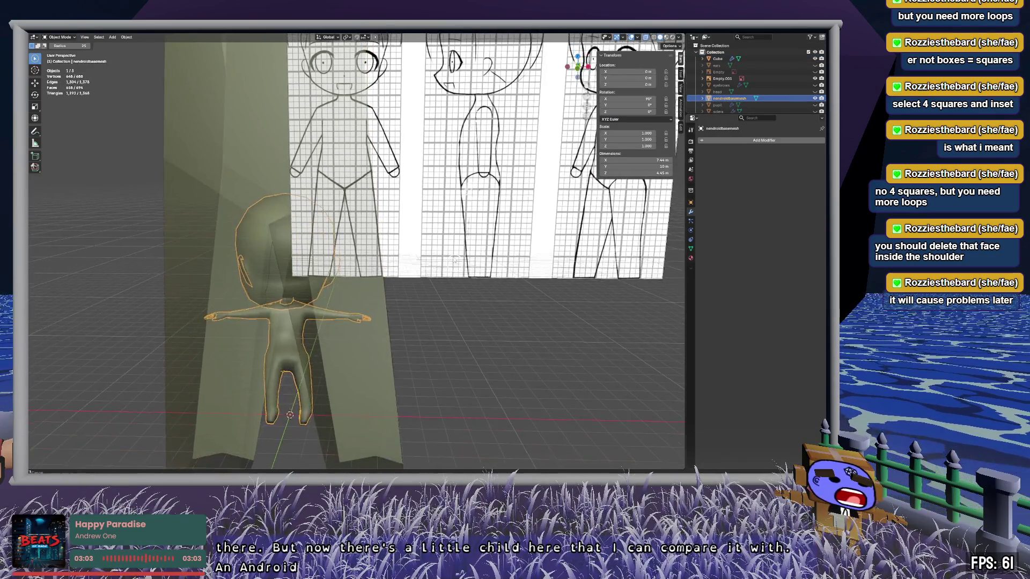
{"action": "left_click", "coordinate": [578, 68]}
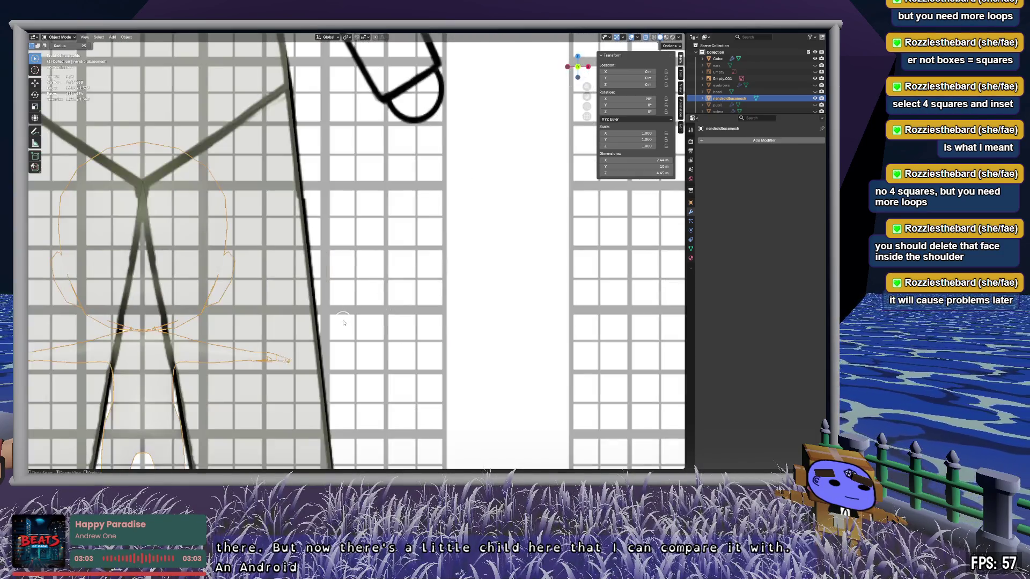
{"action": "scroll", "coordinate": [576, 65], "scroll_direction": "down", "scroll_amount": 4}
{"action": "key", "text": "g"}
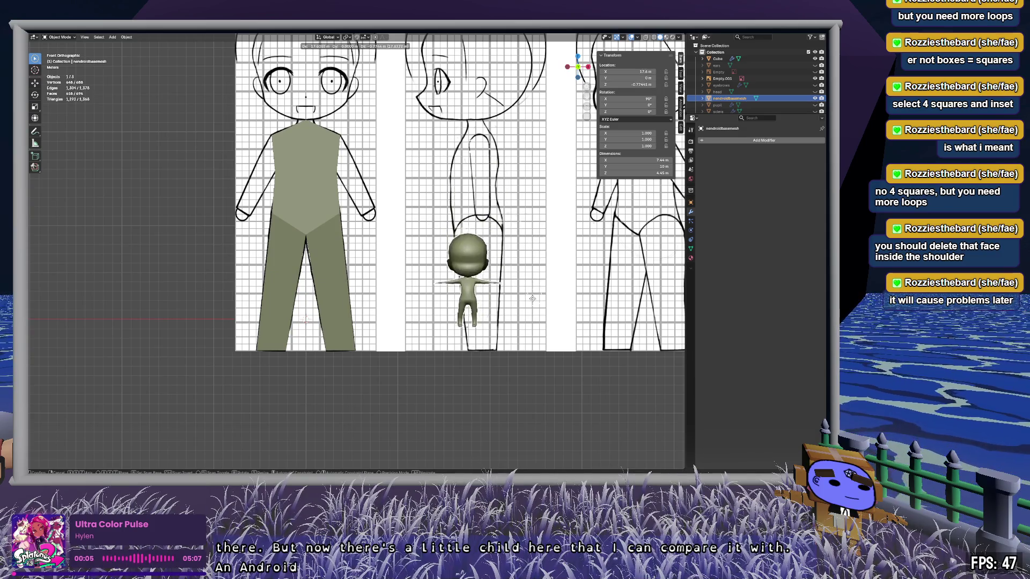
Step: Scale the nendroidbasemesh character up to 4.508 so it matches the sketch height
{"action": "left_click", "coordinate": [520, 322]}
{"action": "key", "text": "s"}
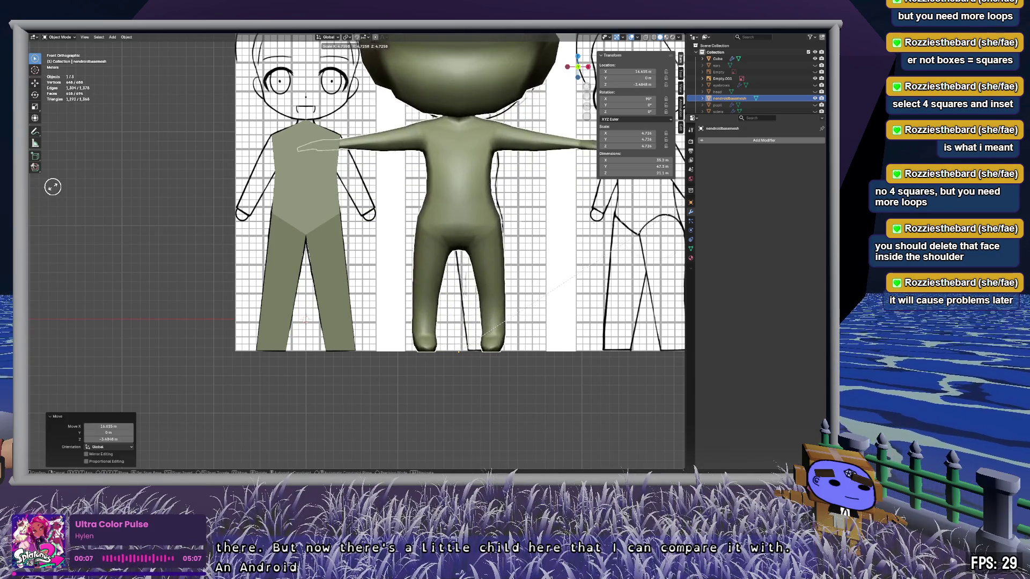
{"action": "left_click", "coordinate": [38, 192]}
{"action": "key", "text": "c"}
{"action": "mouse_move", "coordinate": [505, 294]}
{"action": "middle_mouse_down", "text": "shift"}
{"action": "mouse_move", "coordinate": [362, 323]}
{"action": "mouse_move", "coordinate": [337, 342]}
{"action": "middle_mouse_up", "text": "shift"}
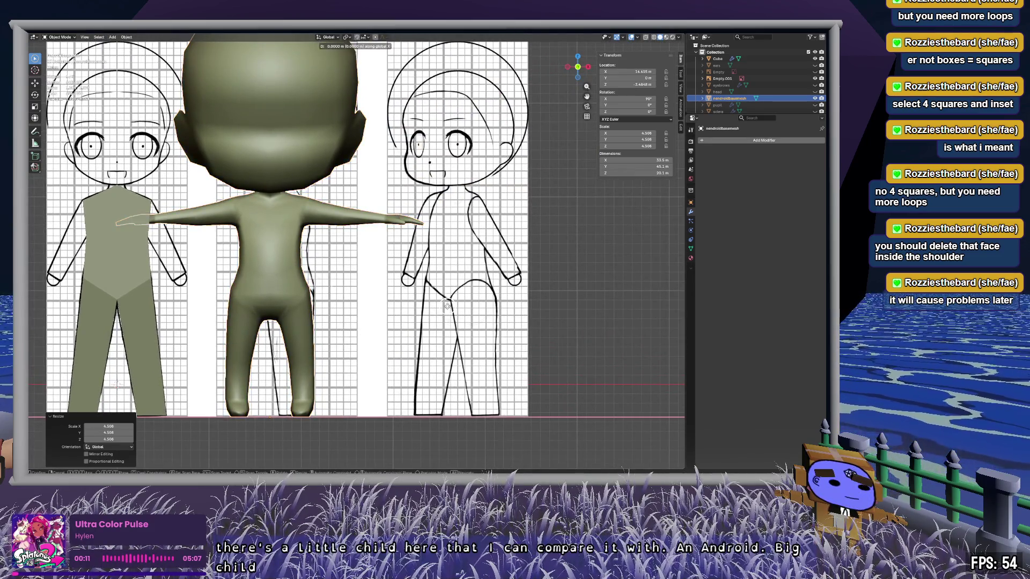
Step: Shift the character right beside the sketches and enter Edit Mode
{"action": "key", "text": "g"}
{"action": "left_click", "coordinate": [396, 237]}
{"action": "key", "text": "Tab"}
{"action": "mouse_move", "coordinate": [396, 237]}
{"action": "middle_mouse_down"}
{"action": "mouse_move", "coordinate": [439, 242]}
{"action": "mouse_move", "coordinate": [262, 239]}
{"action": "mouse_move", "coordinate": [225, 256]}
{"action": "mouse_move", "coordinate": [237, 251]}
{"action": "middle_mouse_up"}
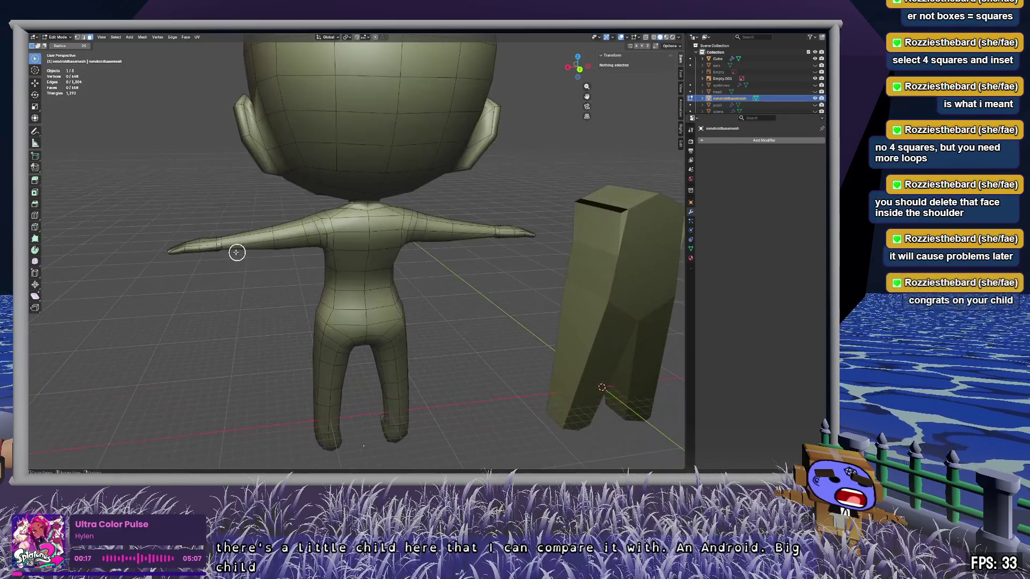
{"action": "scroll", "coordinate": [409, 230], "scroll_direction": "up", "scroll_amount": 5}
{"action": "mouse_move", "coordinate": [419, 184]}
{"action": "middle_mouse_down"}
{"action": "mouse_move", "coordinate": [375, 269]}
{"action": "mouse_move", "coordinate": [386, 283]}
{"action": "mouse_move", "coordinate": [502, 273]}
{"action": "mouse_move", "coordinate": [510, 246]}
{"action": "mouse_move", "coordinate": [428, 256]}
{"action": "middle_mouse_up"}
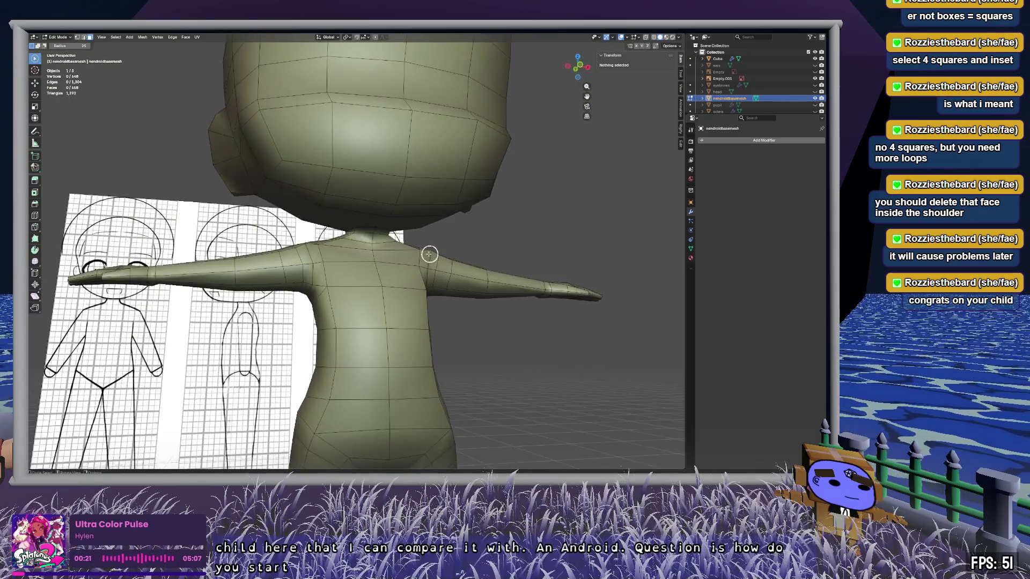
{"action": "left_click", "coordinate": [424, 251], "text": "alt"}
{"action": "scroll", "coordinate": [462, 301], "scroll_direction": "up", "scroll_amount": 4}
{"action": "middle_click_drag", "start_coordinate": [410, 295], "coordinate": [545, 317]}
{"action": "mouse_move", "coordinate": [157, 219]}
{"action": "middle_mouse_down"}
{"action": "mouse_move", "coordinate": [264, 281]}
{"action": "mouse_move", "coordinate": [313, 279]}
{"action": "middle_mouse_up"}
{"action": "mouse_move", "coordinate": [479, 337]}
{"action": "middle_mouse_down"}
{"action": "mouse_move", "coordinate": [246, 319]}
{"action": "mouse_move", "coordinate": [348, 340]}
{"action": "mouse_move", "coordinate": [407, 320]}
{"action": "mouse_move", "coordinate": [364, 297]}
{"action": "mouse_move", "coordinate": [363, 281]}
{"action": "middle_mouse_up"}
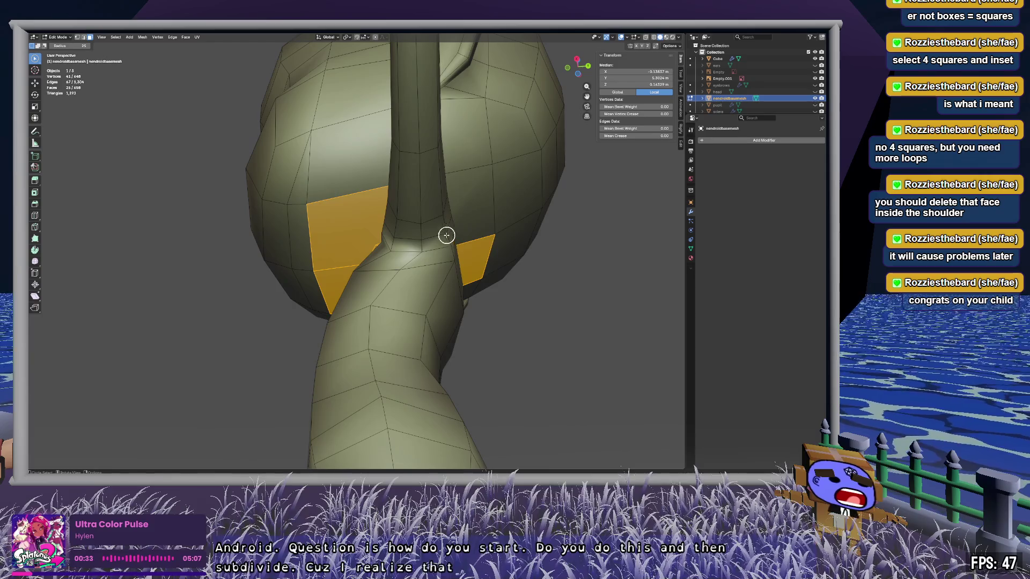
{"action": "left_click_drag", "start_coordinate": [435, 232], "coordinate": [441, 226]}
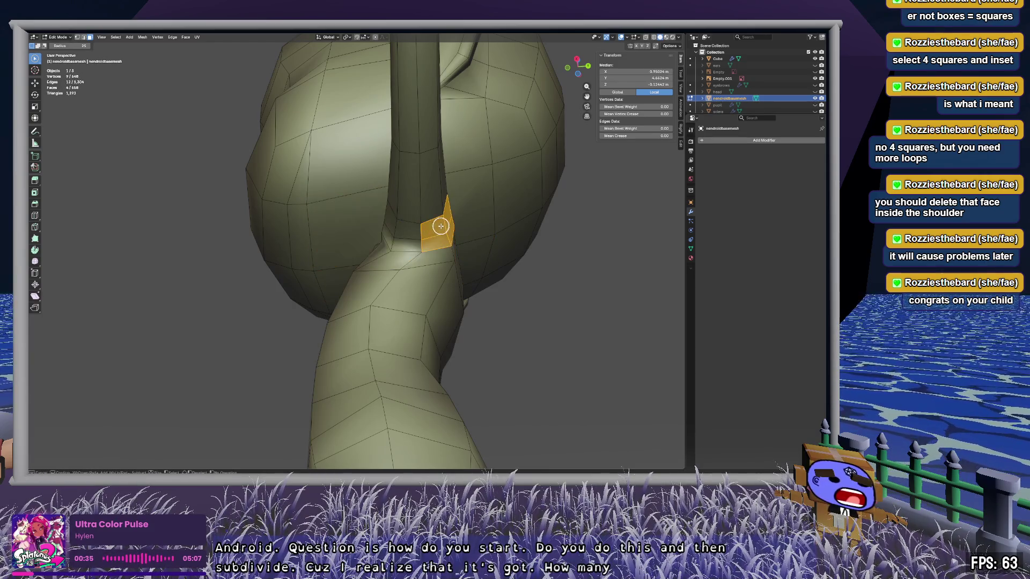
{"action": "mouse_move", "coordinate": [407, 245]}
{"action": "middle_mouse_down"}
{"action": "mouse_move", "coordinate": [432, 328]}
{"action": "mouse_move", "coordinate": [388, 306]}
{"action": "mouse_move", "coordinate": [351, 305]}
{"action": "middle_mouse_up"}
{"action": "mouse_move", "coordinate": [325, 264]}
{"action": "middle_mouse_down"}
{"action": "mouse_move", "coordinate": [379, 287]}
{"action": "mouse_move", "coordinate": [432, 240]}
{"action": "middle_mouse_up"}
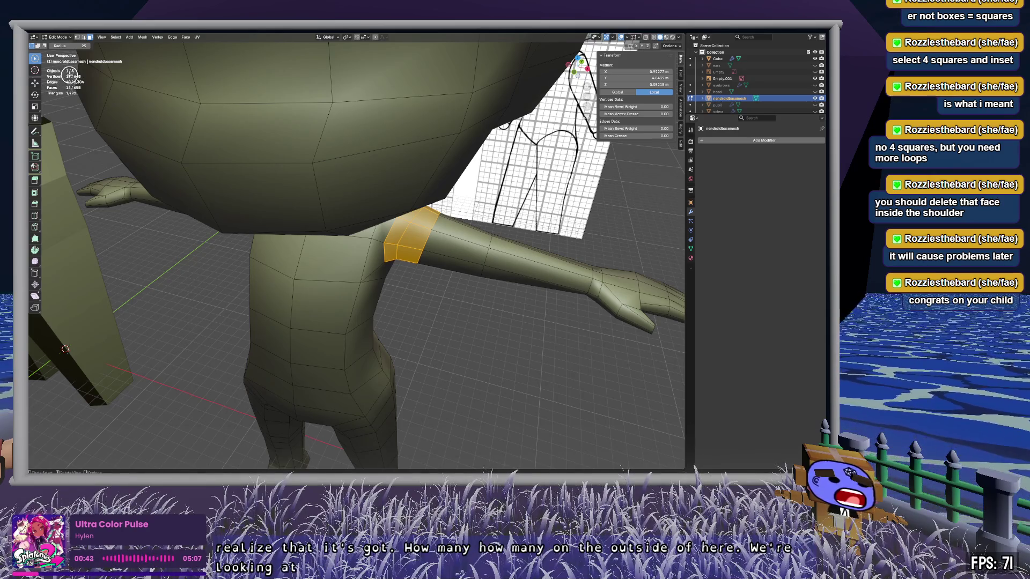
{"action": "mouse_move", "coordinate": [431, 257]}
{"action": "middle_mouse_down"}
{"action": "mouse_move", "coordinate": [418, 189]}
{"action": "mouse_move", "coordinate": [441, 214]}
{"action": "mouse_move", "coordinate": [340, 194]}
{"action": "mouse_move", "coordinate": [320, 218]}
{"action": "mouse_move", "coordinate": [322, 237]}
{"action": "mouse_move", "coordinate": [356, 255]}
{"action": "mouse_move", "coordinate": [396, 261]}
{"action": "mouse_move", "coordinate": [403, 236]}
{"action": "mouse_move", "coordinate": [357, 247]}
{"action": "mouse_move", "coordinate": [434, 241]}
{"action": "middle_mouse_up"}
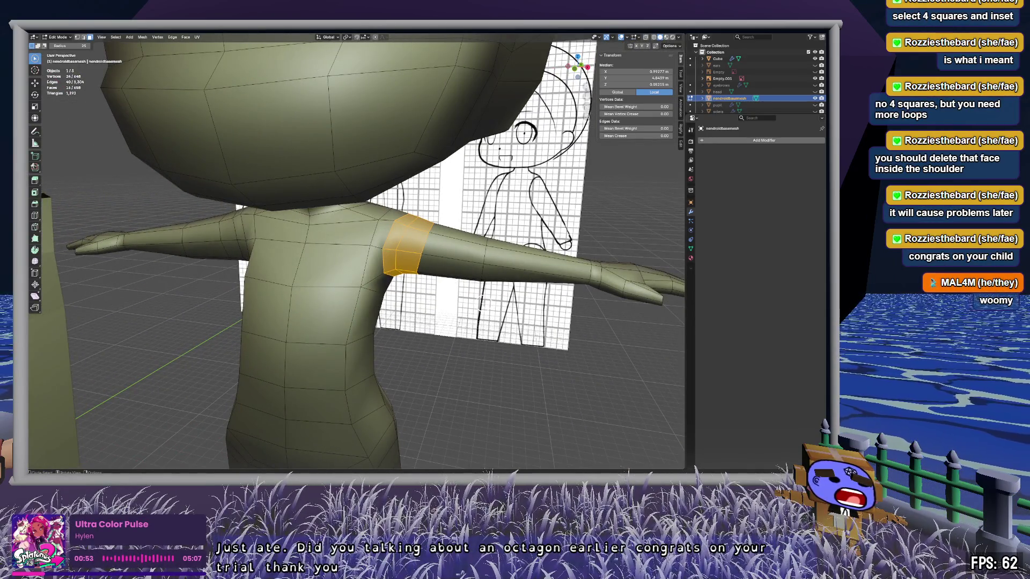
{"action": "scroll", "coordinate": [481, 304], "scroll_direction": "down", "scroll_amount": 8}
{"action": "scroll", "coordinate": [468, 293], "scroll_direction": "up", "scroll_amount": 4}
{"action": "mouse_move", "coordinate": [468, 292]}
{"action": "middle_mouse_down"}
{"action": "mouse_move", "coordinate": [392, 307]}
{"action": "mouse_move", "coordinate": [404, 300]}
{"action": "middle_mouse_up"}
{"action": "key", "text": "alt+a"}
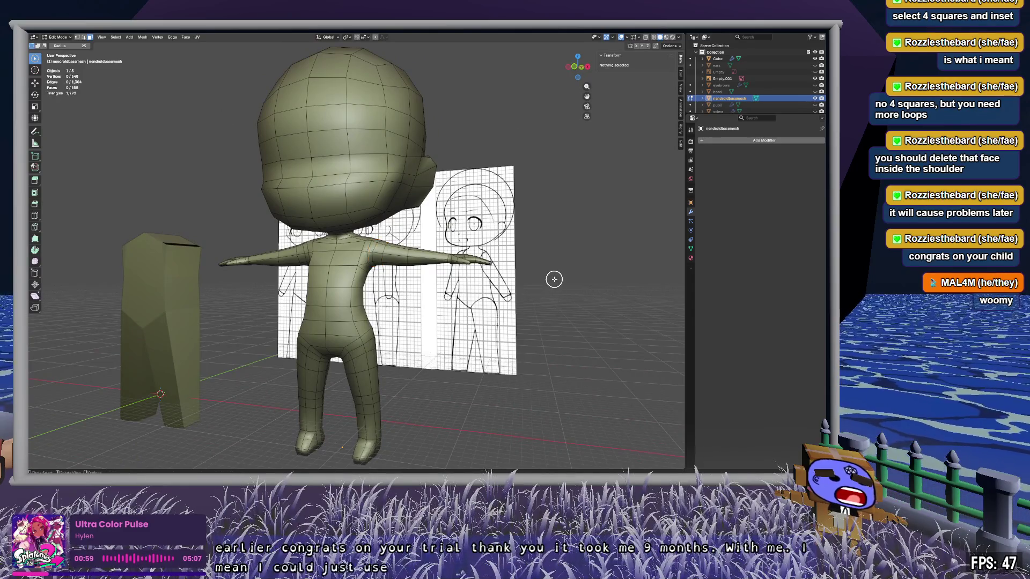
{"action": "scroll", "coordinate": [559, 272], "scroll_direction": "up", "scroll_amount": 3}
{"action": "scroll", "coordinate": [559, 272], "scroll_direction": "down", "scroll_amount": 1}
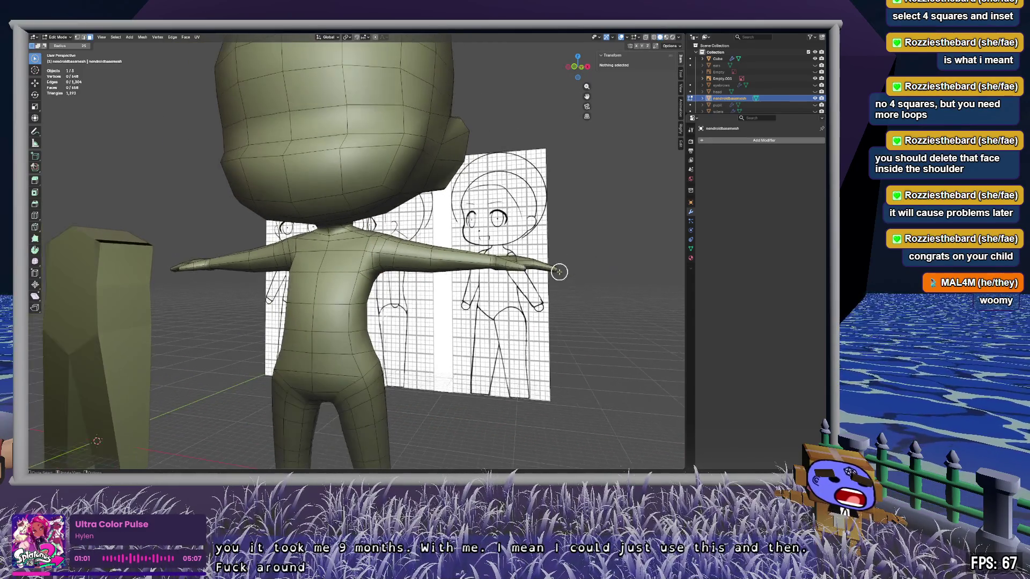
{"action": "scroll", "coordinate": [362, 304], "scroll_direction": "up", "scroll_amount": 1}
{"action": "scroll", "coordinate": [362, 304], "scroll_direction": "down", "scroll_amount": 3}
{"action": "mouse_move", "coordinate": [362, 304]}
{"action": "middle_mouse_down"}
{"action": "mouse_move", "coordinate": [426, 200]}
{"action": "mouse_move", "coordinate": [453, 243]}
{"action": "mouse_move", "coordinate": [414, 220]}
{"action": "mouse_move", "coordinate": [439, 248]}
{"action": "middle_mouse_up"}
{"action": "scroll", "coordinate": [472, 249], "scroll_direction": "up", "scroll_amount": 3}
{"action": "scroll", "coordinate": [438, 249], "scroll_direction": "down", "scroll_amount": 3}
{"action": "mouse_move", "coordinate": [393, 211]}
{"action": "middle_mouse_down"}
{"action": "mouse_move", "coordinate": [370, 207]}
{"action": "mouse_move", "coordinate": [397, 239]}
{"action": "mouse_move", "coordinate": [397, 278]}
{"action": "mouse_move", "coordinate": [397, 265]}
{"action": "middle_mouse_up"}
{"action": "scroll", "coordinate": [402, 306], "scroll_direction": "up", "scroll_amount": 3}
{"action": "scroll", "coordinate": [422, 272], "scroll_direction": "down", "scroll_amount": 1}
{"action": "scroll", "coordinate": [421, 272], "scroll_direction": "down", "scroll_amount": 2}
{"action": "scroll", "coordinate": [422, 272], "scroll_direction": "up", "scroll_amount": 2}
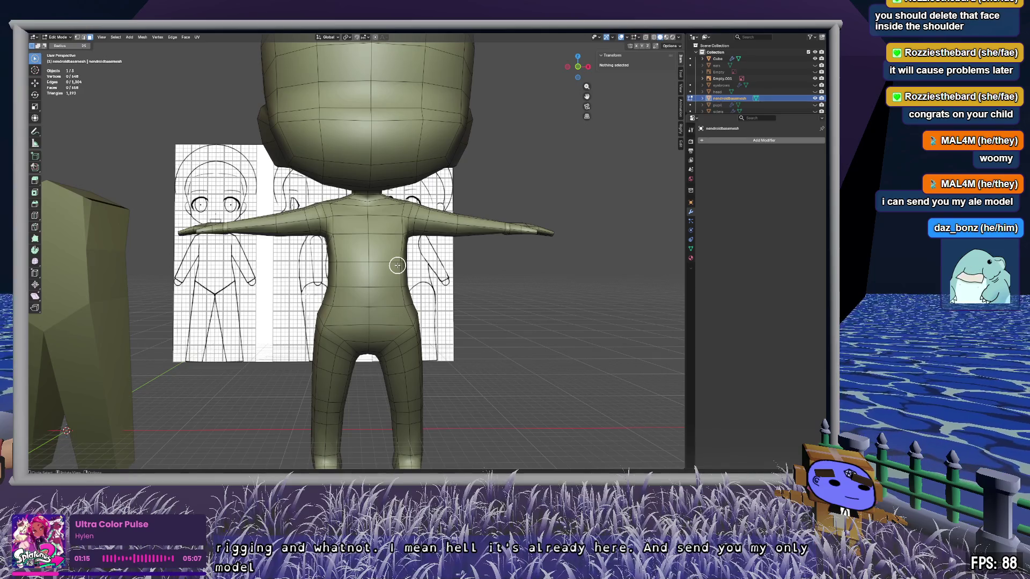
{"action": "mouse_move", "coordinate": [364, 255]}
{"action": "middle_mouse_down"}
{"action": "mouse_move", "coordinate": [356, 305]}
{"action": "mouse_move", "coordinate": [442, 306]}
{"action": "mouse_move", "coordinate": [435, 317]}
{"action": "mouse_move", "coordinate": [376, 311]}
{"action": "mouse_move", "coordinate": [495, 323]}
{"action": "middle_mouse_up"}
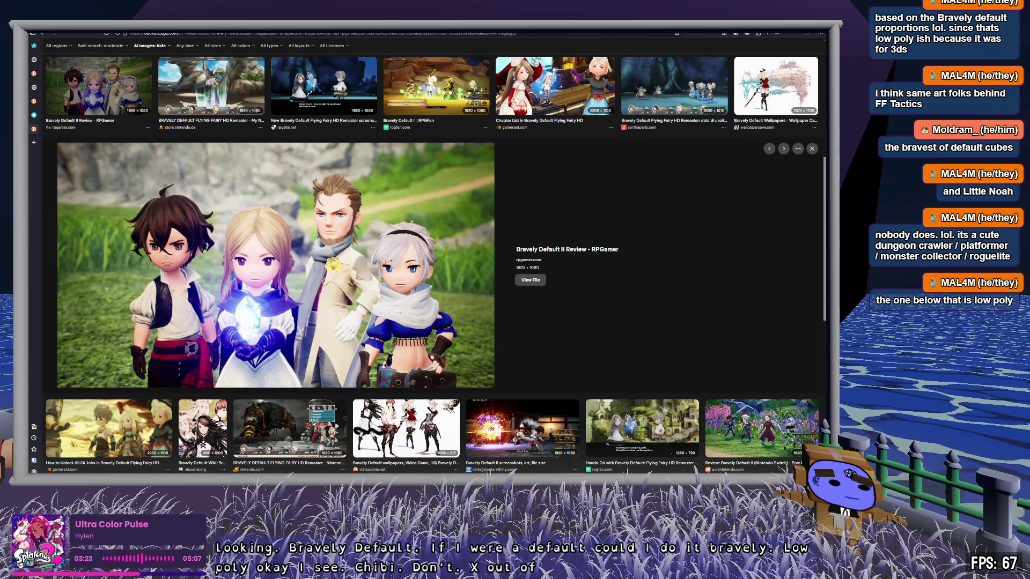
{"action": "key", "text": "alt+Tab"}
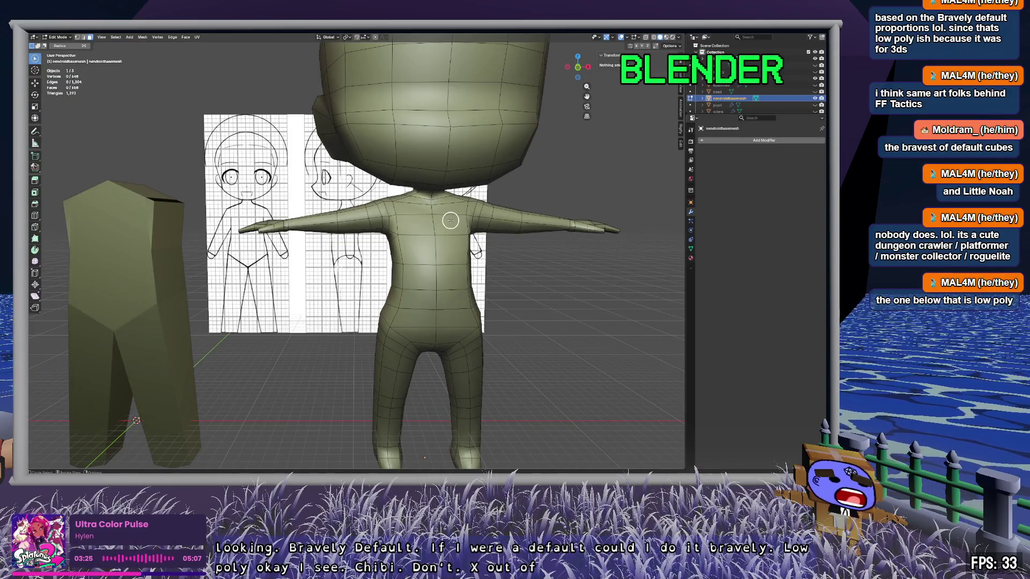
Step: Select the armpit and side vertices in X-ray and move them along X in front view
{"action": "scroll", "coordinate": [451, 220], "scroll_direction": "up", "scroll_amount": 3}
{"action": "mouse_move", "coordinate": [452, 219]}
{"action": "middle_mouse_down"}
{"action": "mouse_move", "coordinate": [552, 188]}
{"action": "mouse_move", "coordinate": [472, 191]}
{"action": "mouse_move", "coordinate": [439, 228]}
{"action": "mouse_move", "coordinate": [198, 246]}
{"action": "mouse_move", "coordinate": [261, 277]}
{"action": "mouse_move", "coordinate": [230, 227]}
{"action": "middle_mouse_up"}
{"action": "key", "text": "alt+z"}
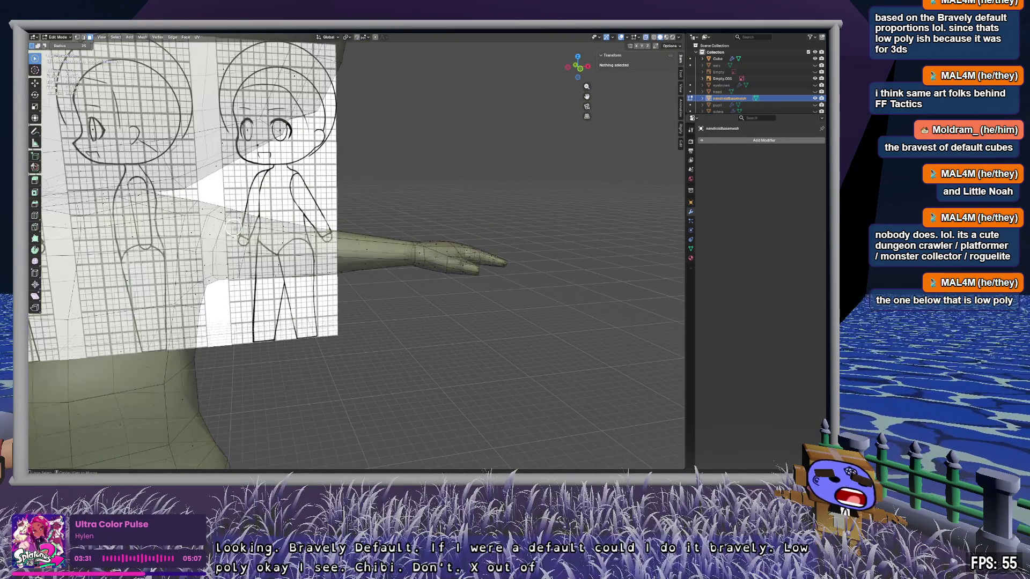
{"action": "left_click", "coordinate": [237, 218]}
{"action": "mouse_move", "coordinate": [212, 244]}
{"action": "left_mouse_down"}
{"action": "mouse_move", "coordinate": [207, 271]}
{"action": "mouse_move", "coordinate": [238, 253]}
{"action": "mouse_move", "coordinate": [283, 270]}
{"action": "mouse_move", "coordinate": [369, 229]}
{"action": "mouse_move", "coordinate": [408, 226]}
{"action": "mouse_move", "coordinate": [413, 251]}
{"action": "mouse_move", "coordinate": [438, 264]}
{"action": "mouse_move", "coordinate": [464, 259]}
{"action": "mouse_move", "coordinate": [478, 232]}
{"action": "mouse_move", "coordinate": [511, 248]}
{"action": "mouse_move", "coordinate": [485, 269]}
{"action": "left_mouse_up"}
{"action": "scroll", "coordinate": [392, 247], "scroll_direction": "up", "scroll_amount": 2}
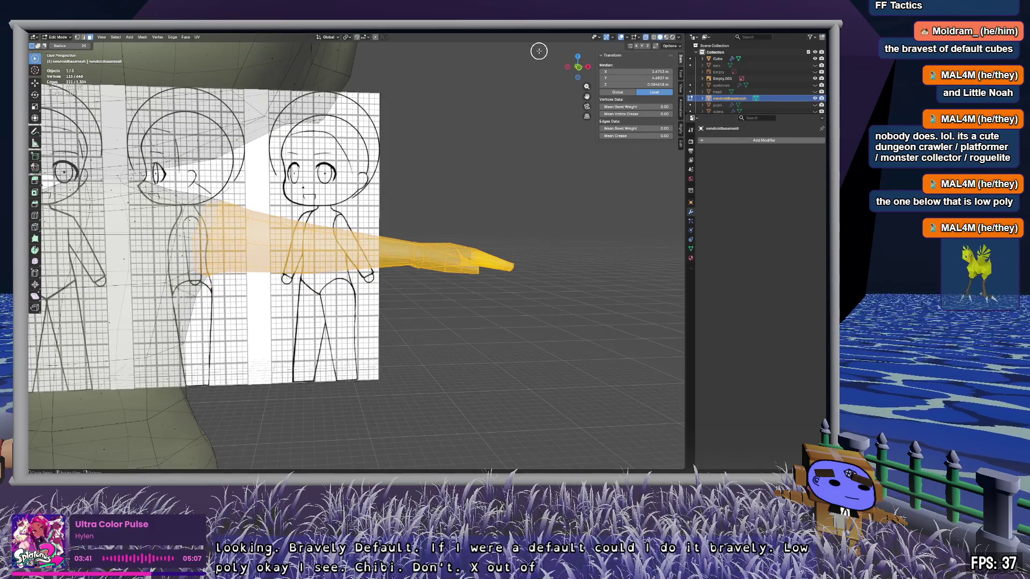
{"action": "left_click", "coordinate": [577, 69]}
{"action": "key", "text": "g"}
{"action": "key", "text": "x"}
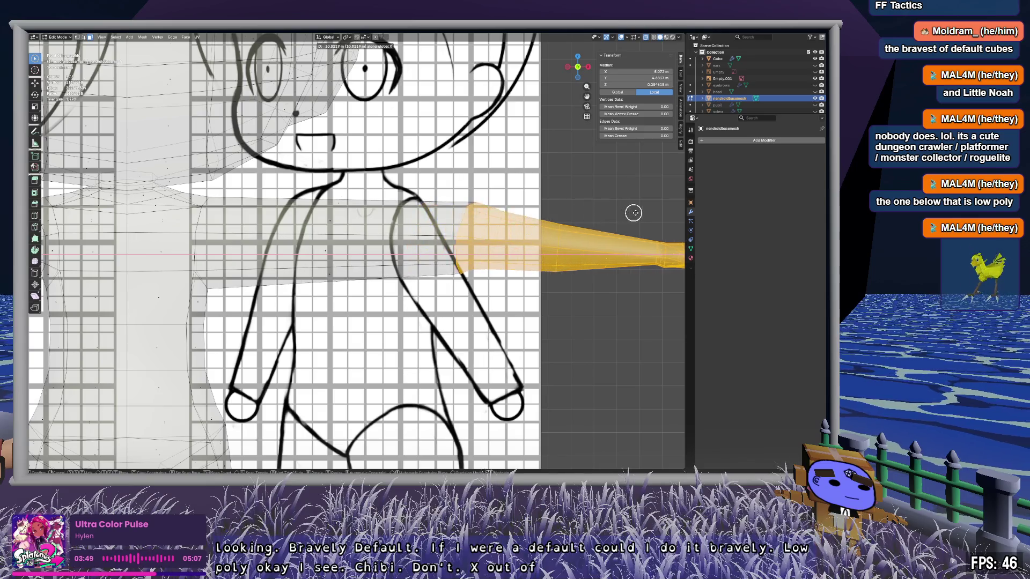
{"action": "left_click", "coordinate": [653, 212]}
Step: Subdivide the arm band across the torso
{"action": "mouse_move", "coordinate": [348, 208]}
{"action": "left_mouse_down"}
{"action": "mouse_move", "coordinate": [386, 212]}
{"action": "mouse_move", "coordinate": [458, 271]}
{"action": "mouse_move", "coordinate": [349, 303]}
{"action": "left_mouse_up"}
{"action": "right_click", "coordinate": [356, 232]}
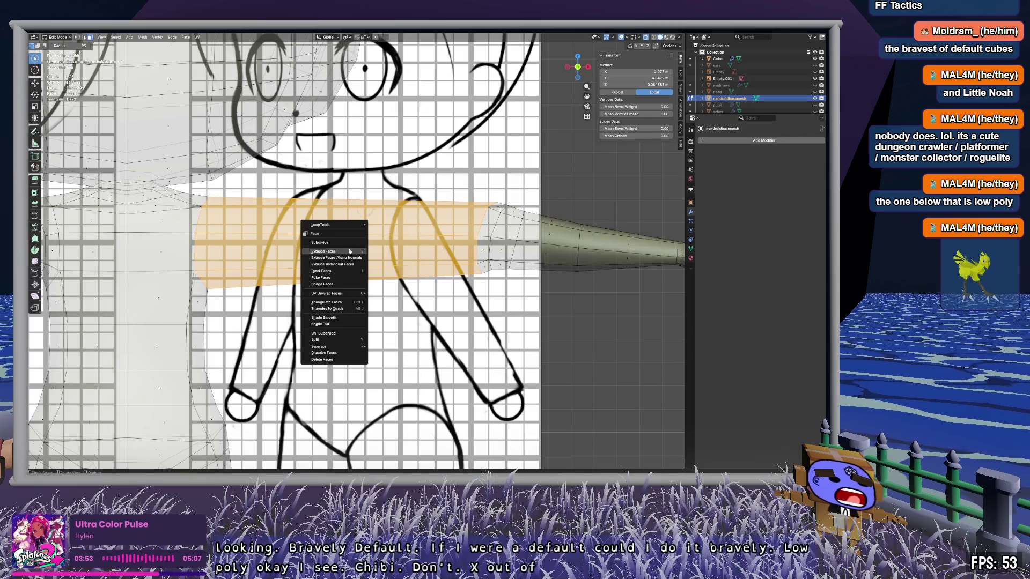
{"action": "left_click", "coordinate": [343, 242]}
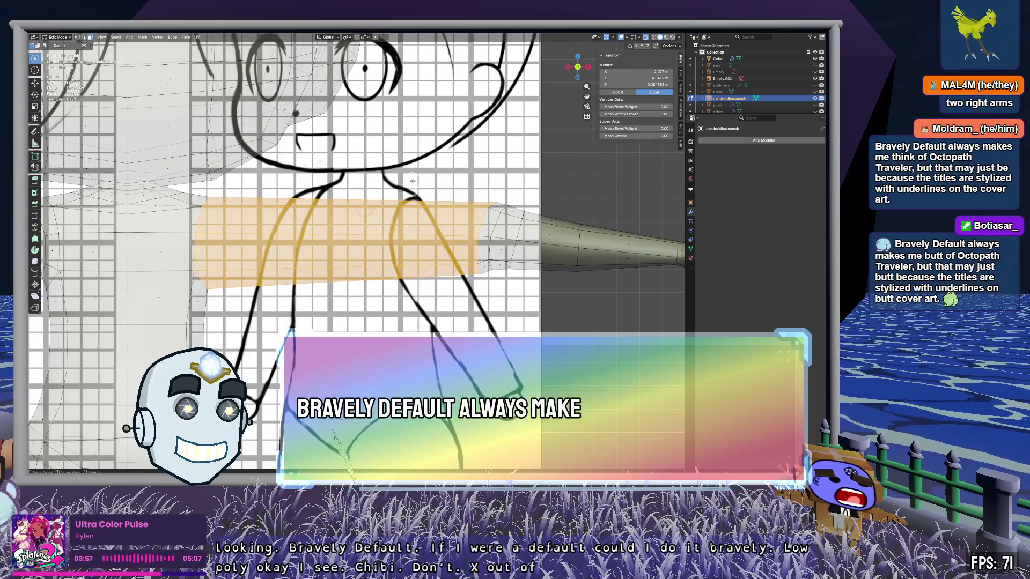
{"action": "key", "text": "alt+a"}
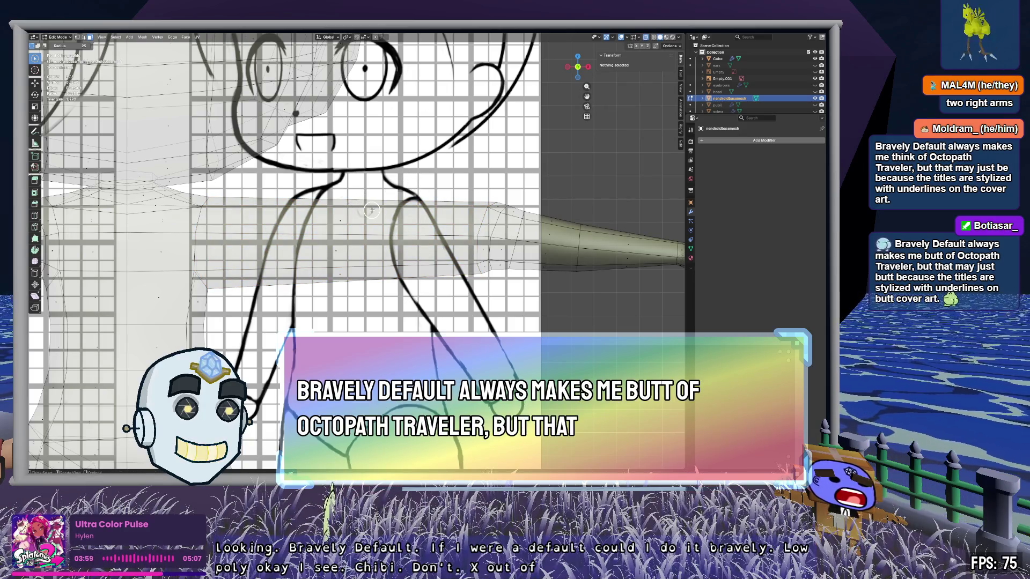
Step: Add a loop cut around the arm and slide it into place
{"action": "key", "text": "ctrl+r"}
{"action": "left_click", "coordinate": [349, 228]}
{"action": "left_click", "coordinate": [424, 209]}
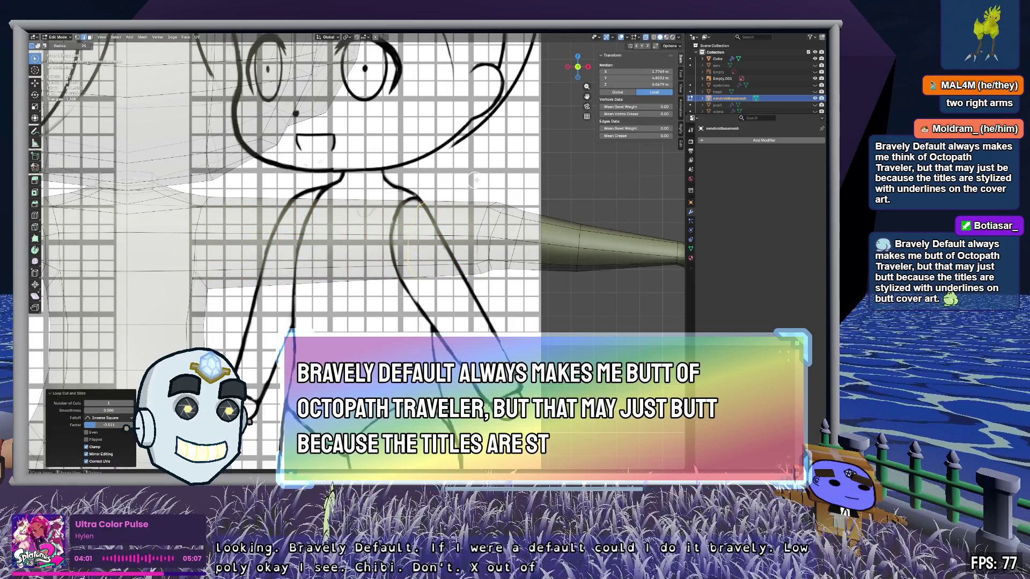
{"action": "right_click", "coordinate": [495, 181]}
{"action": "mouse_move", "coordinate": [496, 182]}
{"action": "middle_mouse_down"}
{"action": "mouse_move", "coordinate": [543, 184]}
{"action": "mouse_move", "coordinate": [535, 195]}
{"action": "middle_mouse_up"}
Step: Delete the block of faces near the elbow
{"action": "left_click_drag", "start_coordinate": [480, 204], "coordinate": [444, 234]}
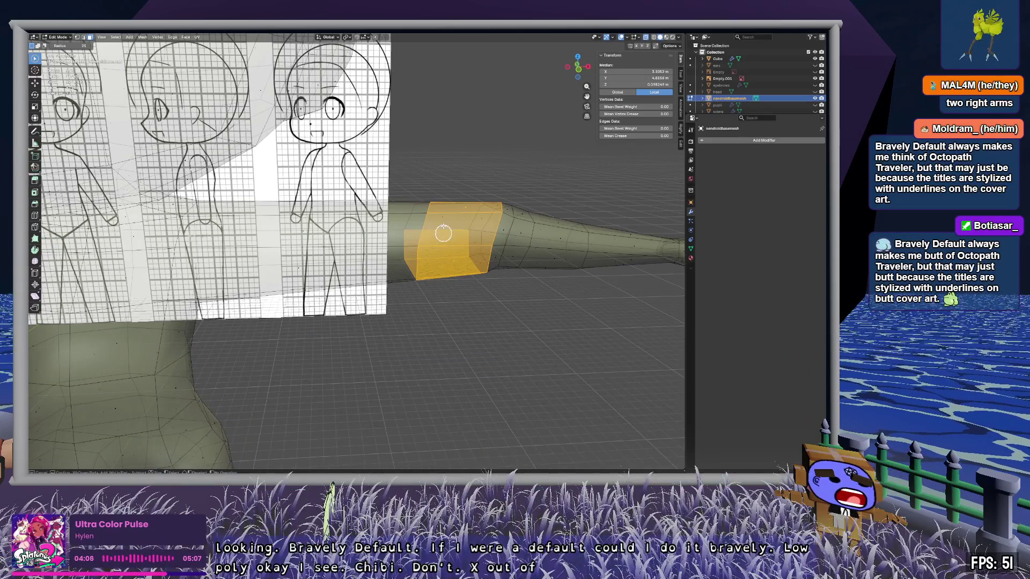
{"action": "key", "text": "x"}
{"action": "left_click", "coordinate": [464, 288]}
{"action": "mouse_move", "coordinate": [464, 287]}
{"action": "middle_mouse_down"}
{"action": "mouse_move", "coordinate": [460, 268]}
{"action": "mouse_move", "coordinate": [456, 312]}
{"action": "mouse_move", "coordinate": [438, 226]}
{"action": "mouse_move", "coordinate": [464, 285]}
{"action": "mouse_move", "coordinate": [467, 254]}
{"action": "mouse_move", "coordinate": [467, 276]}
{"action": "mouse_move", "coordinate": [419, 252]}
{"action": "mouse_move", "coordinate": [348, 270]}
{"action": "mouse_move", "coordinate": [623, 274]}
{"action": "mouse_move", "coordinate": [657, 284]}
{"action": "mouse_move", "coordinate": [462, 274]}
{"action": "mouse_move", "coordinate": [550, 257]}
{"action": "mouse_move", "coordinate": [535, 216]}
{"action": "mouse_move", "coordinate": [543, 236]}
{"action": "mouse_move", "coordinate": [500, 246]}
{"action": "mouse_move", "coordinate": [363, 246]}
{"action": "mouse_move", "coordinate": [367, 255]}
{"action": "middle_mouse_up"}
Step: Select the forearm and hand with circle select
{"action": "right_click", "coordinate": [465, 272]}
{"action": "key", "text": "Escape"}
{"action": "scroll", "coordinate": [437, 230], "scroll_direction": "down", "scroll_amount": 2}
{"action": "scroll", "coordinate": [466, 254], "scroll_direction": "up", "scroll_amount": 4}
{"action": "scroll", "coordinate": [549, 256], "scroll_direction": "down", "scroll_amount": 5}
{"action": "mouse_move", "coordinate": [367, 255]}
{"action": "left_mouse_down"}
{"action": "mouse_move", "coordinate": [351, 230]}
{"action": "mouse_move", "coordinate": [356, 259]}
{"action": "left_mouse_up"}
{"action": "mouse_move", "coordinate": [466, 255]}
{"action": "left_mouse_down"}
{"action": "mouse_move", "coordinate": [503, 219]}
{"action": "mouse_move", "coordinate": [520, 245]}
{"action": "mouse_move", "coordinate": [481, 247]}
{"action": "mouse_move", "coordinate": [527, 235]}
{"action": "left_mouse_up"}
{"action": "mouse_move", "coordinate": [526, 235]}
{"action": "middle_mouse_down"}
{"action": "mouse_move", "coordinate": [536, 285]}
{"action": "mouse_move", "coordinate": [540, 184]}
{"action": "mouse_move", "coordinate": [540, 276]}
{"action": "middle_mouse_up"}
Step: Duplicate the forearm and hand, dropping the copy below the original and shifting it along X
{"action": "key", "text": "g"}
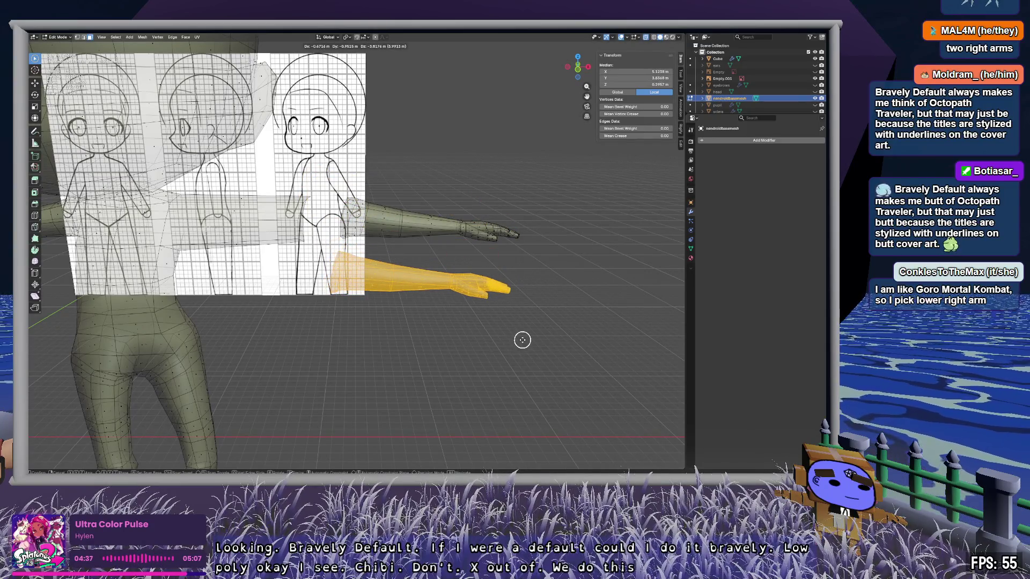
{"action": "key", "text": "z"}
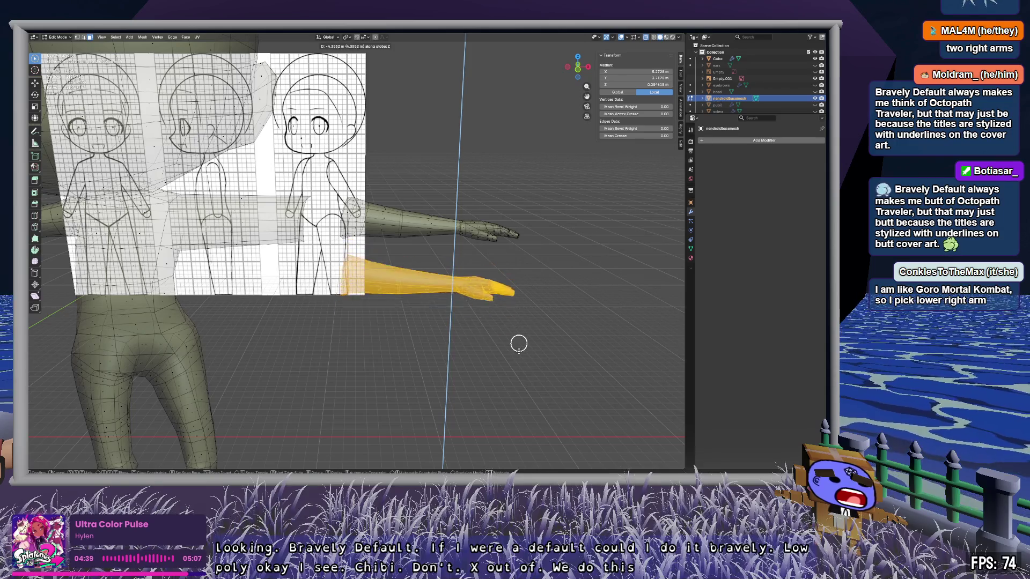
{"action": "left_click", "coordinate": [521, 360]}
{"action": "mouse_move", "coordinate": [452, 356]}
{"action": "middle_mouse_down"}
{"action": "mouse_move", "coordinate": [556, 370]}
{"action": "mouse_move", "coordinate": [534, 368]}
{"action": "middle_mouse_up"}
{"action": "key", "text": "g"}
{"action": "key", "text": "x"}
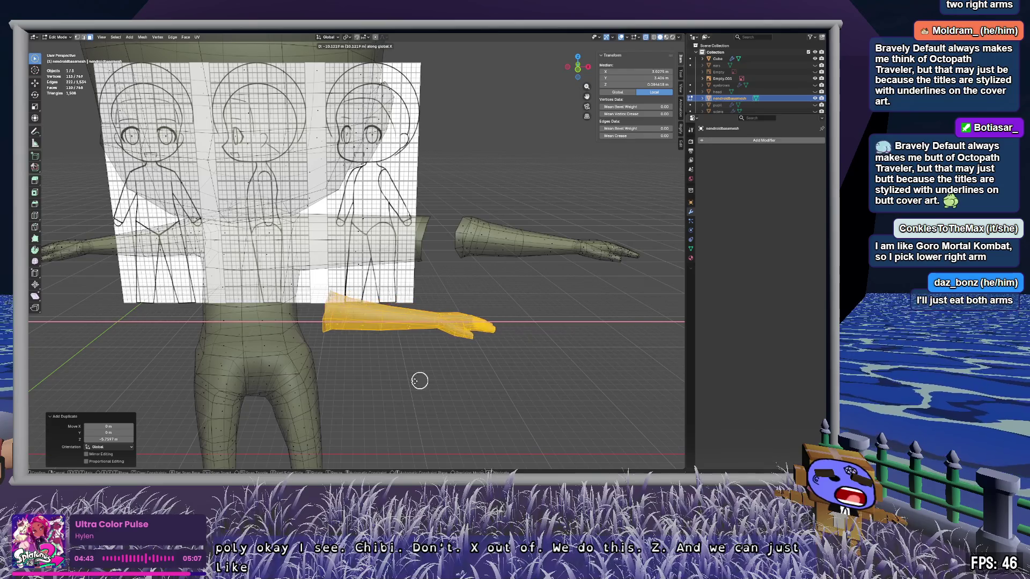
{"action": "left_click", "coordinate": [386, 383]}
{"action": "left_click", "coordinate": [386, 383]}
{"action": "key", "text": "w"}
{"action": "key", "text": "alt+z"}
{"action": "middle_click_drag", "start_coordinate": [531, 379], "coordinate": [385, 361]}
Step: Move the copied lower arm along Y against the torso side, then deselect
{"action": "mouse_move", "coordinate": [404, 376]}
{"action": "middle_mouse_down"}
{"action": "mouse_move", "coordinate": [485, 386]}
{"action": "mouse_move", "coordinate": [490, 368]}
{"action": "mouse_move", "coordinate": [558, 367]}
{"action": "mouse_move", "coordinate": [546, 377]}
{"action": "mouse_move", "coordinate": [451, 375]}
{"action": "mouse_move", "coordinate": [437, 364]}
{"action": "mouse_move", "coordinate": [496, 376]}
{"action": "middle_mouse_up"}
{"action": "key", "text": "l"}
{"action": "key", "text": "g"}
{"action": "key", "text": "y"}
{"action": "left_click", "coordinate": [458, 367]}
{"action": "left_click", "coordinate": [547, 409]}
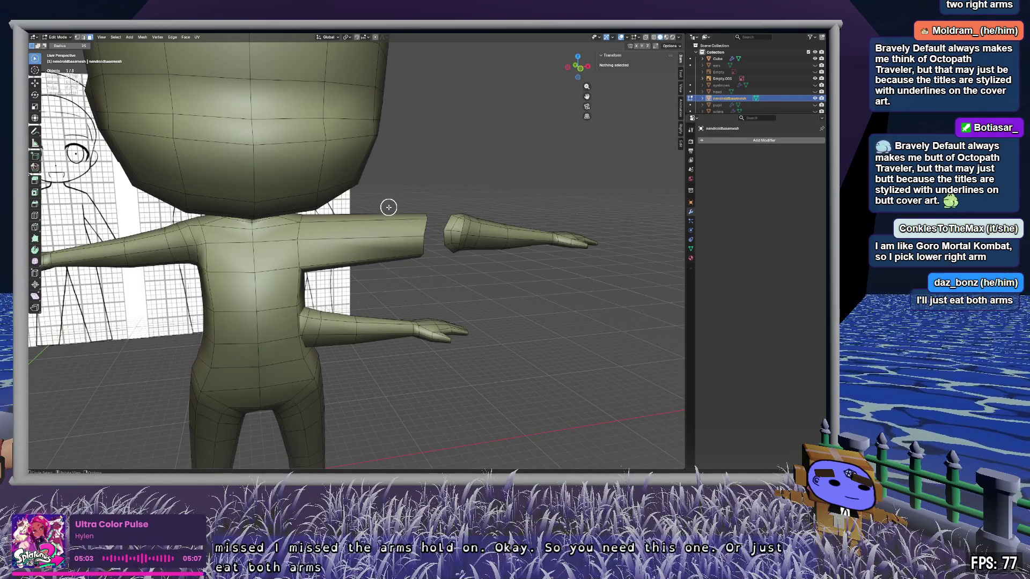
Step: Delete the leftover upper-arm faces on the body using X-ray selection
{"action": "key", "text": "alt+z"}
{"action": "left_click_drag", "start_coordinate": [413, 231], "coordinate": [357, 244]}
{"action": "key", "text": "x"}
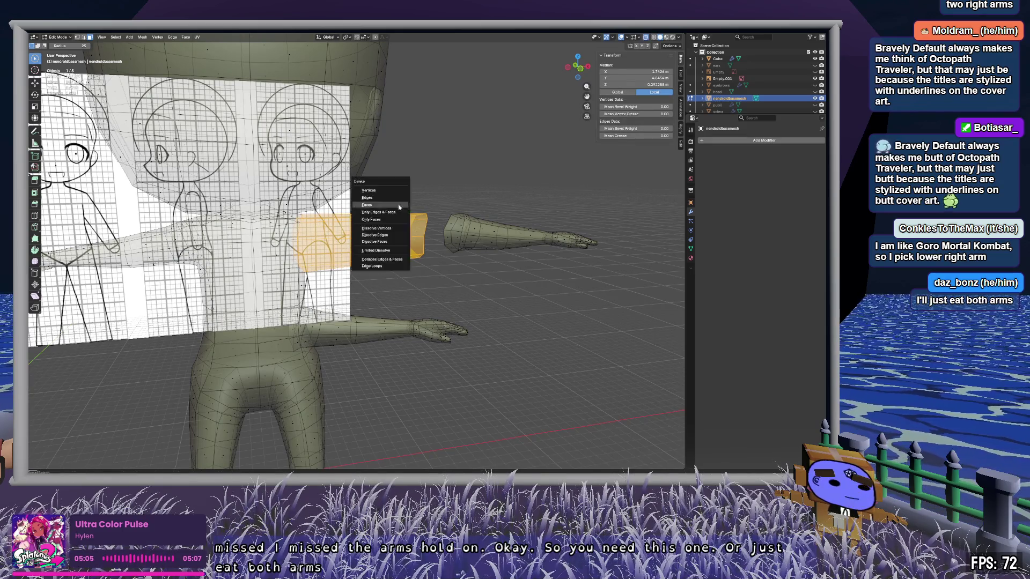
{"action": "left_click", "coordinate": [399, 207]}
{"action": "key", "text": "alt+z"}
{"action": "mouse_move", "coordinate": [388, 214]}
{"action": "middle_mouse_down"}
{"action": "mouse_move", "coordinate": [409, 234]}
{"action": "mouse_move", "coordinate": [281, 239]}
{"action": "mouse_move", "coordinate": [394, 232]}
{"action": "mouse_move", "coordinate": [354, 249]}
{"action": "mouse_move", "coordinate": [483, 256]}
{"action": "mouse_move", "coordinate": [361, 267]}
{"action": "mouse_move", "coordinate": [383, 223]}
{"action": "mouse_move", "coordinate": [425, 232]}
{"action": "middle_mouse_up"}
Step: Select the vertices along the open shoulder edge
{"action": "scroll", "coordinate": [343, 261], "scroll_direction": "up", "scroll_amount": 5}
{"action": "left_click", "coordinate": [368, 204]}
{"action": "left_click", "coordinate": [399, 234], "text": "shift"}
{"action": "left_click", "coordinate": [415, 233]}
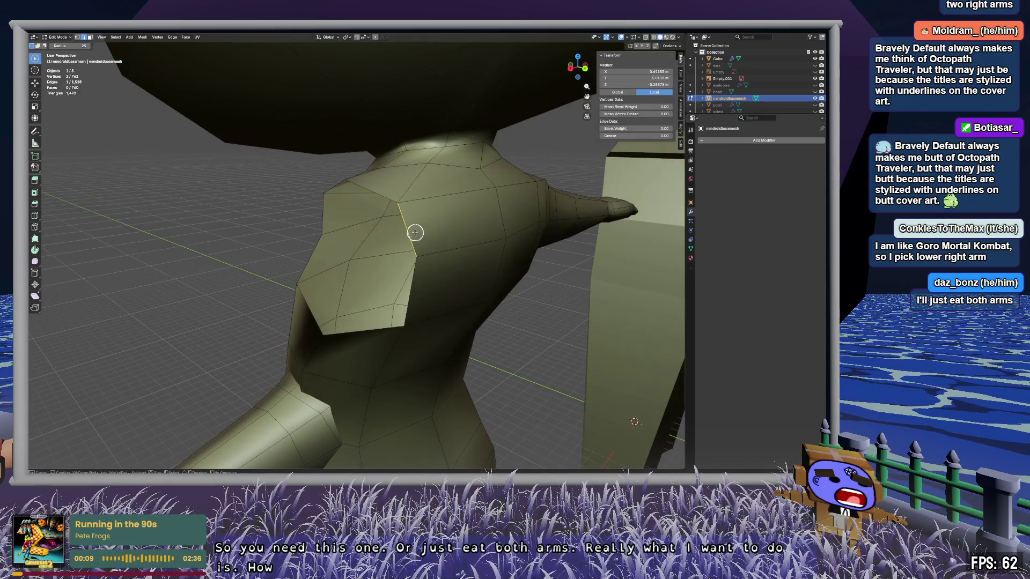
Step: Delete the large face on the body beside the arm opening
{"action": "key", "text": "ctrl+l"}
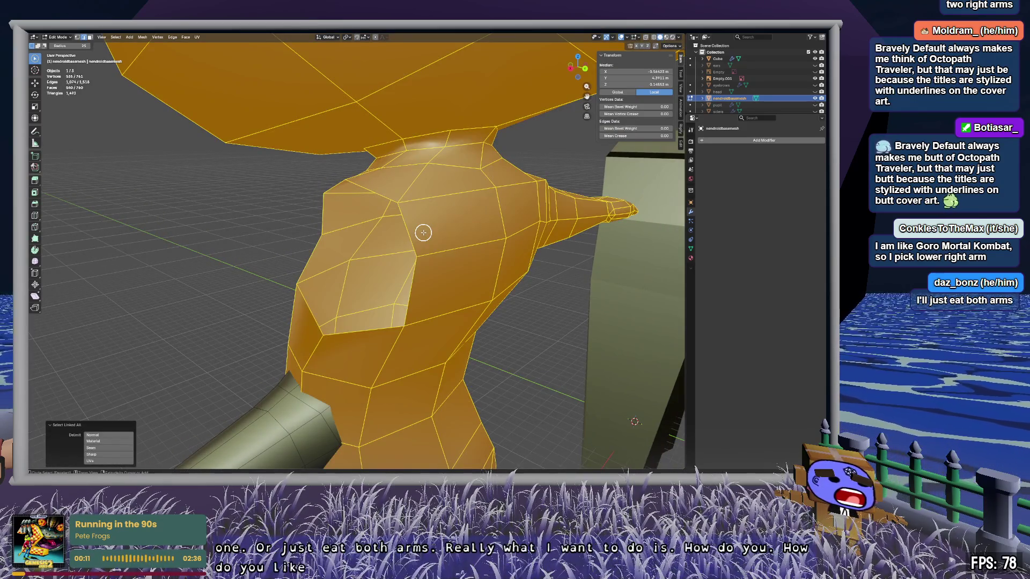
{"action": "key", "text": "alt+a"}
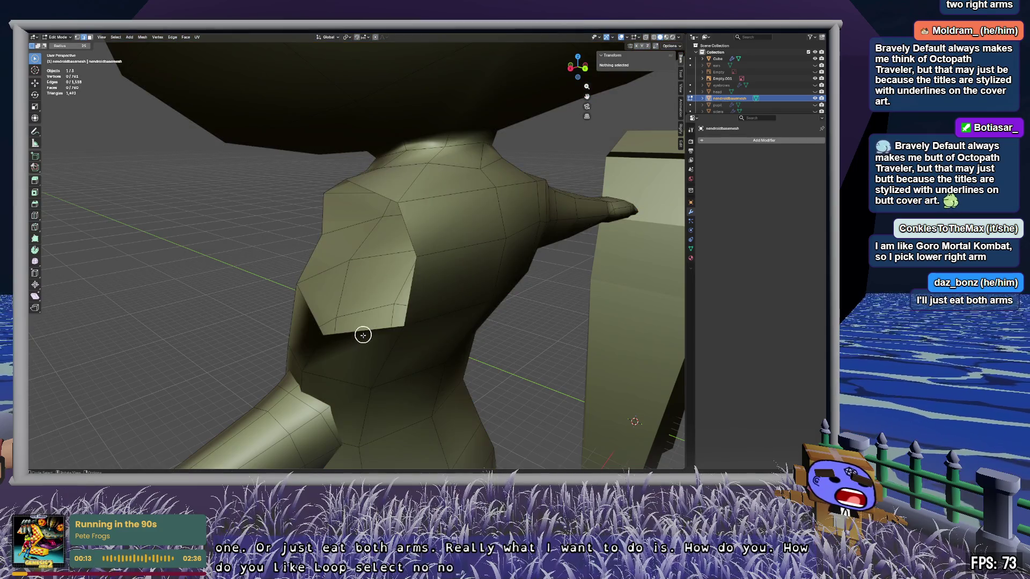
{"action": "mouse_move", "coordinate": [408, 335]}
{"action": "left_mouse_down"}
{"action": "mouse_move", "coordinate": [423, 267]}
{"action": "mouse_move", "coordinate": [416, 216]}
{"action": "mouse_move", "coordinate": [361, 182]}
{"action": "mouse_move", "coordinate": [332, 193]}
{"action": "mouse_move", "coordinate": [294, 287]}
{"action": "mouse_move", "coordinate": [321, 340]}
{"action": "left_mouse_up"}
{"action": "key", "text": "alt+a"}
{"action": "mouse_move", "coordinate": [210, 257]}
{"action": "middle_mouse_down"}
{"action": "mouse_move", "coordinate": [327, 243]}
{"action": "mouse_move", "coordinate": [248, 244]}
{"action": "mouse_move", "coordinate": [267, 253]}
{"action": "middle_mouse_up"}
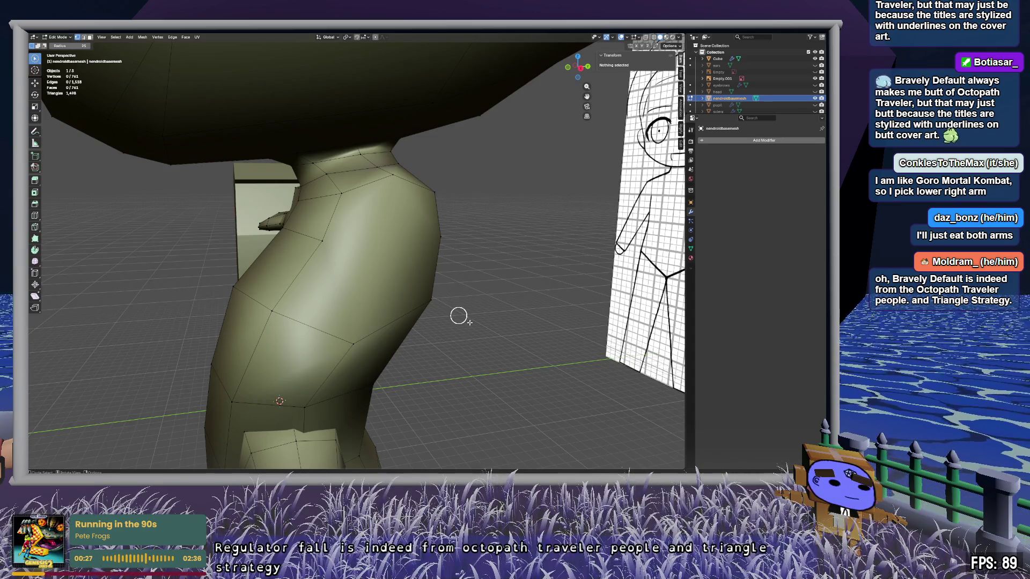
{"action": "scroll", "coordinate": [388, 295], "scroll_direction": "down", "scroll_amount": 5}
{"action": "scroll", "coordinate": [387, 280], "scroll_direction": "up", "scroll_amount": 5}
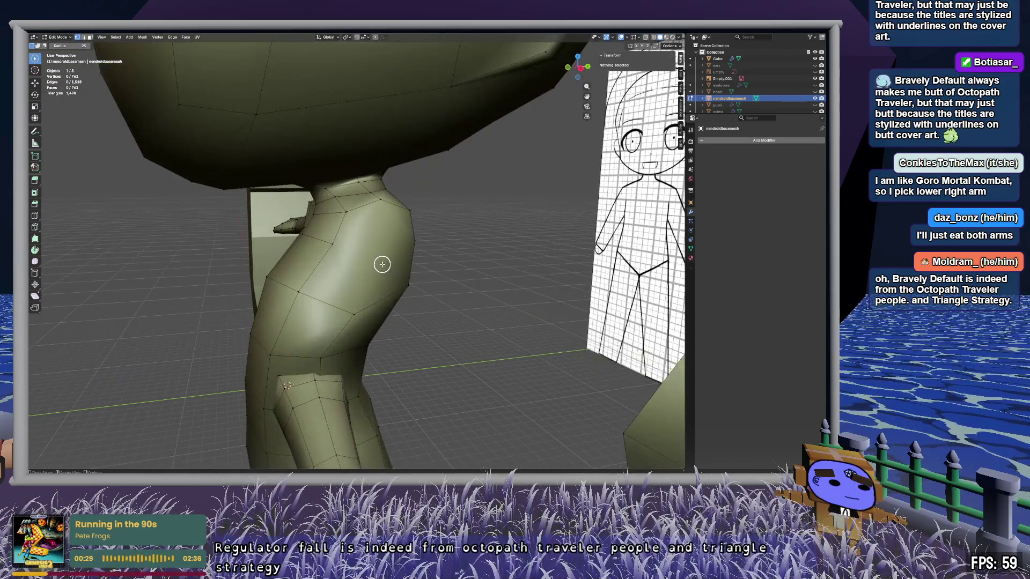
{"action": "scroll", "coordinate": [382, 264], "scroll_direction": "up", "scroll_amount": 3}
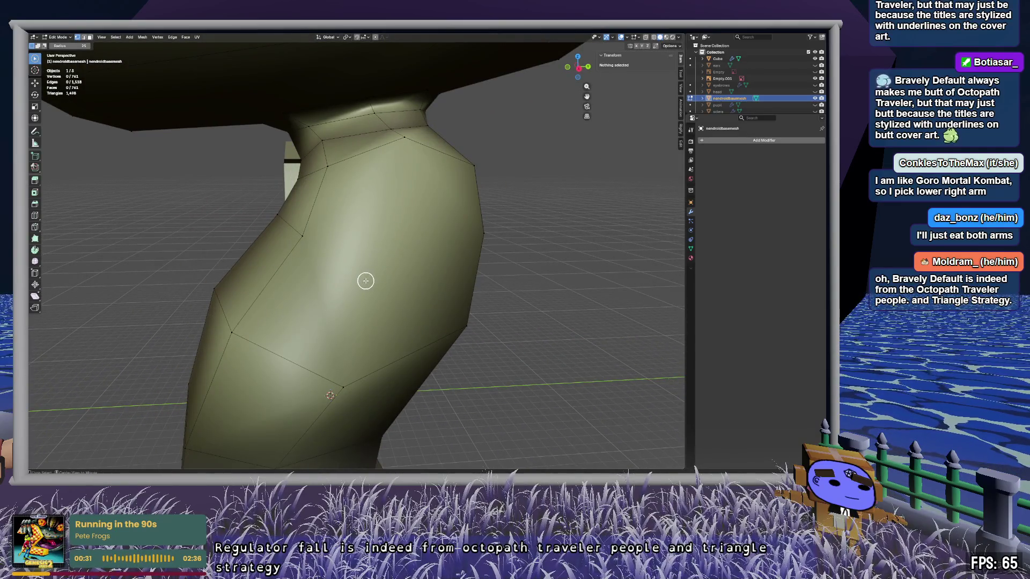
{"action": "left_click", "coordinate": [375, 290]}
{"action": "key", "text": "Delete"}
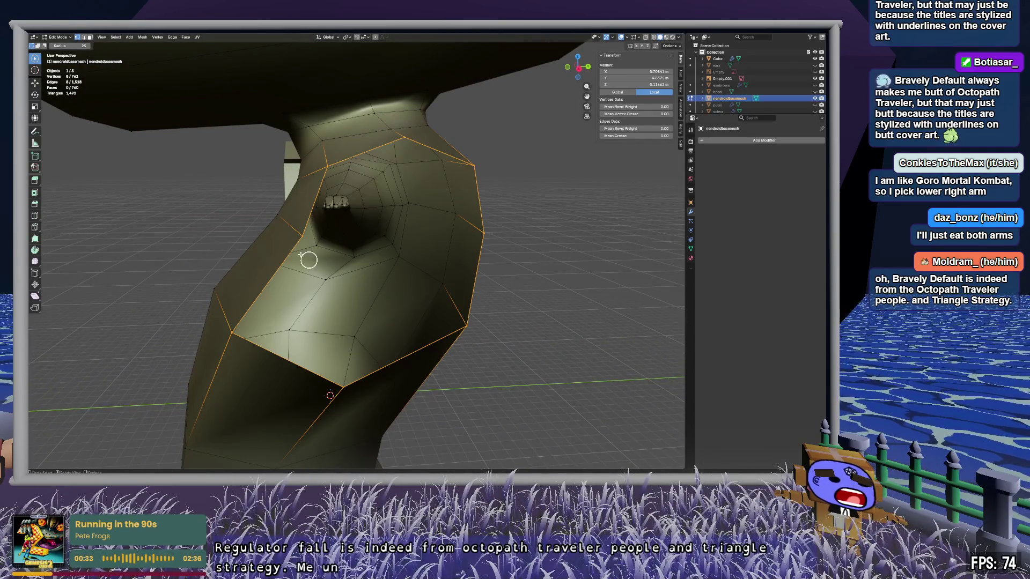
Step: Try selecting vertices along the hole's edge, then clear the selection
{"action": "left_click", "coordinate": [304, 234]}
{"action": "mouse_move", "coordinate": [234, 340]}
{"action": "left_mouse_down"}
{"action": "mouse_move", "coordinate": [338, 386]}
{"action": "mouse_move", "coordinate": [473, 326]}
{"action": "left_mouse_up"}
{"action": "mouse_move", "coordinate": [531, 262]}
{"action": "middle_mouse_down"}
{"action": "mouse_move", "coordinate": [491, 257]}
{"action": "mouse_move", "coordinate": [510, 259]}
{"action": "mouse_move", "coordinate": [483, 191]}
{"action": "middle_mouse_up"}
{"action": "key", "text": "ctrl+z"}
{"action": "left_click", "coordinate": [483, 191]}
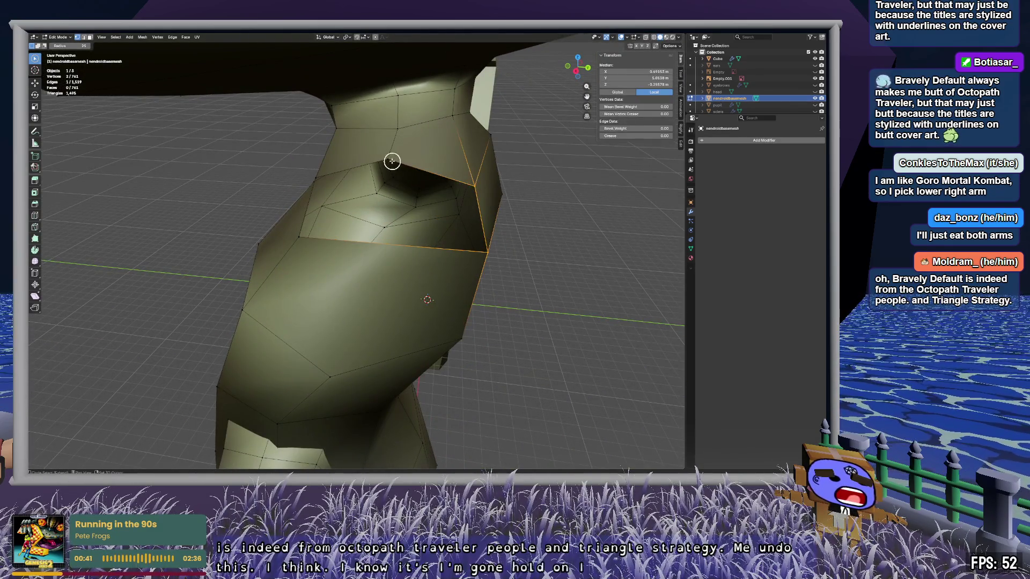
{"action": "mouse_move", "coordinate": [332, 283]}
{"action": "middle_mouse_down"}
{"action": "mouse_move", "coordinate": [371, 211]}
{"action": "mouse_move", "coordinate": [417, 334]}
{"action": "mouse_move", "coordinate": [321, 331]}
{"action": "mouse_move", "coordinate": [409, 329]}
{"action": "mouse_move", "coordinate": [295, 292]}
{"action": "mouse_move", "coordinate": [338, 288]}
{"action": "mouse_move", "coordinate": [375, 306]}
{"action": "mouse_move", "coordinate": [501, 303]}
{"action": "mouse_move", "coordinate": [359, 313]}
{"action": "mouse_move", "coordinate": [400, 244]}
{"action": "mouse_move", "coordinate": [392, 260]}
{"action": "mouse_move", "coordinate": [464, 260]}
{"action": "mouse_move", "coordinate": [381, 260]}
{"action": "mouse_move", "coordinate": [436, 227]}
{"action": "mouse_move", "coordinate": [363, 338]}
{"action": "mouse_move", "coordinate": [469, 331]}
{"action": "mouse_move", "coordinate": [409, 278]}
{"action": "mouse_move", "coordinate": [405, 252]}
{"action": "middle_mouse_up"}
{"action": "key", "text": "alt+a"}
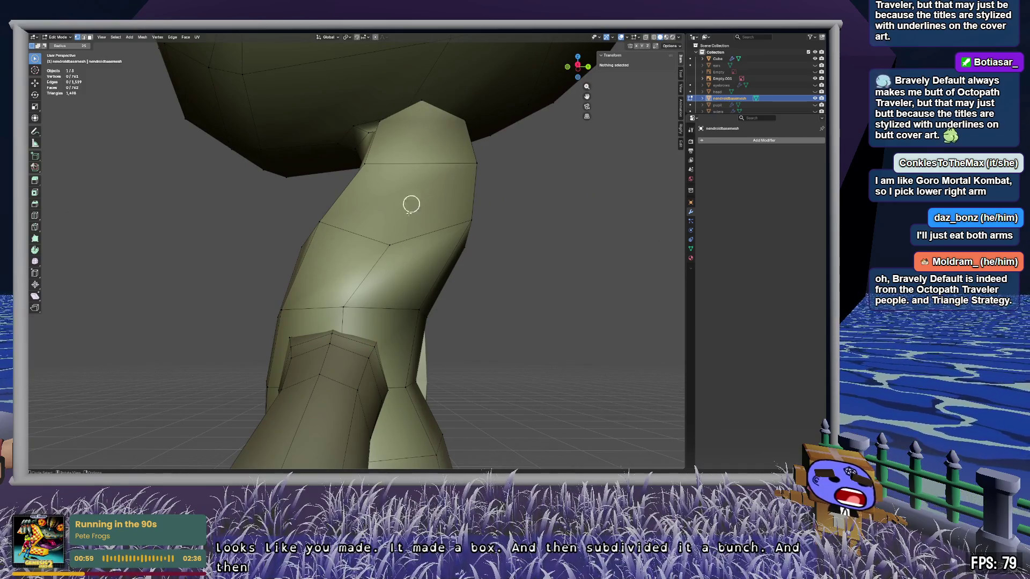
{"action": "mouse_move", "coordinate": [397, 206]}
{"action": "middle_mouse_down", "text": "shift"}
{"action": "mouse_move", "coordinate": [402, 219]}
{"action": "mouse_move", "coordinate": [379, 269]}
{"action": "middle_mouse_up", "text": "shift"}
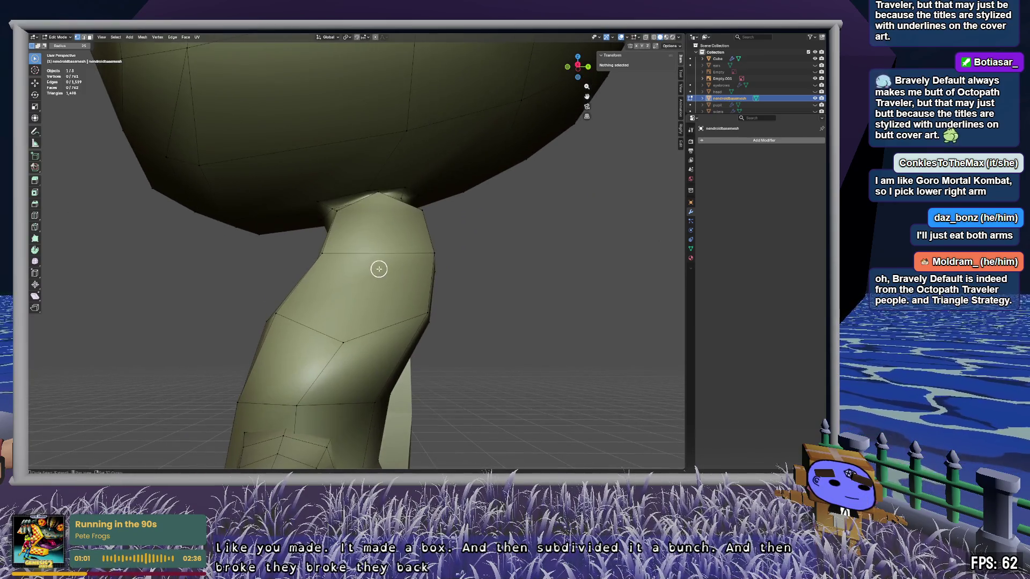
{"action": "left_click", "coordinate": [344, 345]}
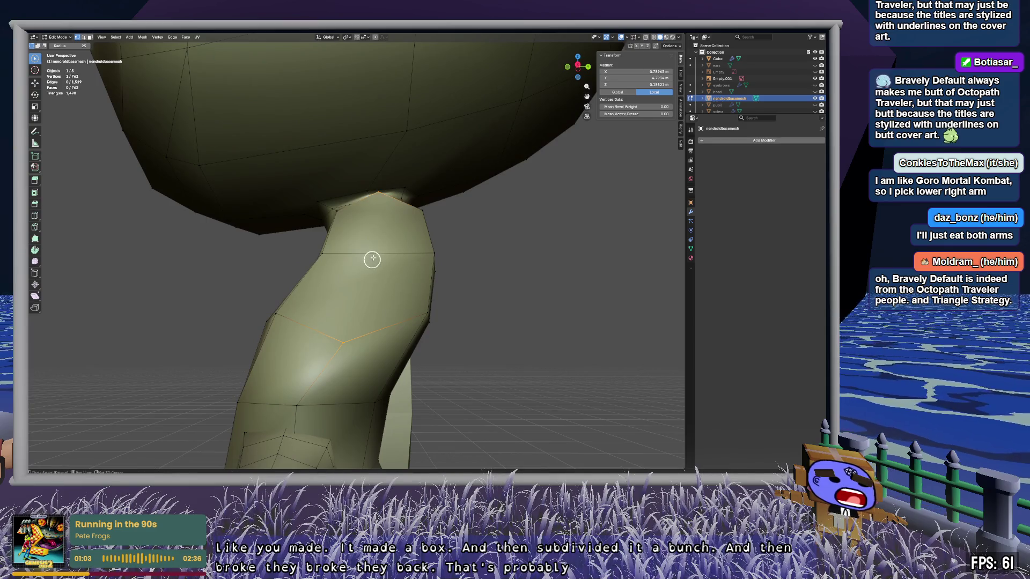
{"action": "key", "text": "alt+a"}
Step: Subdivide the horizontal edge across the leg to add a midpoint vertex
{"action": "left_click", "coordinate": [435, 252]}
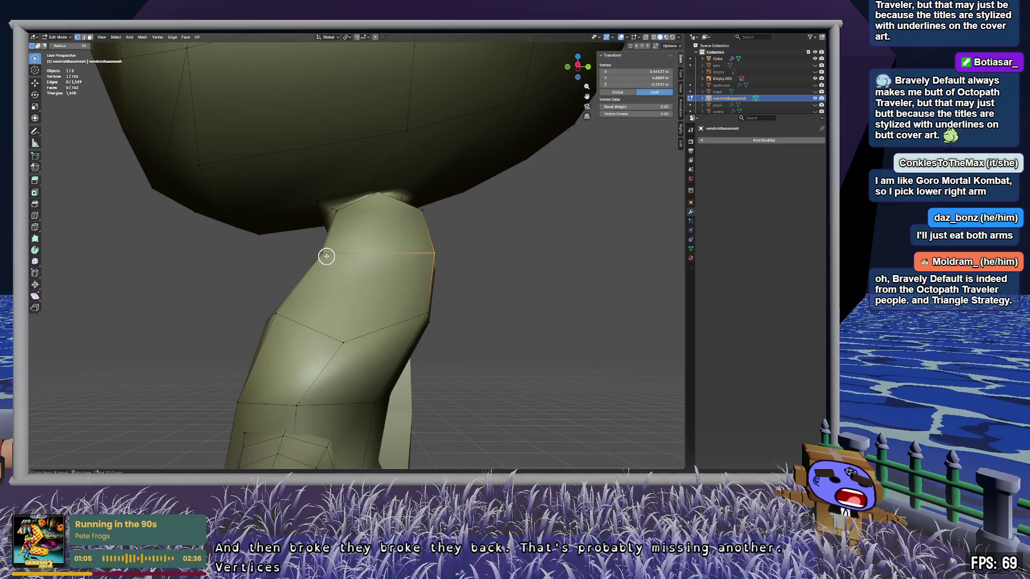
{"action": "left_click", "coordinate": [326, 253]}
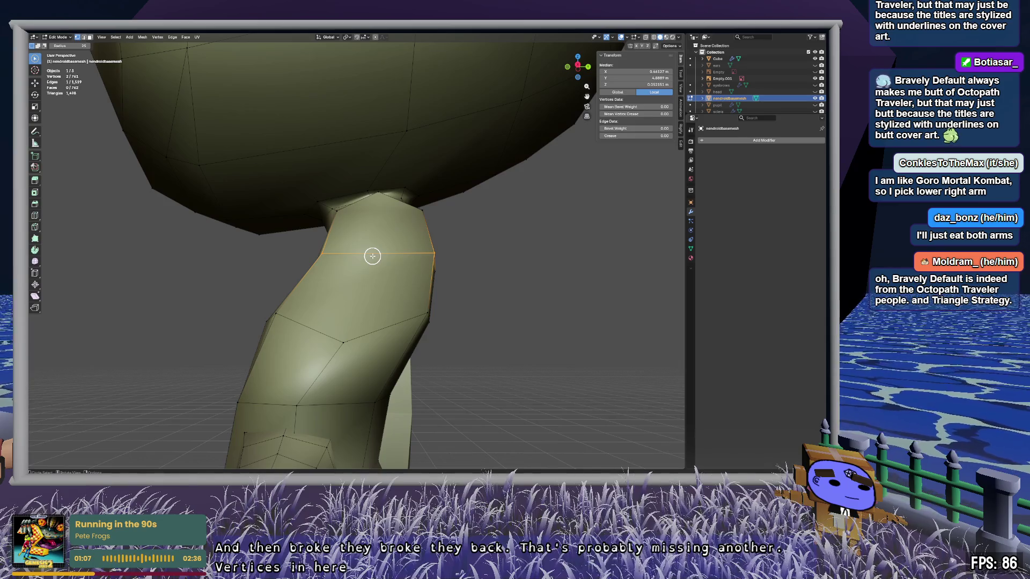
{"action": "right_click", "coordinate": [372, 256]}
{"action": "left_click", "coordinate": [376, 244]}
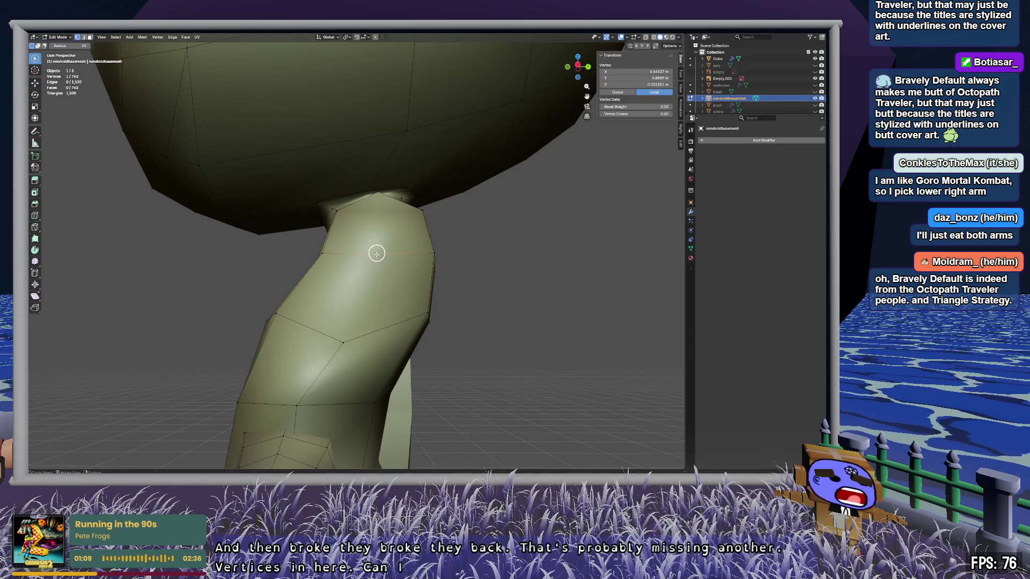
{"action": "left_click", "coordinate": [344, 341]}
{"action": "left_click", "coordinate": [338, 290]}
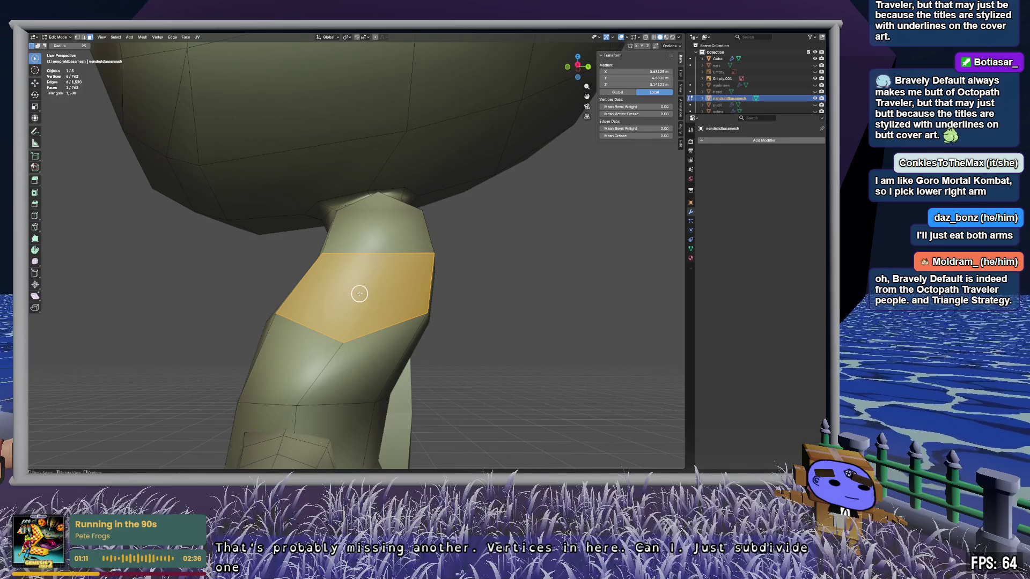
{"action": "key", "text": "alt+a"}
Step: Delete the neck's top face and fill the neck loop with a new face
{"action": "left_click", "coordinate": [381, 224]}
{"action": "key", "text": "x"}
{"action": "left_click", "coordinate": [385, 232]}
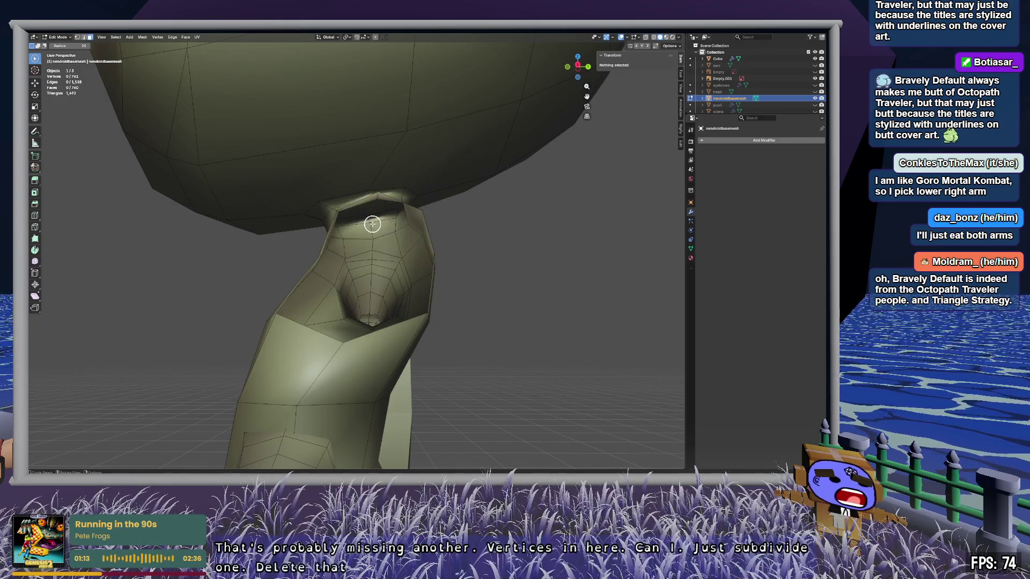
{"action": "mouse_move", "coordinate": [508, 276]}
{"action": "middle_mouse_down"}
{"action": "mouse_move", "coordinate": [506, 295]}
{"action": "mouse_move", "coordinate": [515, 294]}
{"action": "mouse_move", "coordinate": [408, 288]}
{"action": "middle_mouse_up"}
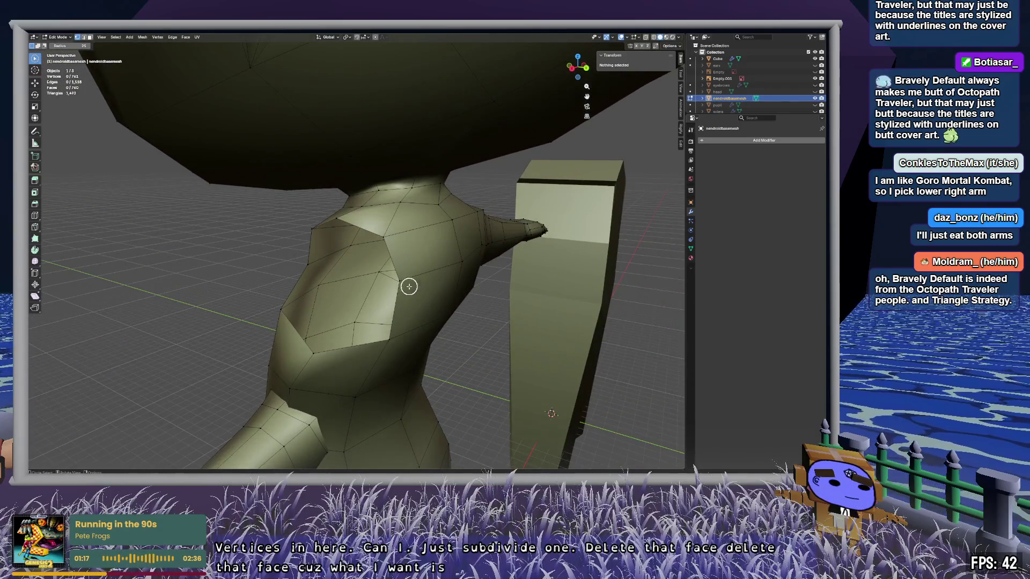
{"action": "left_click", "coordinate": [399, 280]}
{"action": "left_click", "coordinate": [385, 236], "text": "shift"}
{"action": "mouse_move", "coordinate": [339, 225]}
{"action": "left_mouse_down"}
{"action": "mouse_move", "coordinate": [317, 232]}
{"action": "mouse_move", "coordinate": [309, 261]}
{"action": "left_mouse_up"}
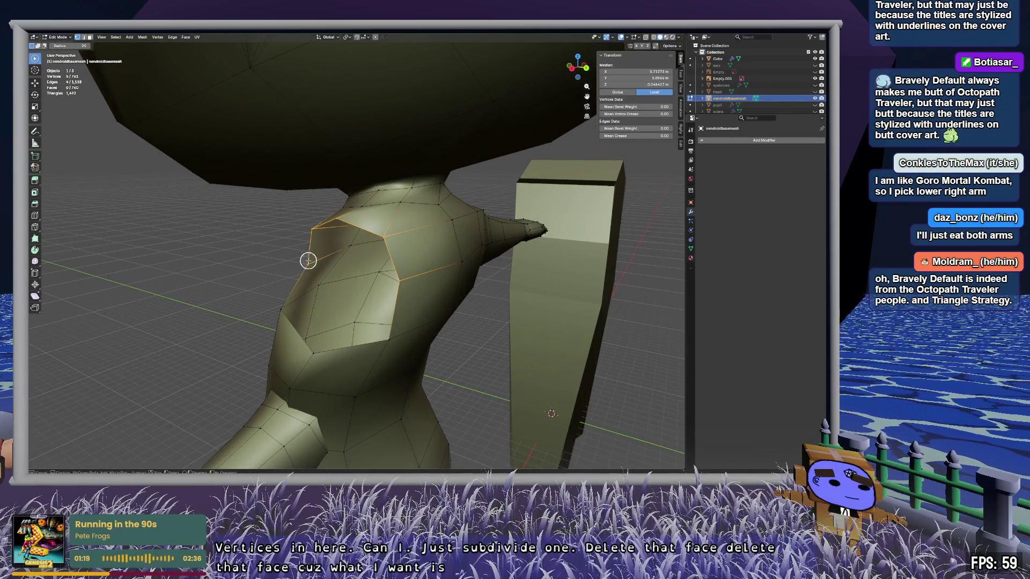
{"action": "key", "text": "f"}
{"action": "key", "text": "alt+a"}
Step: Subdivide an edge on the neck to add a midpoint vertex
{"action": "mouse_move", "coordinate": [349, 257]}
{"action": "middle_mouse_down"}
{"action": "mouse_move", "coordinate": [381, 248]}
{"action": "mouse_move", "coordinate": [387, 259]}
{"action": "middle_mouse_up"}
{"action": "left_click", "coordinate": [388, 264], "text": "alt"}
{"action": "key", "text": "alt+a"}
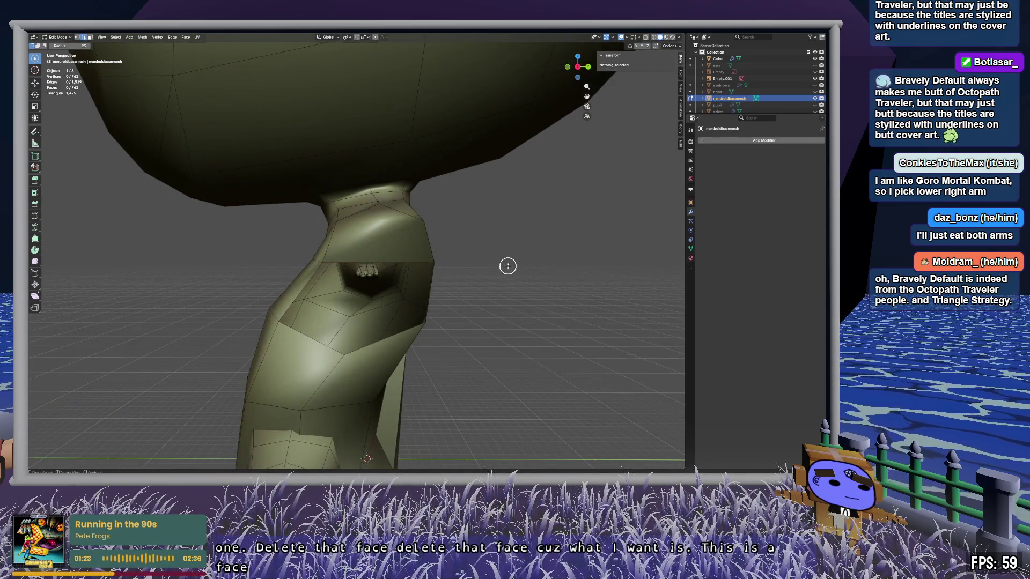
{"action": "scroll", "coordinate": [506, 265], "scroll_direction": "up", "scroll_amount": 4}
{"action": "mouse_move", "coordinate": [388, 287]}
{"action": "middle_mouse_down"}
{"action": "mouse_move", "coordinate": [515, 237]}
{"action": "mouse_move", "coordinate": [433, 287]}
{"action": "middle_mouse_up"}
{"action": "left_click", "coordinate": [459, 277]}
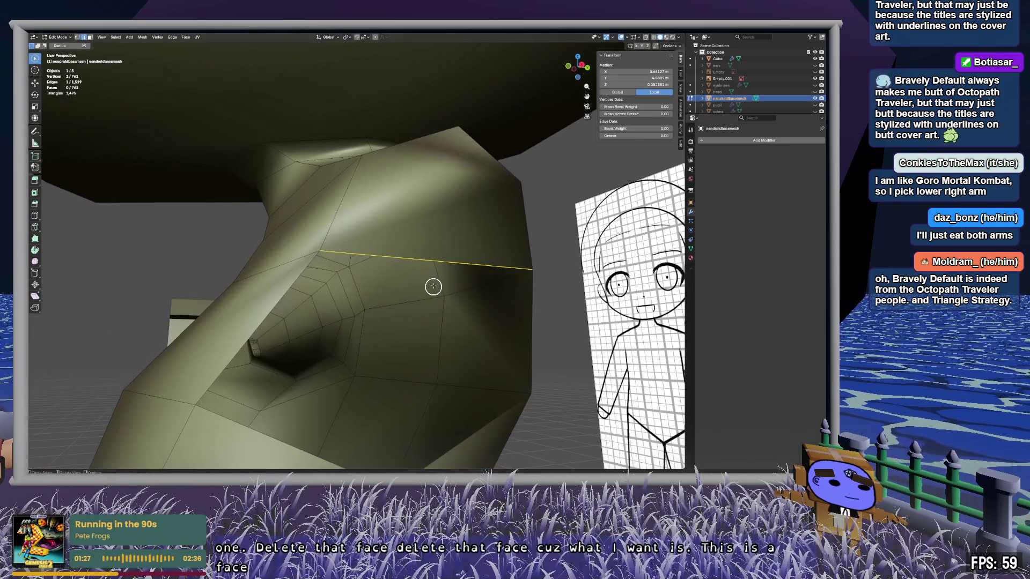
{"action": "right_click", "coordinate": [439, 257]}
{"action": "left_click", "coordinate": [451, 261]}
{"action": "key", "text": "alt+a"}
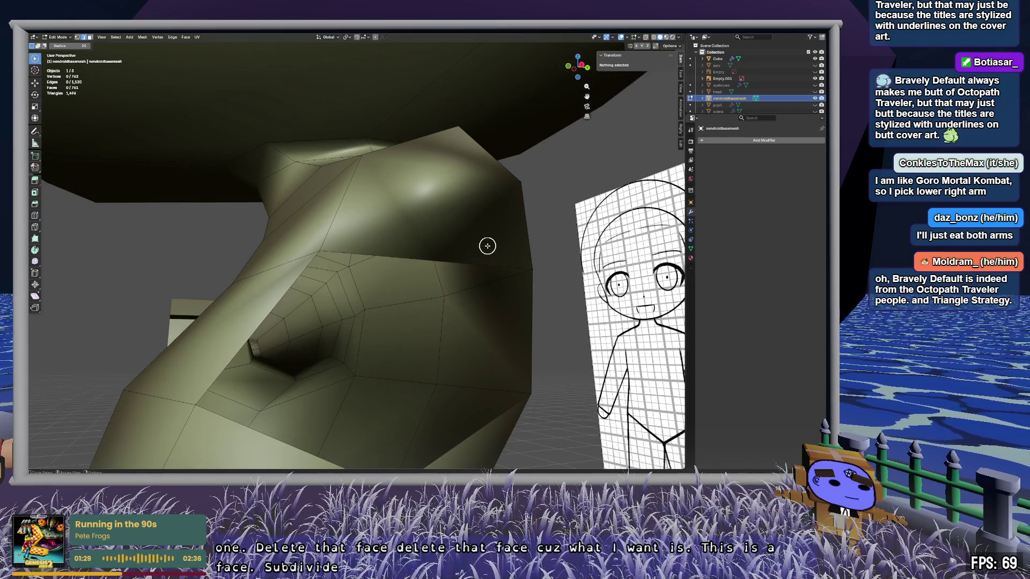
{"action": "left_click", "coordinate": [447, 262]}
{"action": "middle_click_drag", "start_coordinate": [492, 262], "coordinate": [476, 265]}
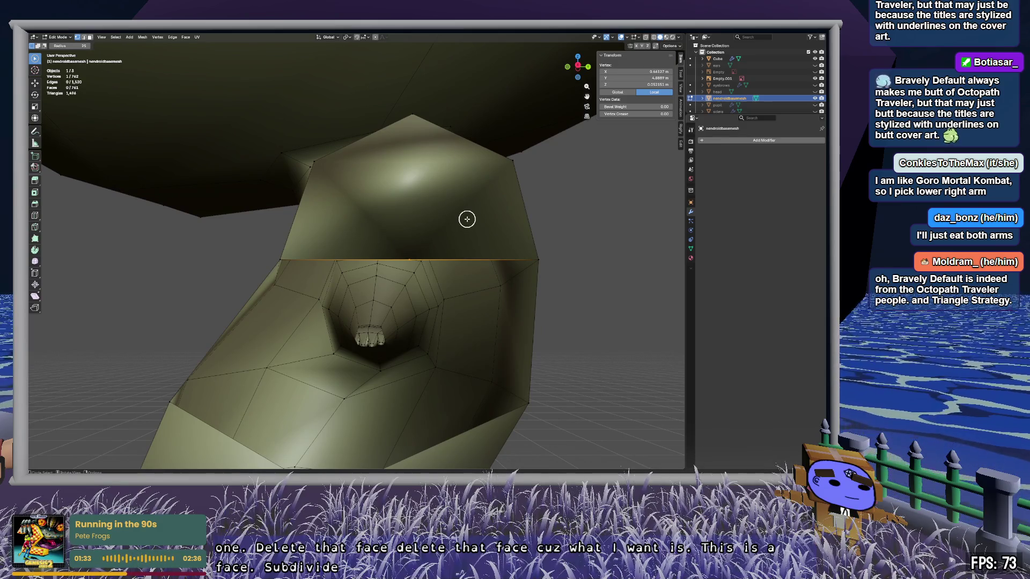
Step: Delete the large face above the arm opening, leaving a hole
{"action": "key", "text": "3"}
{"action": "left_click_drag", "start_coordinate": [467, 219], "coordinate": [454, 216]}
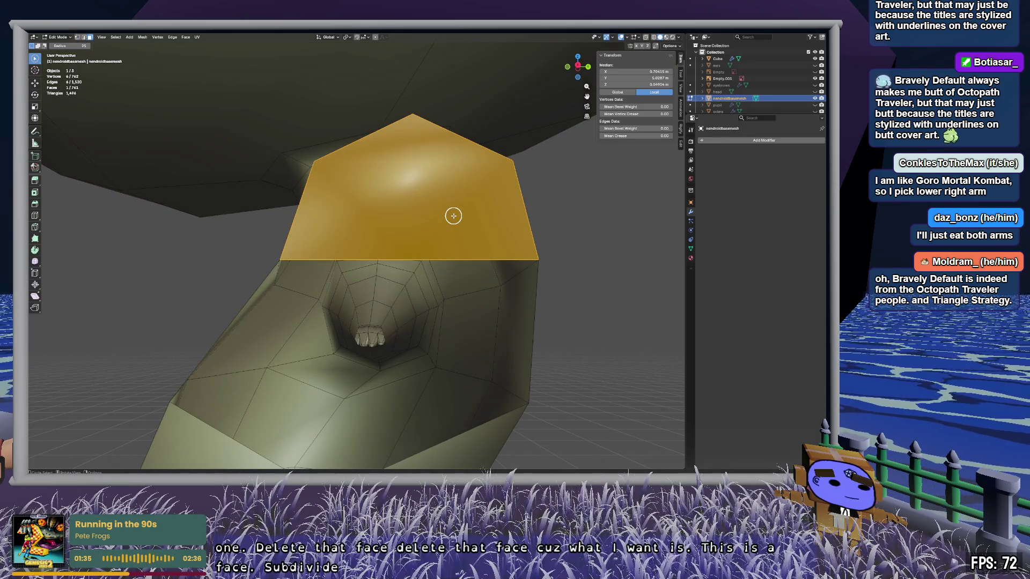
{"action": "key", "text": "x"}
{"action": "left_click", "coordinate": [438, 253]}
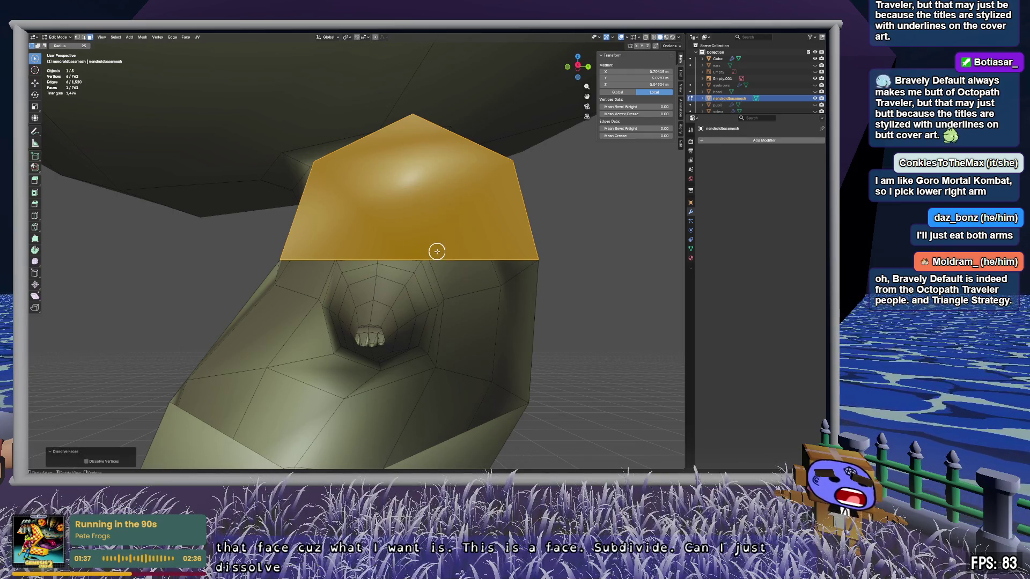
{"action": "left_click", "coordinate": [472, 233]}
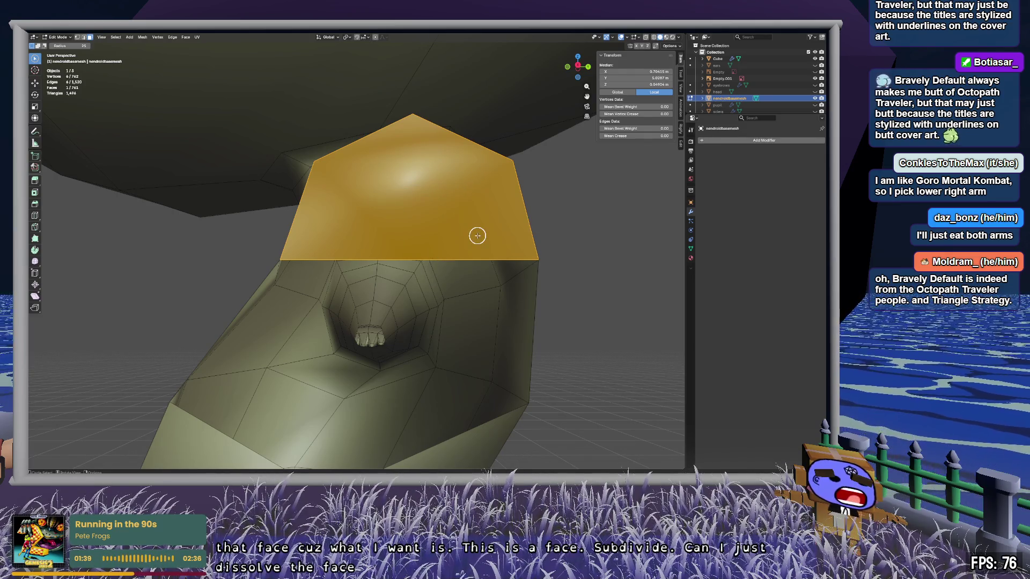
{"action": "left_click", "coordinate": [608, 234]}
{"action": "left_click", "coordinate": [481, 239]}
{"action": "key", "text": "x"}
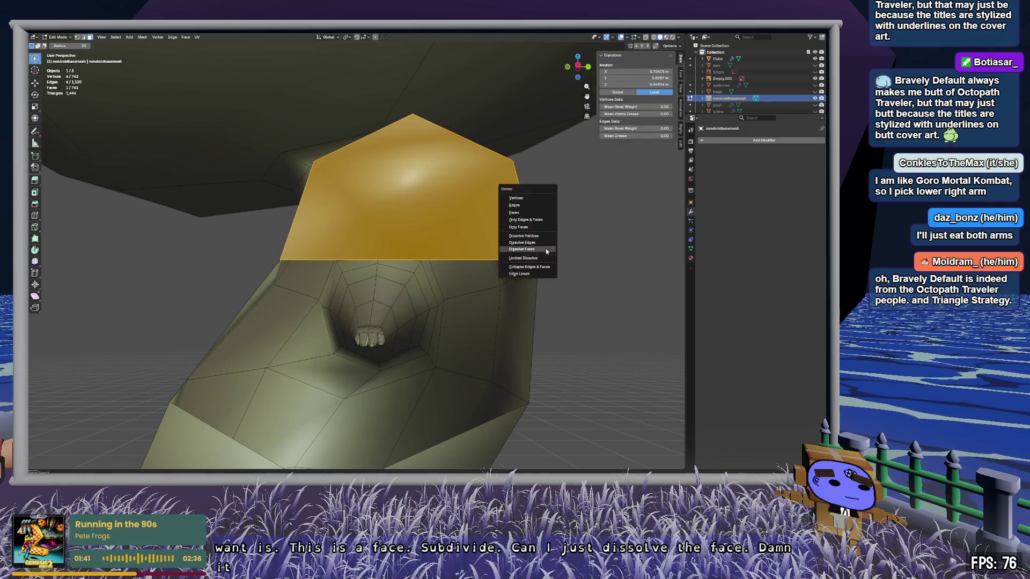
{"action": "left_click", "coordinate": [545, 249]}
Step: Subdivide an edge on the hole's border to add a midpoint vertex
{"action": "key", "text": "1"}
{"action": "left_click", "coordinate": [564, 271]}
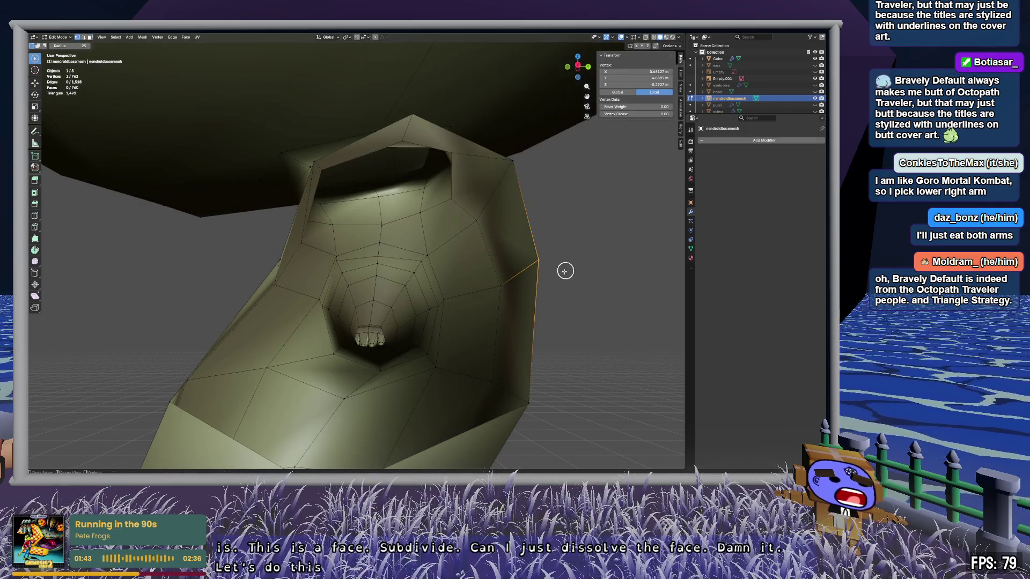
{"action": "middle_click_drag", "start_coordinate": [218, 244], "coordinate": [188, 243]}
{"action": "left_click", "coordinate": [252, 269], "text": "shift"}
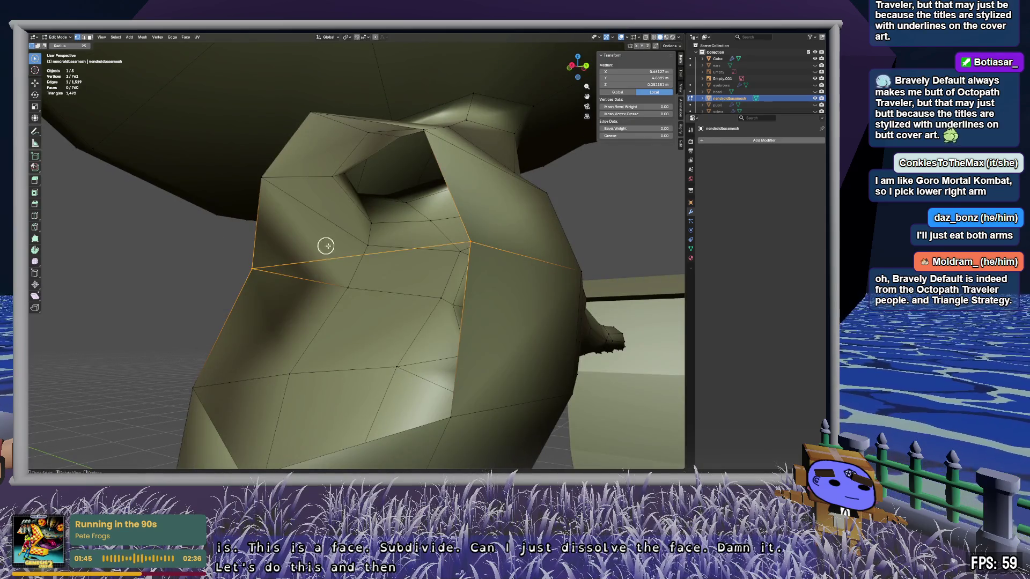
{"action": "right_click", "coordinate": [374, 261]}
{"action": "left_click", "coordinate": [354, 263]}
{"action": "left_click", "coordinate": [378, 258]}
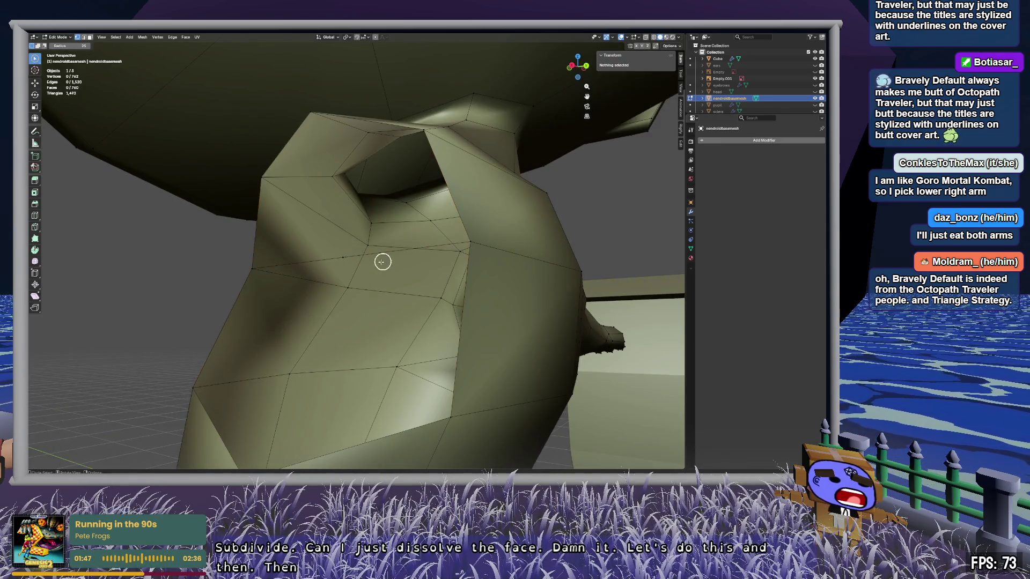
{"action": "mouse_move", "coordinate": [351, 276]}
{"action": "middle_mouse_down"}
{"action": "mouse_move", "coordinate": [379, 296]}
{"action": "mouse_move", "coordinate": [355, 298]}
{"action": "mouse_move", "coordinate": [343, 230]}
{"action": "middle_mouse_up"}
Step: Fill the first two faces across the gap from the bordering vertices
{"action": "left_click", "coordinate": [333, 147], "text": "shift"}
{"action": "left_click", "coordinate": [267, 190], "text": "shift"}
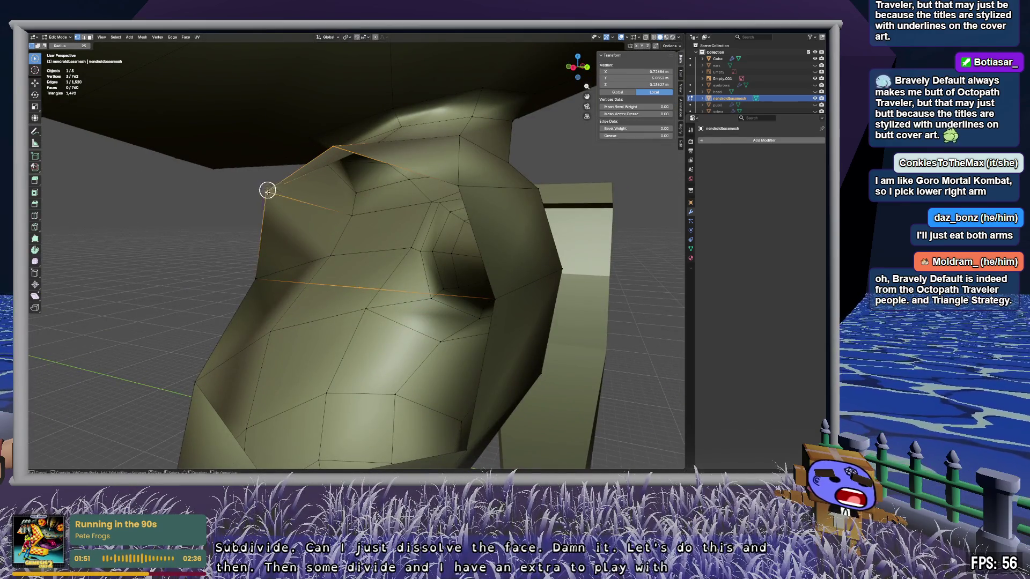
{"action": "left_click", "coordinate": [253, 275], "text": "shift"}
{"action": "key", "text": "f"}
{"action": "left_click", "coordinate": [459, 184]}
{"action": "left_click", "coordinate": [335, 148], "text": "shift"}
{"action": "left_click", "coordinate": [358, 286], "text": "shift"}
{"action": "key", "text": "f"}
{"action": "key", "text": "alt+a"}
Step: Fill the remaining two faces on the arm's side to close the hole
{"action": "middle_click_drag", "start_coordinate": [526, 326], "coordinate": [508, 315]}
{"action": "left_click", "coordinate": [474, 262]}
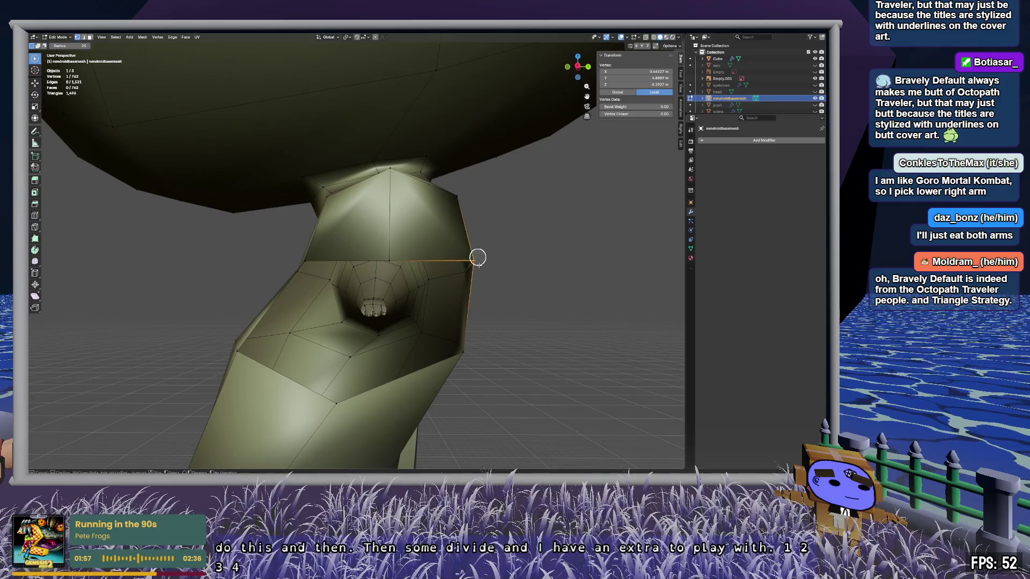
{"action": "left_click", "coordinate": [464, 356], "text": "shift"}
{"action": "left_click", "coordinate": [341, 409], "text": "shift"}
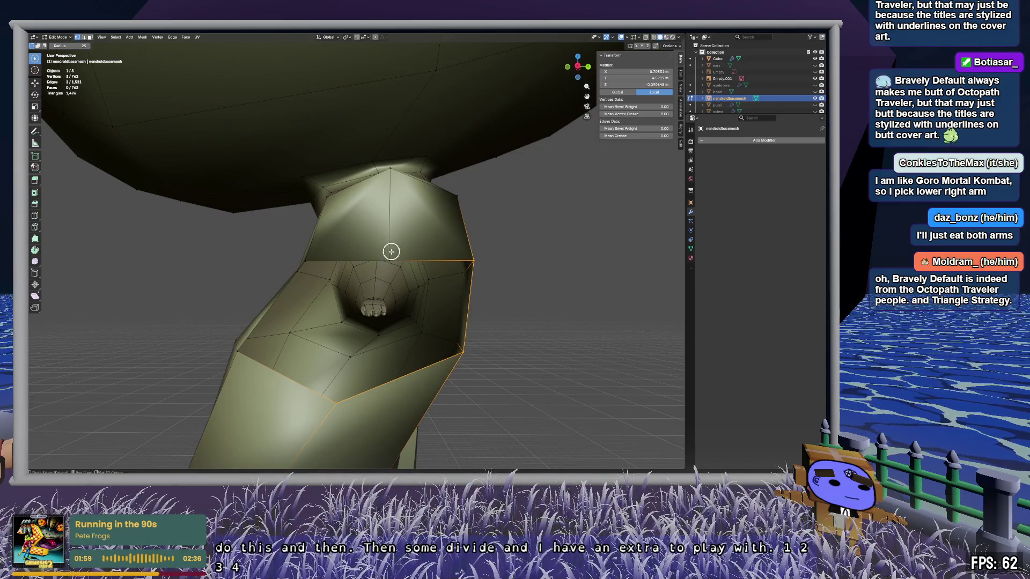
{"action": "key", "text": "f"}
{"action": "left_click", "coordinate": [305, 259]}
{"action": "left_click", "coordinate": [395, 251], "text": "shift"}
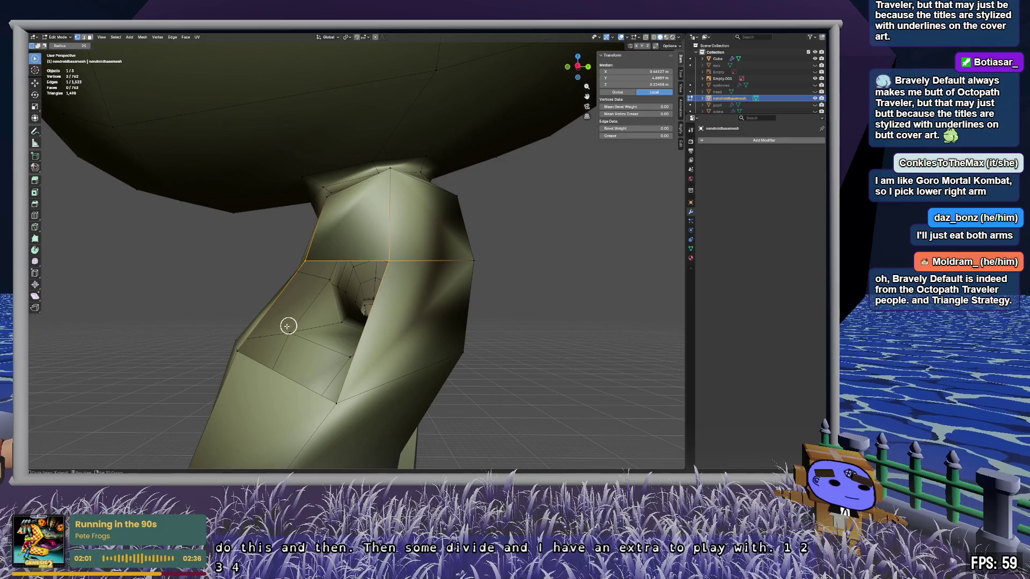
{"action": "left_click", "coordinate": [243, 355], "text": "shift"}
{"action": "left_click", "coordinate": [331, 408], "text": "shift"}
{"action": "key", "text": "f"}
{"action": "mouse_move", "coordinate": [335, 399]}
{"action": "middle_mouse_down"}
{"action": "mouse_move", "coordinate": [407, 395]}
{"action": "mouse_move", "coordinate": [287, 404]}
{"action": "mouse_move", "coordinate": [367, 404]}
{"action": "mouse_move", "coordinate": [357, 406]}
{"action": "middle_mouse_up"}
Step: Recalculate the mesh normals to point outside using the F3 search
{"action": "key", "text": "F3"}
{"action": "type", "text": "normals"}
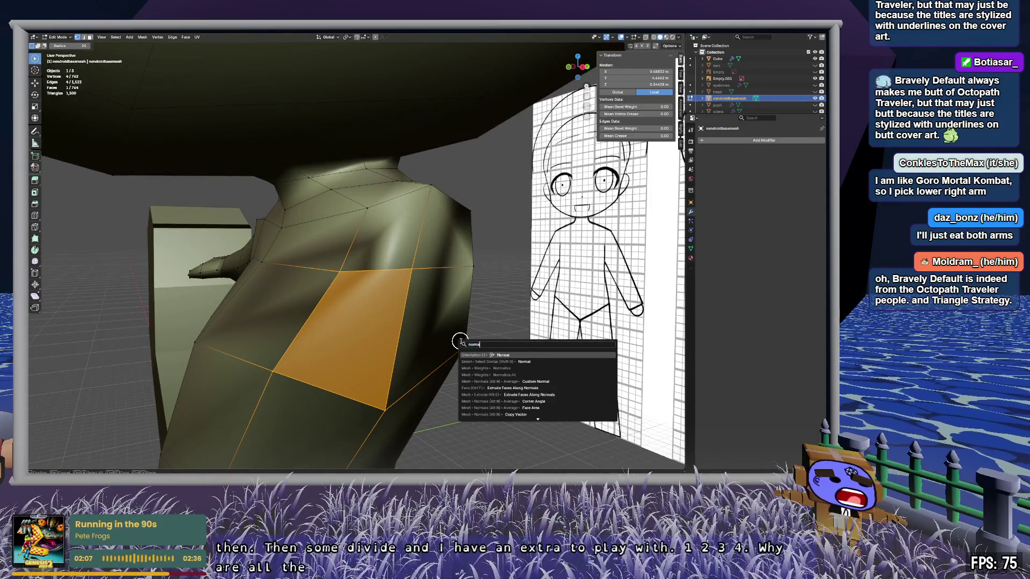
{"action": "key", "text": "BackSpace"}
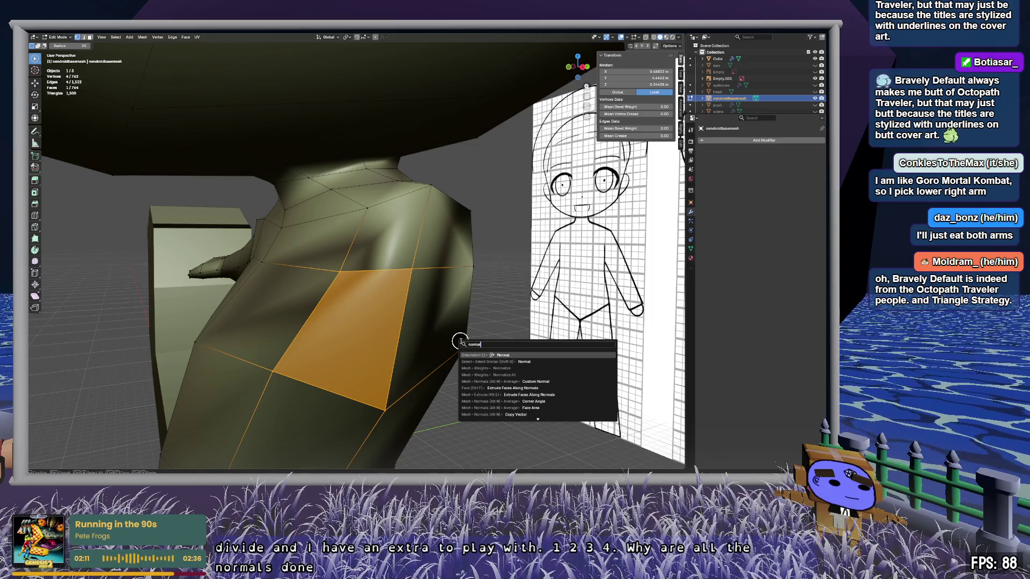
{"action": "key", "text": "Down"}
{"action": "key", "text": "Down"}
{"action": "key", "text": "Down"}
{"action": "key", "text": "Down"}
{"action": "key", "text": "Down"}
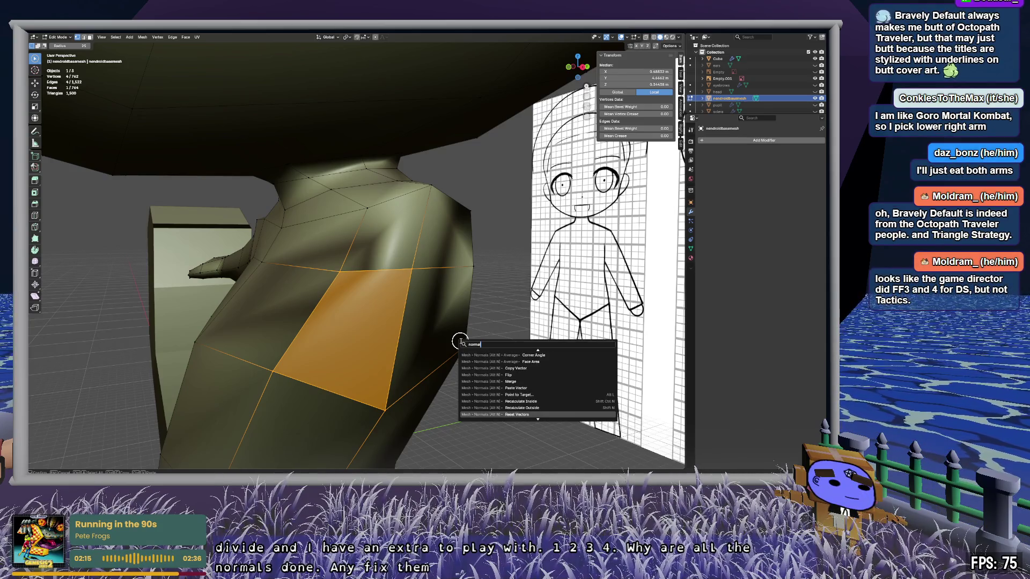
{"action": "key", "text": "Up"}
{"action": "key", "text": "Up"}
{"action": "key", "text": "Down"}
{"action": "key", "text": "Return"}
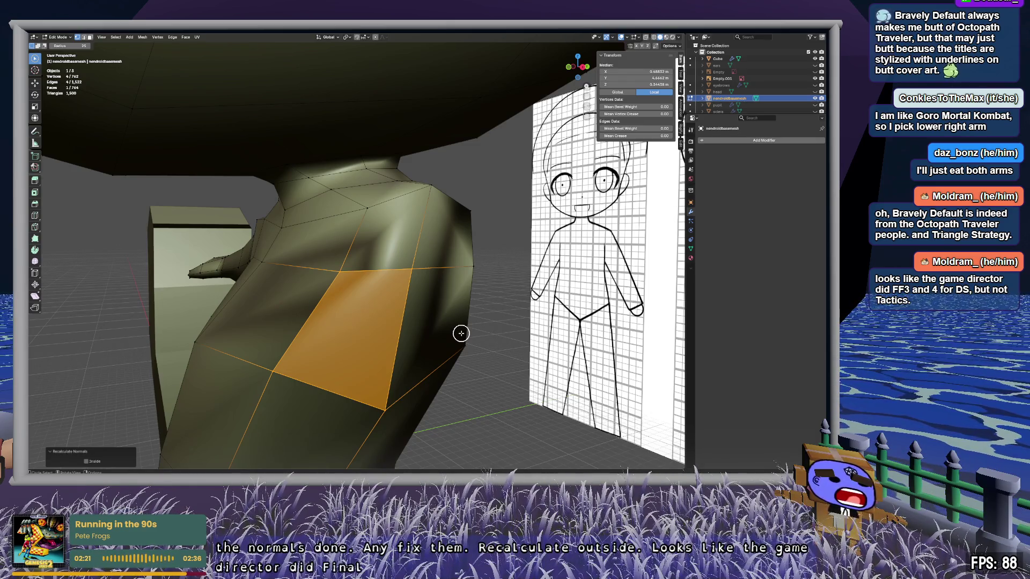
{"action": "middle_click_drag", "start_coordinate": [465, 335], "coordinate": [384, 333]}
Step: Reset the custom normal vectors via F3 Reset Vectors
{"action": "key", "text": "F3"}
{"action": "type", "text": "reset"}
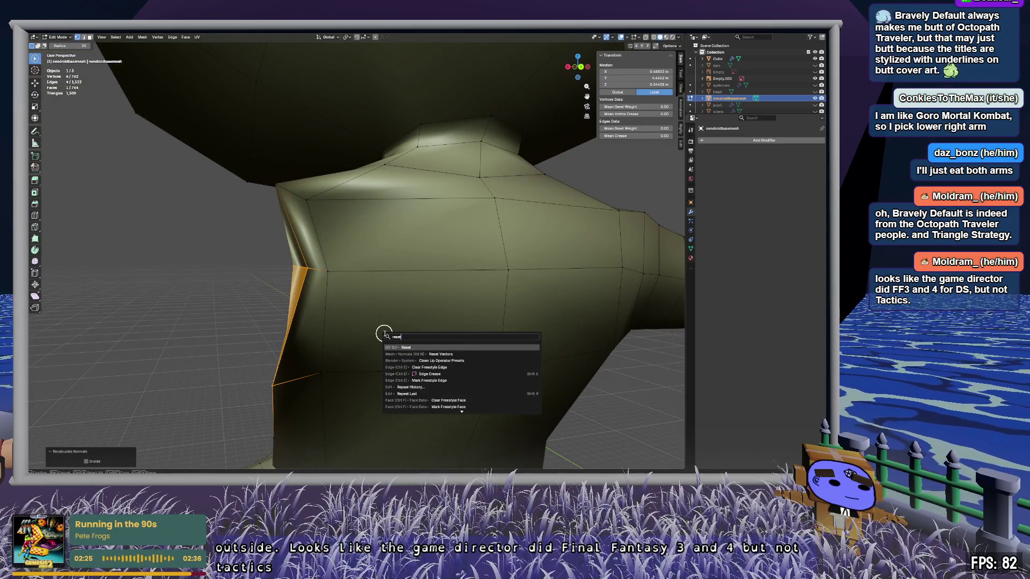
{"action": "key", "text": "Down"}
{"action": "key", "text": "Return"}
{"action": "middle_click_drag", "start_coordinate": [370, 329], "coordinate": [436, 299]}
Step: Move a shoulder vertex along the X axis and inspect the result
{"action": "left_click_drag", "start_coordinate": [412, 262], "coordinate": [432, 303]}
{"action": "mouse_move", "coordinate": [432, 303]}
{"action": "middle_mouse_down"}
{"action": "mouse_move", "coordinate": [422, 326]}
{"action": "mouse_move", "coordinate": [501, 324]}
{"action": "mouse_move", "coordinate": [504, 314]}
{"action": "middle_mouse_up"}
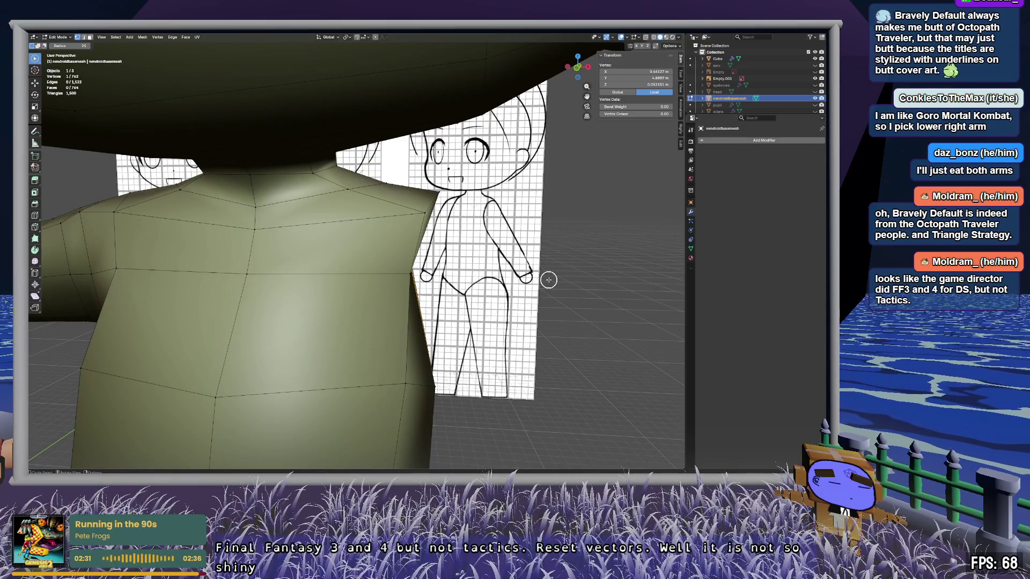
{"action": "key", "text": "g"}
{"action": "key", "text": "x"}
{"action": "left_click", "coordinate": [578, 285]}
{"action": "mouse_move", "coordinate": [578, 285]}
{"action": "middle_mouse_down"}
{"action": "mouse_move", "coordinate": [511, 280]}
{"action": "mouse_move", "coordinate": [469, 290]}
{"action": "mouse_move", "coordinate": [460, 308]}
{"action": "mouse_move", "coordinate": [494, 299]}
{"action": "mouse_move", "coordinate": [635, 333]}
{"action": "middle_mouse_up"}
{"action": "scroll", "coordinate": [354, 253], "scroll_direction": "down", "scroll_amount": 8}
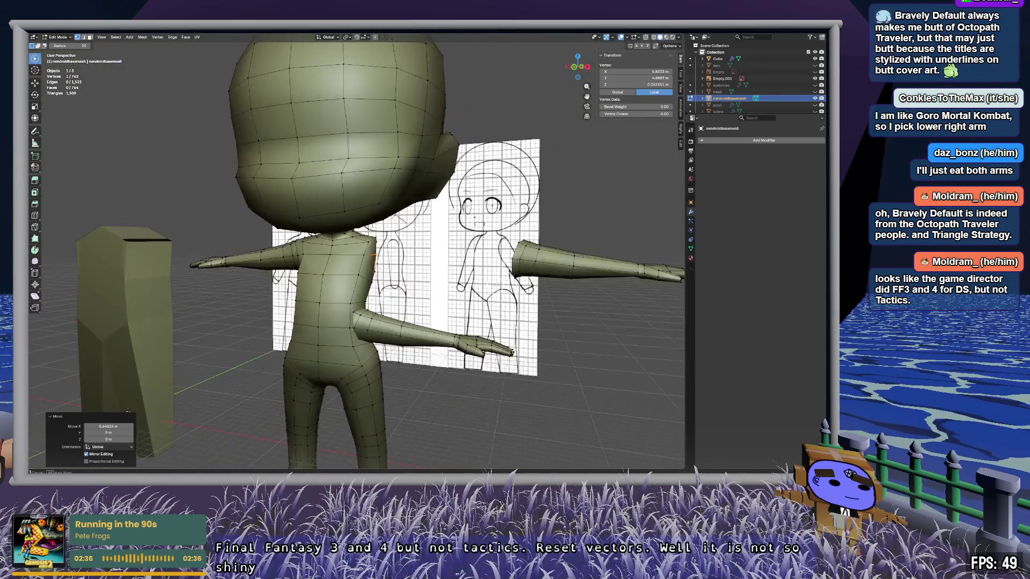
{"action": "mouse_move", "coordinate": [354, 252]}
{"action": "middle_mouse_down"}
{"action": "mouse_move", "coordinate": [426, 292]}
{"action": "mouse_move", "coordinate": [274, 276]}
{"action": "mouse_move", "coordinate": [375, 264]}
{"action": "mouse_move", "coordinate": [522, 285]}
{"action": "mouse_move", "coordinate": [365, 288]}
{"action": "mouse_move", "coordinate": [486, 293]}
{"action": "mouse_move", "coordinate": [533, 315]}
{"action": "mouse_move", "coordinate": [423, 318]}
{"action": "mouse_move", "coordinate": [451, 330]}
{"action": "middle_mouse_up"}
{"action": "scroll", "coordinate": [254, 275], "scroll_direction": "up", "scroll_amount": 5}
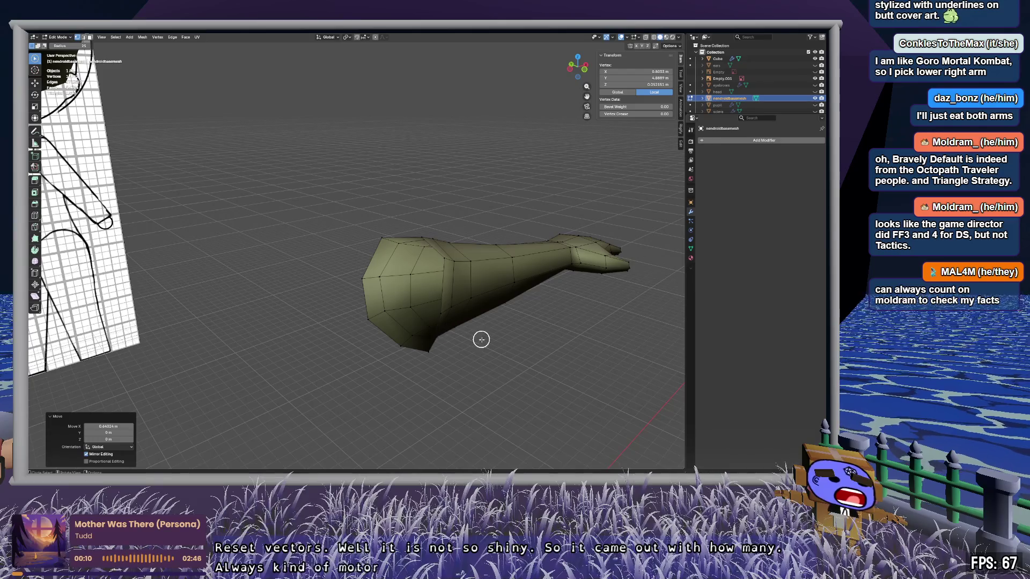
{"action": "left_click", "coordinate": [580, 382]}
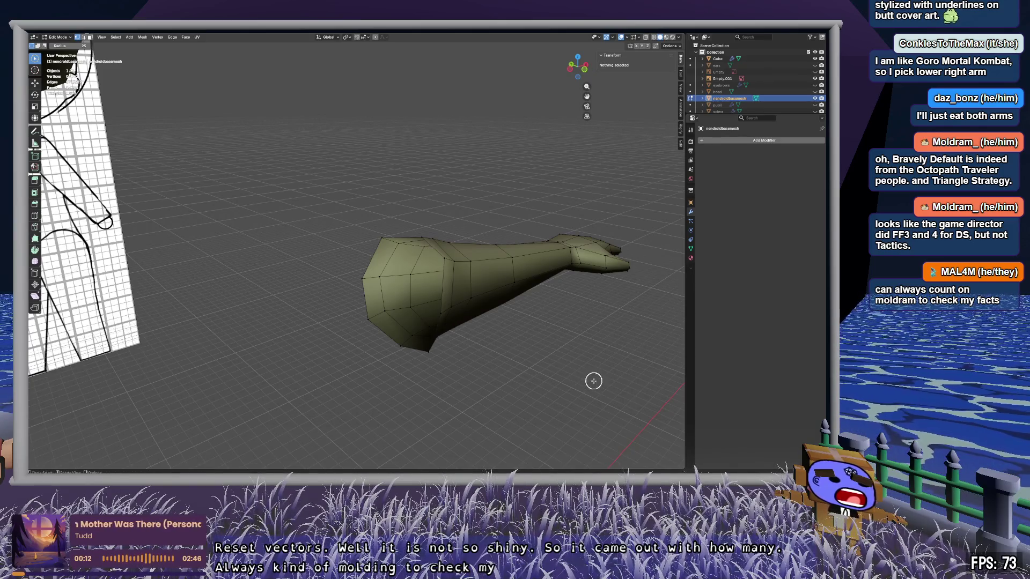
{"action": "mouse_move", "coordinate": [566, 332]}
{"action": "middle_mouse_down"}
{"action": "mouse_move", "coordinate": [527, 253]}
{"action": "mouse_move", "coordinate": [534, 278]}
{"action": "mouse_move", "coordinate": [536, 262]}
{"action": "mouse_move", "coordinate": [527, 385]}
{"action": "mouse_move", "coordinate": [527, 352]}
{"action": "mouse_move", "coordinate": [438, 275]}
{"action": "middle_mouse_up"}
{"action": "mouse_move", "coordinate": [417, 236]}
{"action": "left_mouse_down"}
{"action": "mouse_move", "coordinate": [395, 266]}
{"action": "mouse_move", "coordinate": [401, 388]}
{"action": "left_mouse_up"}
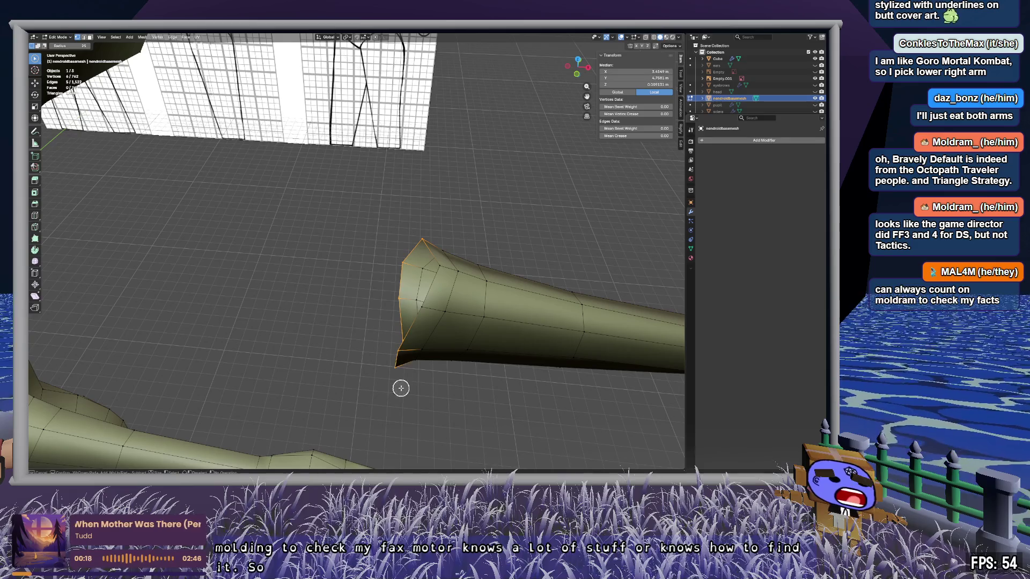
{"action": "left_click", "coordinate": [425, 215]}
{"action": "left_click", "coordinate": [420, 239]}
{"action": "key", "text": "ctrl+l"}
{"action": "key", "text": "ctrl+z"}
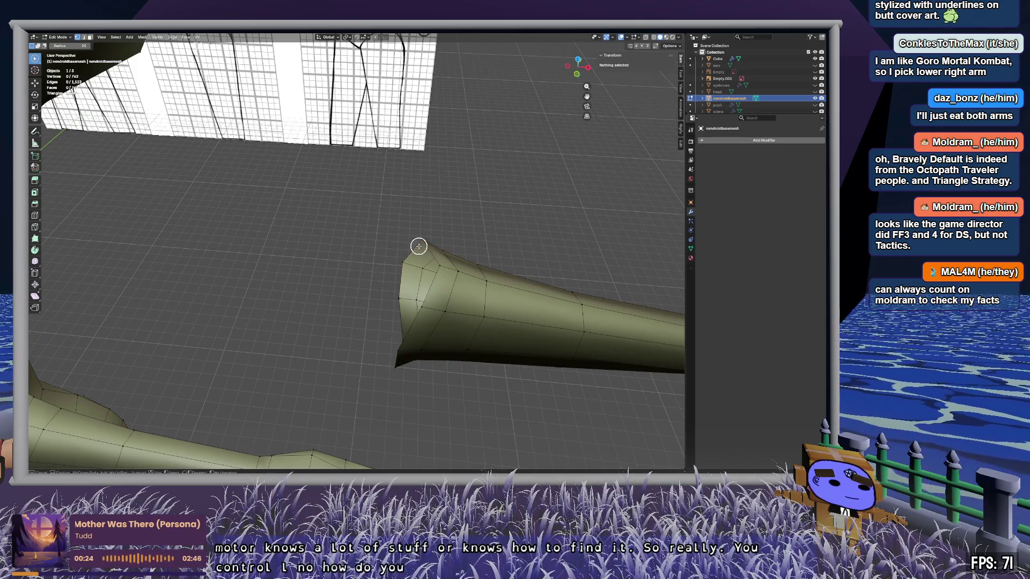
{"action": "left_click", "coordinate": [423, 241], "text": "ctrl"}
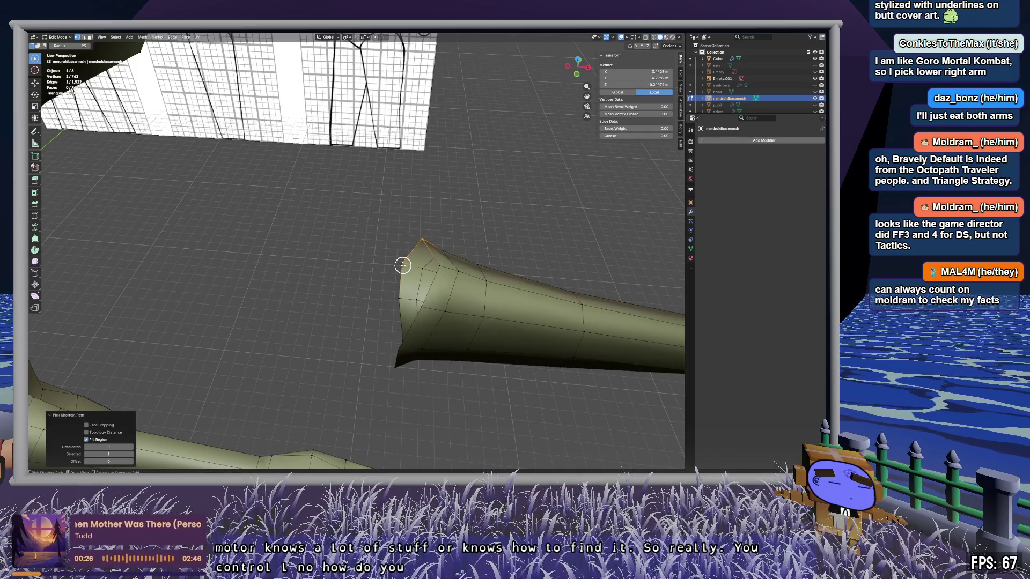
{"action": "left_click", "coordinate": [396, 213]}
{"action": "mouse_move", "coordinate": [396, 213]}
{"action": "left_mouse_down"}
{"action": "mouse_move", "coordinate": [421, 236]}
{"action": "mouse_move", "coordinate": [395, 315]}
{"action": "mouse_move", "coordinate": [391, 391]}
{"action": "mouse_move", "coordinate": [408, 355]}
{"action": "left_mouse_up"}
{"action": "left_click_drag", "start_coordinate": [434, 286], "coordinate": [428, 297]}
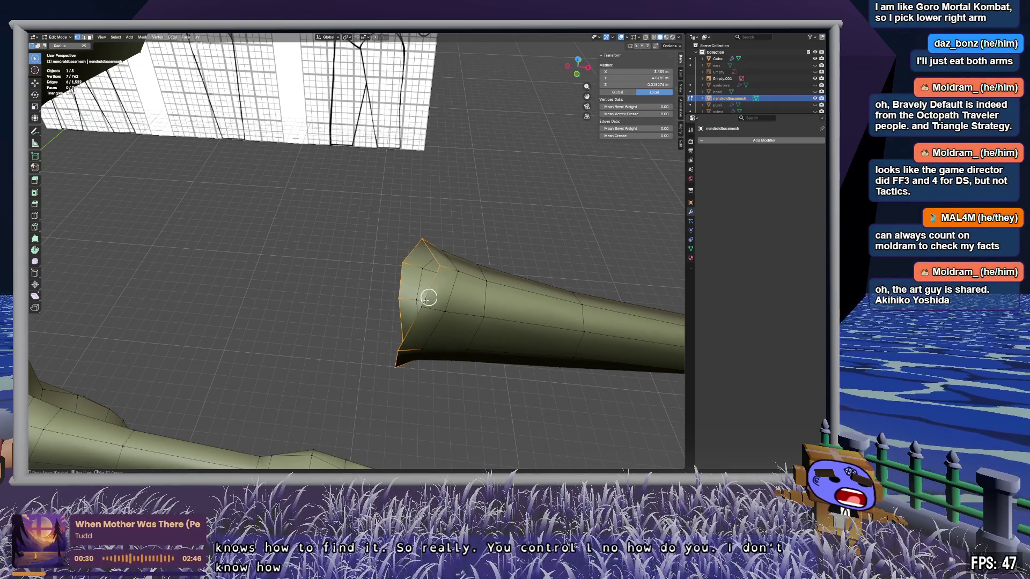
{"action": "mouse_move", "coordinate": [430, 310]}
{"action": "middle_mouse_down"}
{"action": "mouse_move", "coordinate": [429, 292]}
{"action": "mouse_move", "coordinate": [460, 306]}
{"action": "mouse_move", "coordinate": [469, 299]}
{"action": "mouse_move", "coordinate": [467, 233]}
{"action": "middle_mouse_up"}
{"action": "scroll", "coordinate": [466, 232], "scroll_direction": "up", "scroll_amount": 5}
{"action": "scroll", "coordinate": [476, 292], "scroll_direction": "down", "scroll_amount": 3}
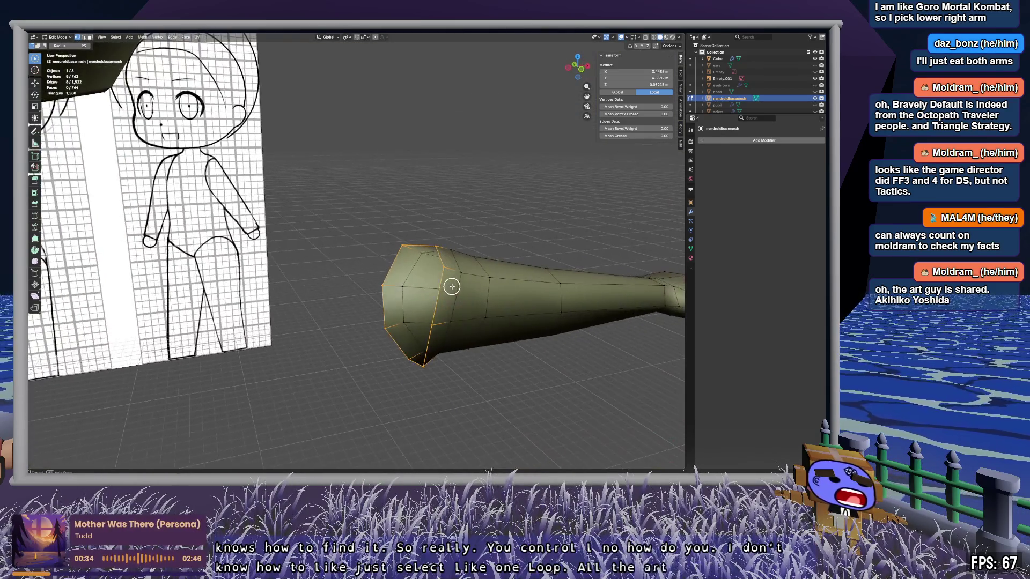
{"action": "middle_click_drag", "start_coordinate": [535, 310], "coordinate": [481, 286]}
{"action": "scroll", "coordinate": [482, 286], "scroll_direction": "up", "scroll_amount": 4}
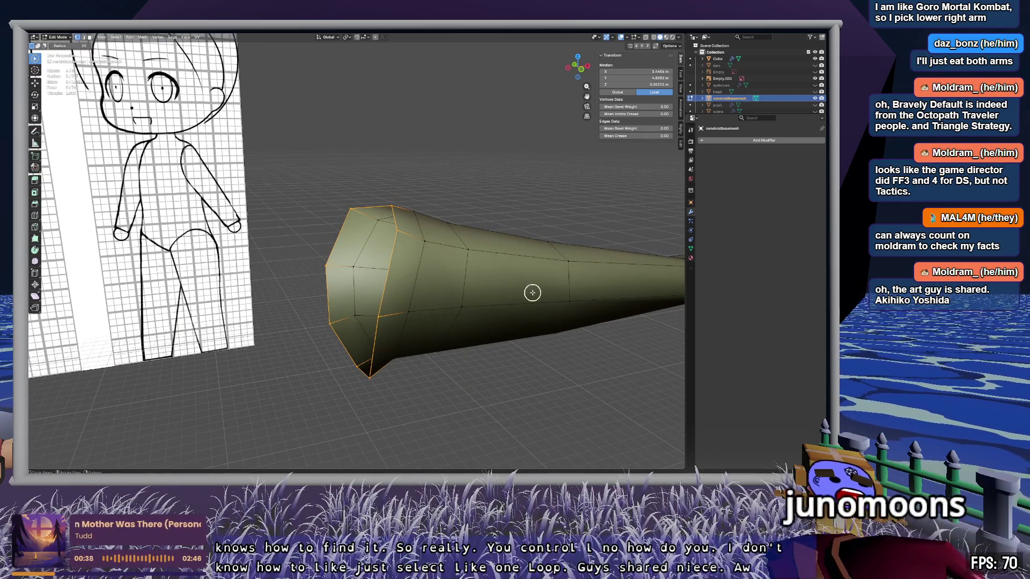
{"action": "mouse_move", "coordinate": [435, 297]}
{"action": "middle_mouse_down"}
{"action": "mouse_move", "coordinate": [533, 295]}
{"action": "mouse_move", "coordinate": [522, 303]}
{"action": "mouse_move", "coordinate": [511, 244]}
{"action": "mouse_move", "coordinate": [471, 288]}
{"action": "mouse_move", "coordinate": [503, 237]}
{"action": "mouse_move", "coordinate": [542, 258]}
{"action": "mouse_move", "coordinate": [543, 299]}
{"action": "mouse_move", "coordinate": [572, 295]}
{"action": "mouse_move", "coordinate": [559, 285]}
{"action": "middle_mouse_up"}
{"action": "key", "text": "f"}
{"action": "key", "text": "ctrl+z"}
{"action": "scroll", "coordinate": [559, 284], "scroll_direction": "up", "scroll_amount": 5}
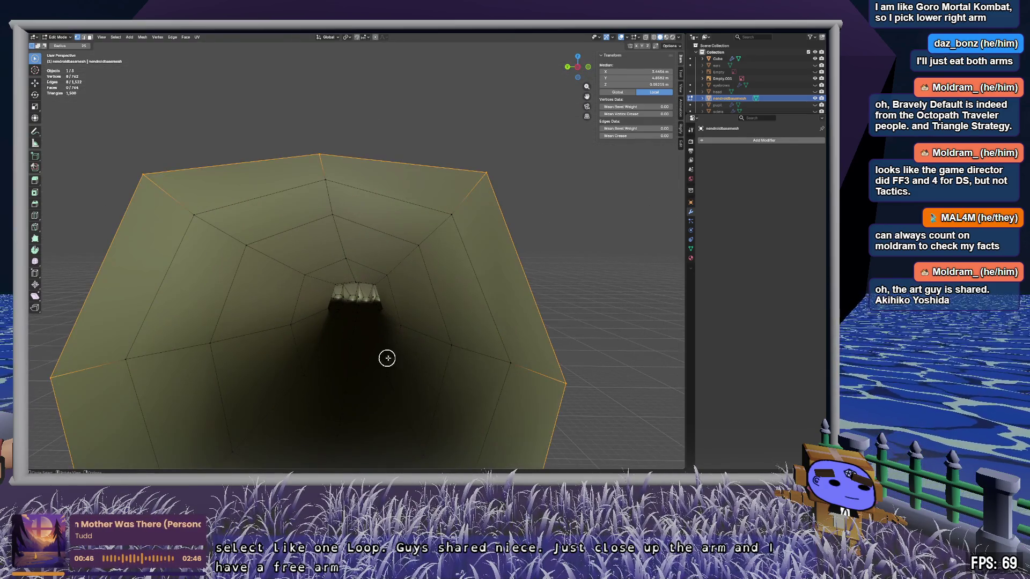
{"action": "scroll", "coordinate": [397, 328], "scroll_direction": "down", "scroll_amount": 5}
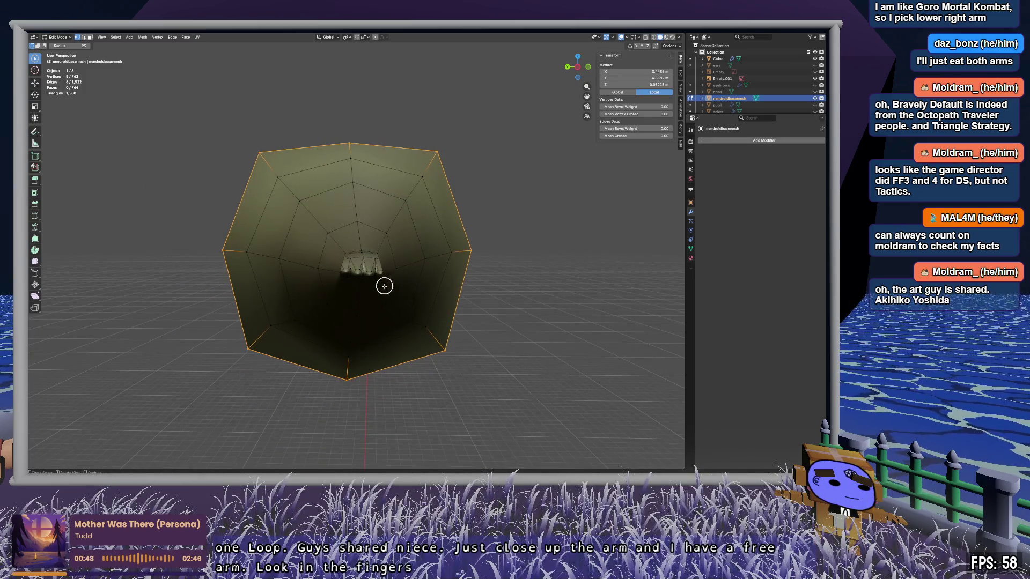
{"action": "mouse_move", "coordinate": [417, 297]}
{"action": "middle_mouse_down"}
{"action": "mouse_move", "coordinate": [404, 294]}
{"action": "mouse_move", "coordinate": [581, 380]}
{"action": "mouse_move", "coordinate": [473, 322]}
{"action": "mouse_move", "coordinate": [462, 361]}
{"action": "mouse_move", "coordinate": [462, 255]}
{"action": "mouse_move", "coordinate": [461, 309]}
{"action": "mouse_move", "coordinate": [463, 293]}
{"action": "middle_mouse_up"}
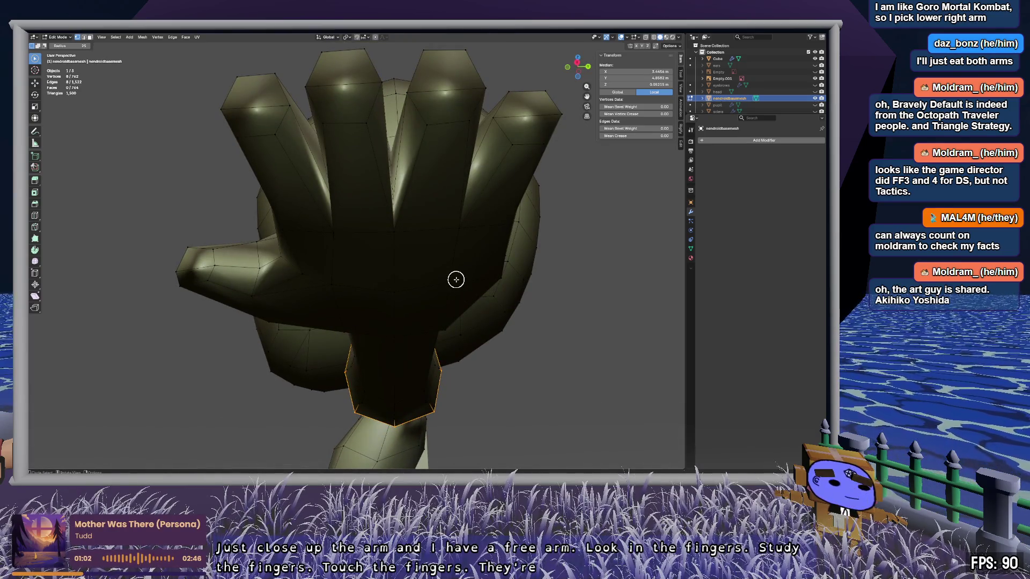
{"action": "mouse_move", "coordinate": [393, 241]}
{"action": "middle_mouse_down"}
{"action": "mouse_move", "coordinate": [442, 276]}
{"action": "mouse_move", "coordinate": [290, 288]}
{"action": "mouse_move", "coordinate": [444, 349]}
{"action": "mouse_move", "coordinate": [468, 249]}
{"action": "mouse_move", "coordinate": [494, 338]}
{"action": "middle_mouse_up"}
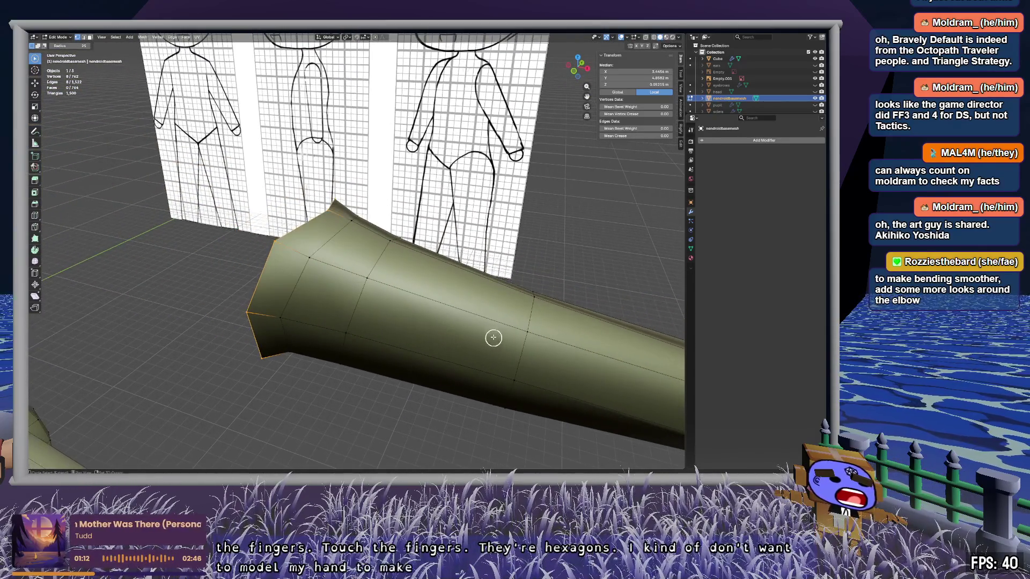
{"action": "mouse_move", "coordinate": [611, 367]}
{"action": "middle_mouse_down", "text": "shift"}
{"action": "mouse_move", "coordinate": [380, 295]}
{"action": "mouse_move", "coordinate": [455, 317]}
{"action": "mouse_move", "coordinate": [459, 303]}
{"action": "middle_mouse_up", "text": "shift"}
{"action": "mouse_move", "coordinate": [508, 334]}
{"action": "middle_mouse_down"}
{"action": "mouse_move", "coordinate": [430, 304]}
{"action": "mouse_move", "coordinate": [490, 263]}
{"action": "mouse_move", "coordinate": [516, 319]}
{"action": "mouse_move", "coordinate": [517, 304]}
{"action": "middle_mouse_up"}
Step: Begin a loop cut on the forearm and frame the elbow beside the head and neck
{"action": "key", "text": "ctrl+r"}
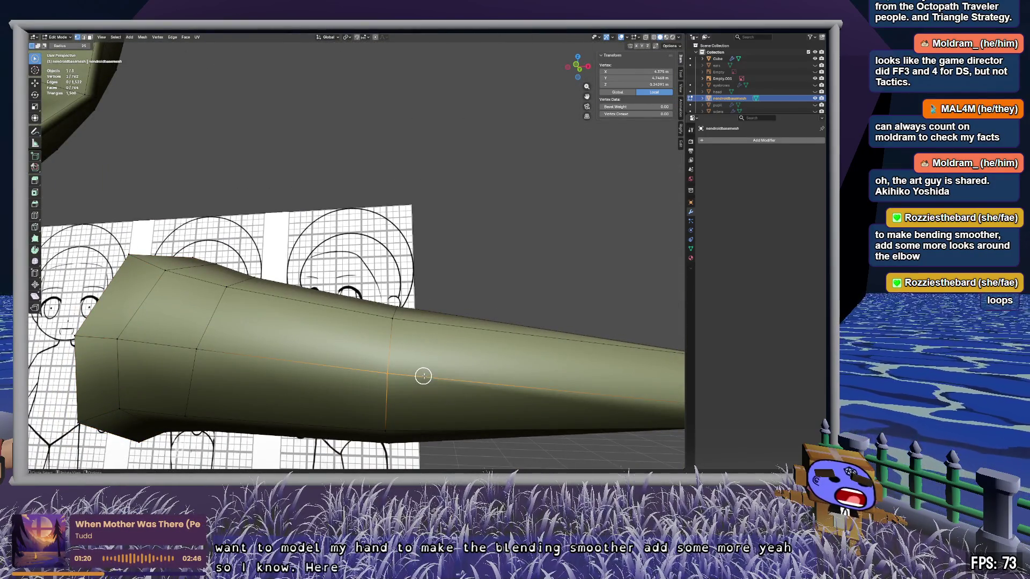
{"action": "mouse_move", "coordinate": [505, 388]}
{"action": "middle_mouse_down"}
{"action": "mouse_move", "coordinate": [471, 368]}
{"action": "mouse_move", "coordinate": [450, 372]}
{"action": "mouse_move", "coordinate": [473, 388]}
{"action": "middle_mouse_up"}
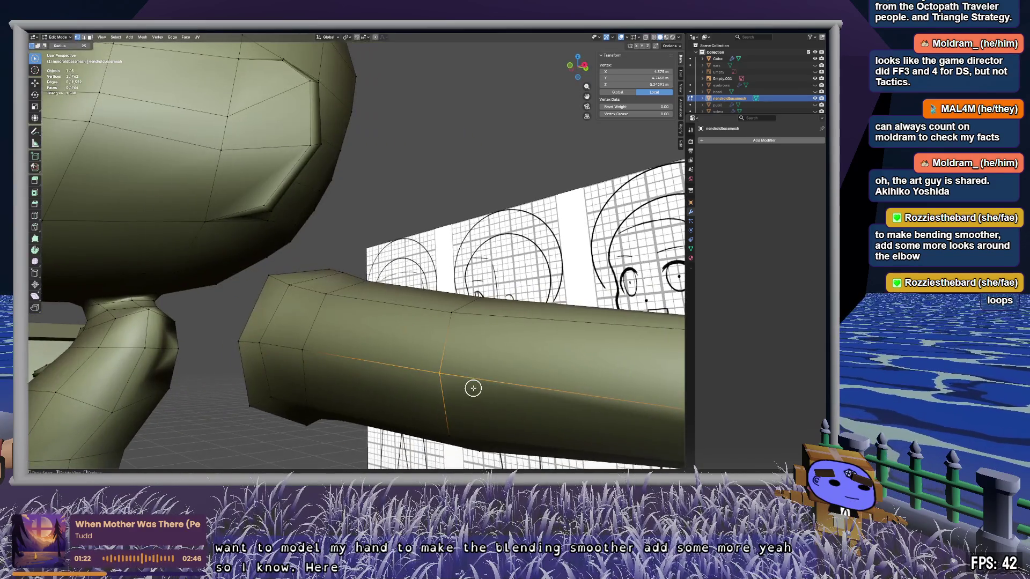
{"action": "scroll", "coordinate": [474, 388], "scroll_direction": "down", "scroll_amount": 5}
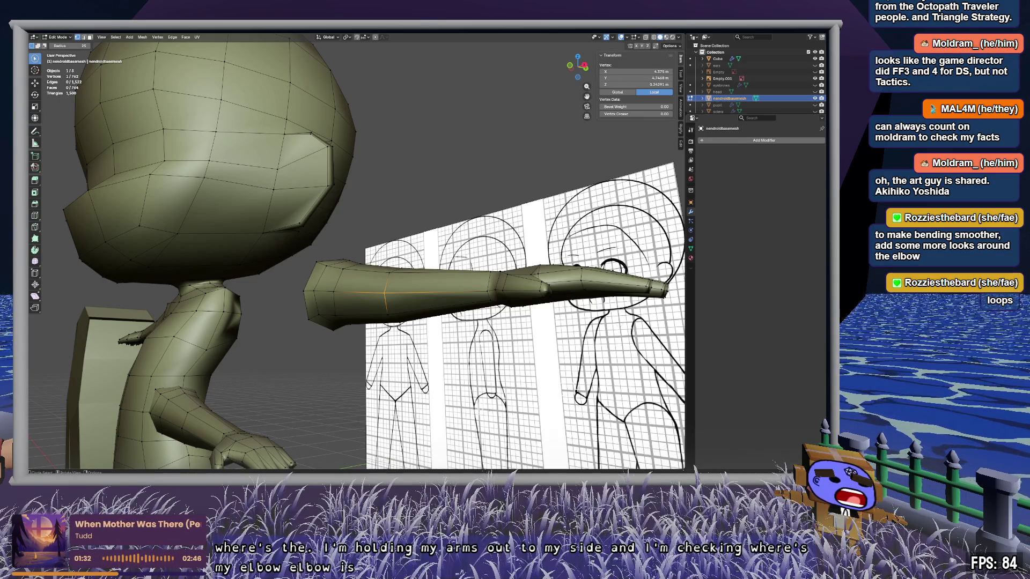
{"action": "mouse_move", "coordinate": [392, 297]}
{"action": "middle_mouse_down"}
{"action": "mouse_move", "coordinate": [436, 336]}
{"action": "mouse_move", "coordinate": [412, 319]}
{"action": "middle_mouse_up"}
{"action": "scroll", "coordinate": [388, 301], "scroll_direction": "up", "scroll_amount": 5}
{"action": "mouse_move", "coordinate": [391, 280]}
{"action": "middle_mouse_down"}
{"action": "mouse_move", "coordinate": [386, 268]}
{"action": "mouse_move", "coordinate": [382, 276]}
{"action": "middle_mouse_up"}
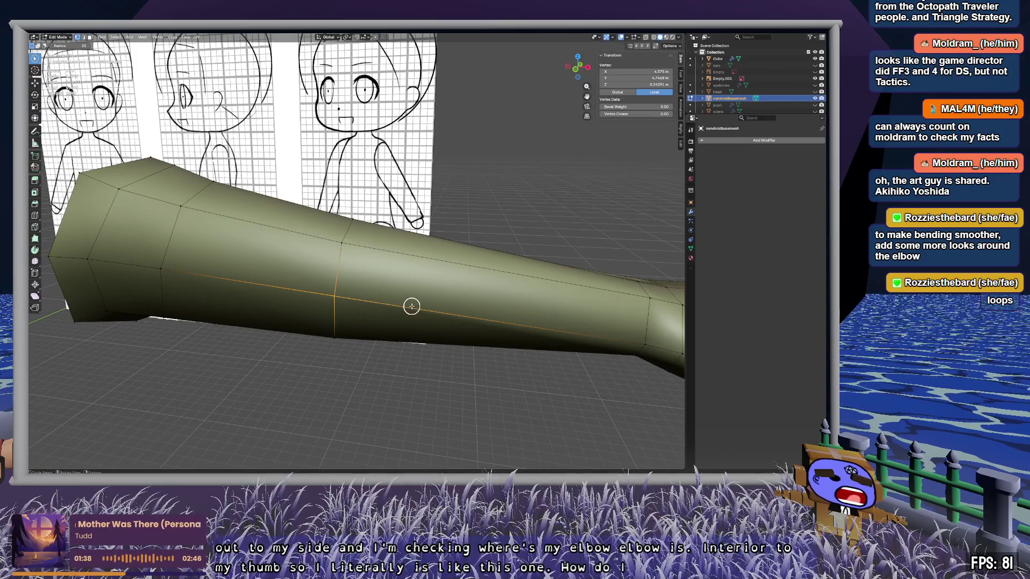
{"action": "key", "text": "ctrl+b"}
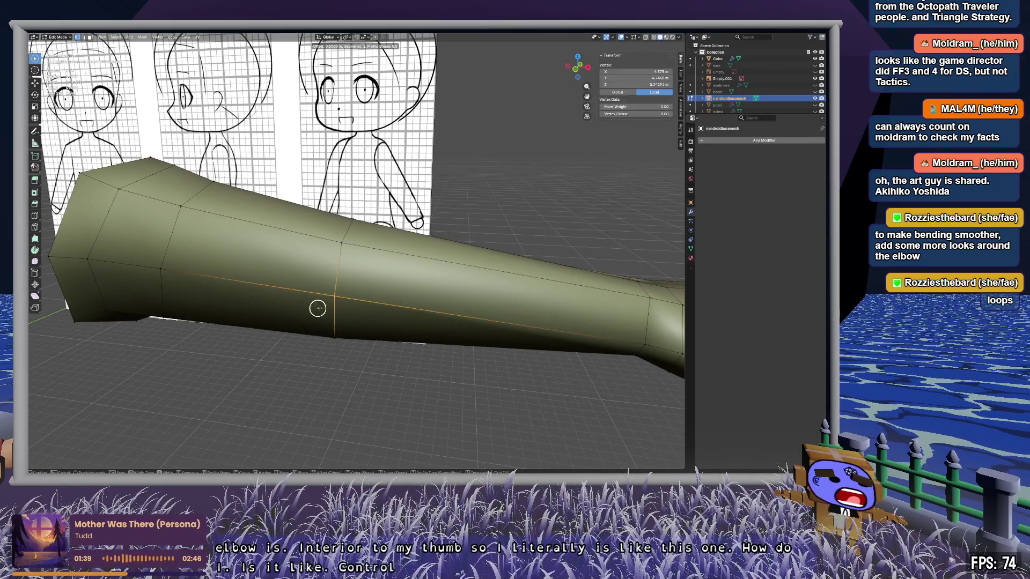
{"action": "left_click", "coordinate": [462, 256]}
{"action": "left_click", "coordinate": [97, 344]}
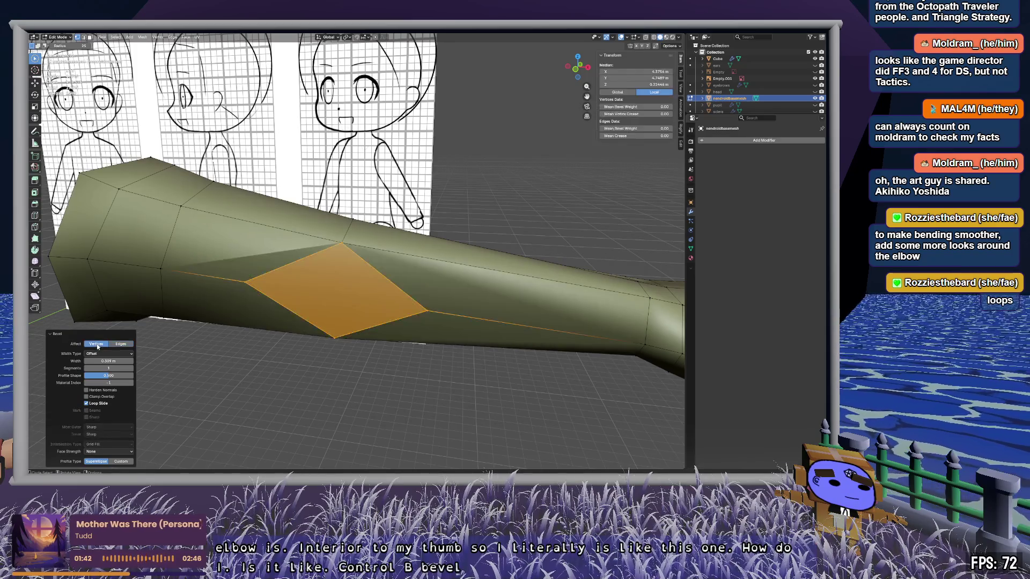
{"action": "mouse_move", "coordinate": [392, 272]}
{"action": "middle_mouse_down"}
{"action": "mouse_move", "coordinate": [333, 256]}
{"action": "mouse_move", "coordinate": [411, 232]}
{"action": "mouse_move", "coordinate": [450, 274]}
{"action": "mouse_move", "coordinate": [397, 287]}
{"action": "mouse_move", "coordinate": [360, 278]}
{"action": "mouse_move", "coordinate": [388, 274]}
{"action": "middle_mouse_up"}
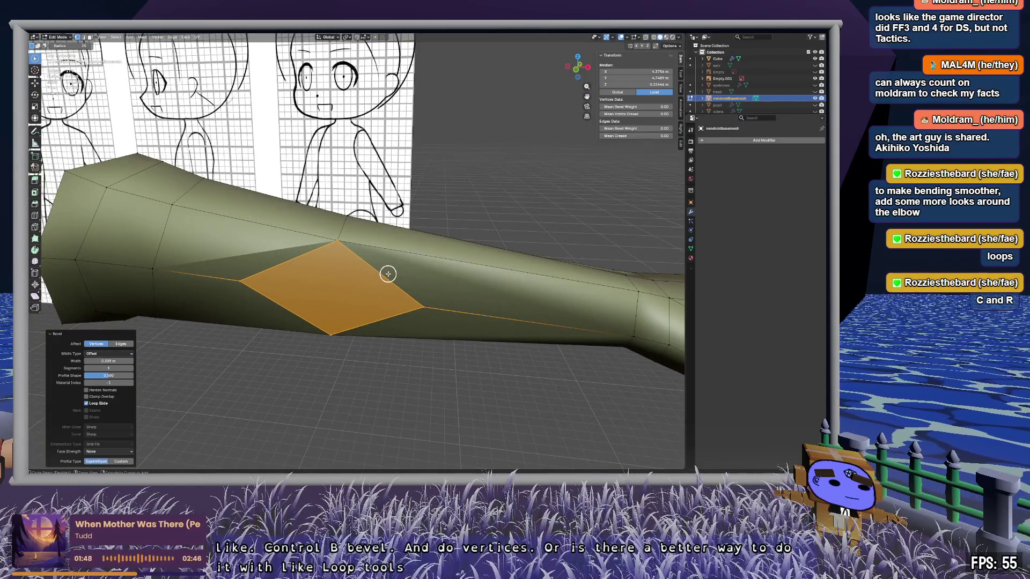
{"action": "key", "text": "ctrl+z"}
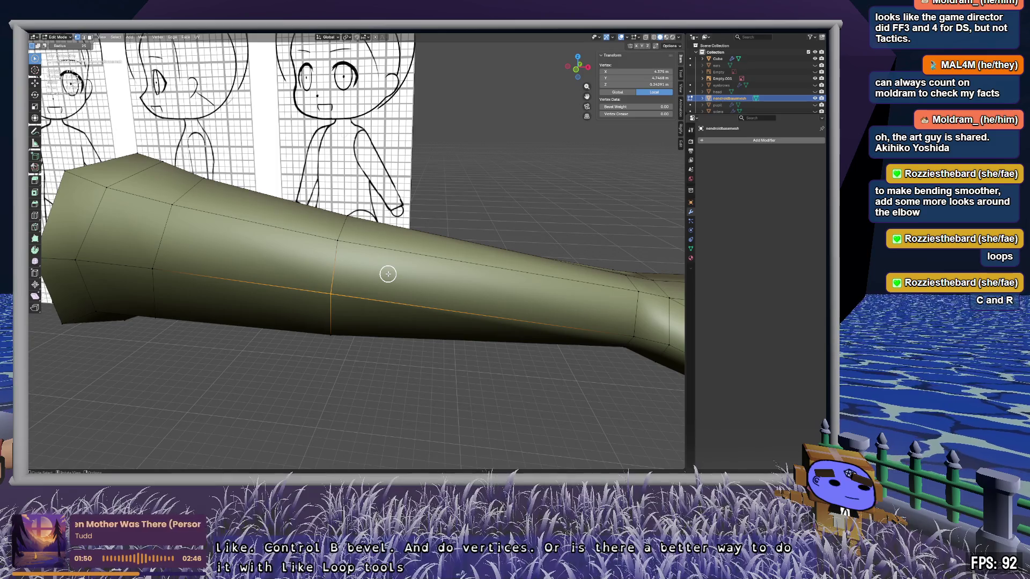
{"action": "key", "text": "alt+a"}
{"action": "middle_click_drag", "start_coordinate": [388, 274], "coordinate": [402, 274]}
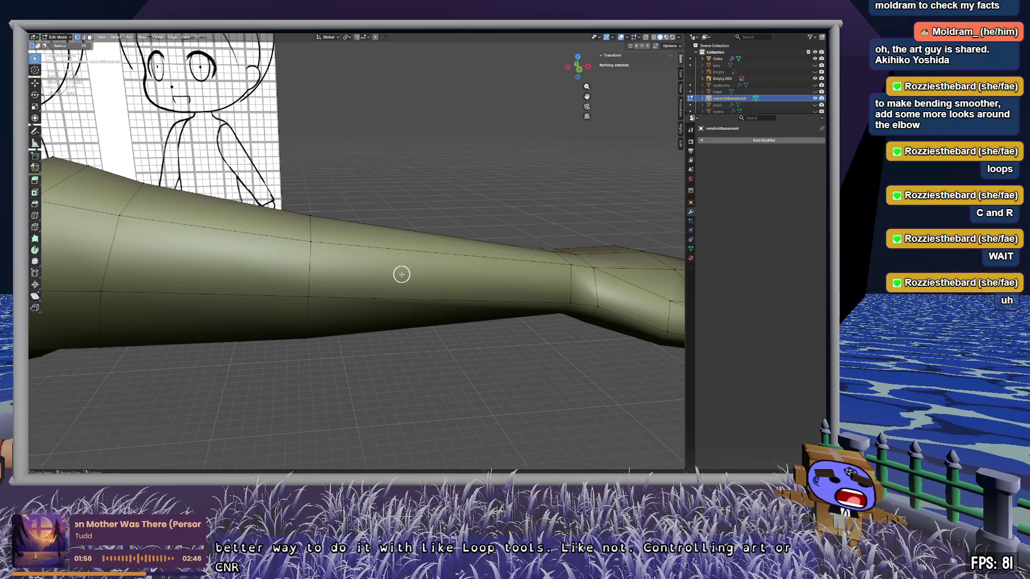
{"action": "left_click", "coordinate": [311, 296], "text": "alt"}
Step: Apply LoopTools Circle to the elbow edge loop, then zoom out and deselect
{"action": "right_click", "coordinate": [312, 303]}
{"action": "mouse_move", "coordinate": [314, 288]}
{"action": "left_click", "coordinate": [355, 288]}
{"action": "mouse_move", "coordinate": [355, 289]}
{"action": "middle_mouse_down"}
{"action": "mouse_move", "coordinate": [402, 287]}
{"action": "mouse_move", "coordinate": [345, 290]}
{"action": "mouse_move", "coordinate": [547, 281]}
{"action": "mouse_move", "coordinate": [488, 292]}
{"action": "mouse_move", "coordinate": [391, 287]}
{"action": "mouse_move", "coordinate": [368, 264]}
{"action": "mouse_move", "coordinate": [329, 268]}
{"action": "mouse_move", "coordinate": [407, 287]}
{"action": "mouse_move", "coordinate": [380, 294]}
{"action": "middle_mouse_up"}
{"action": "scroll", "coordinate": [373, 289], "scroll_direction": "up", "scroll_amount": 5}
{"action": "scroll", "coordinate": [390, 296], "scroll_direction": "up", "scroll_amount": 2}
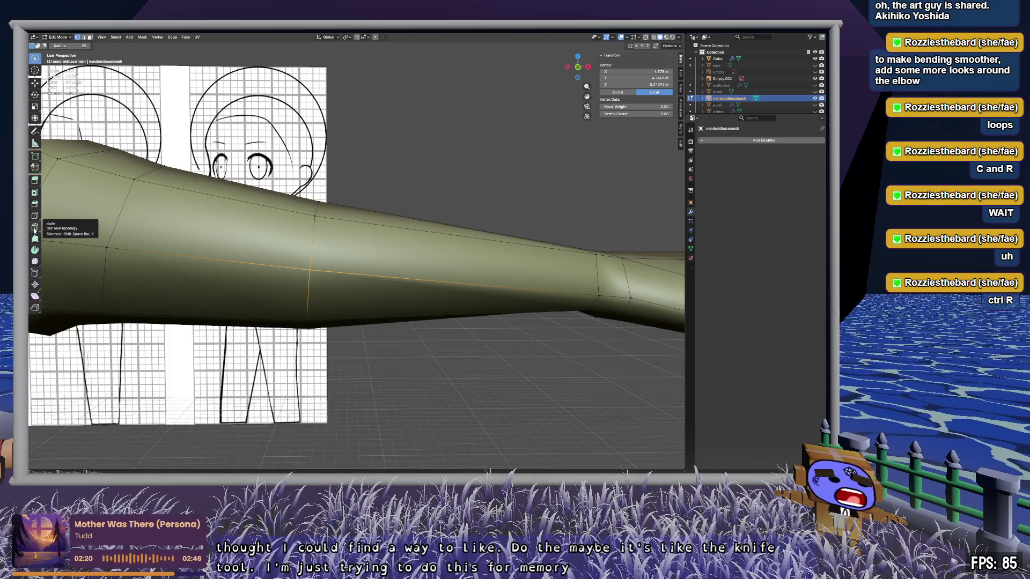
{"action": "left_click", "coordinate": [279, 242]}
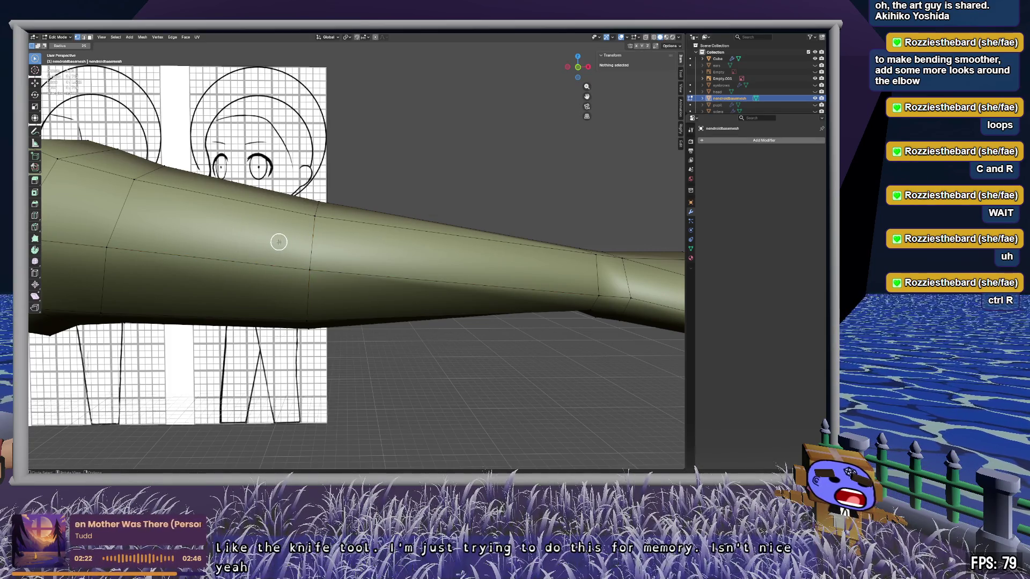
Step: Add a loop cut on one side of the elbow
{"action": "key", "text": "ctrl+r"}
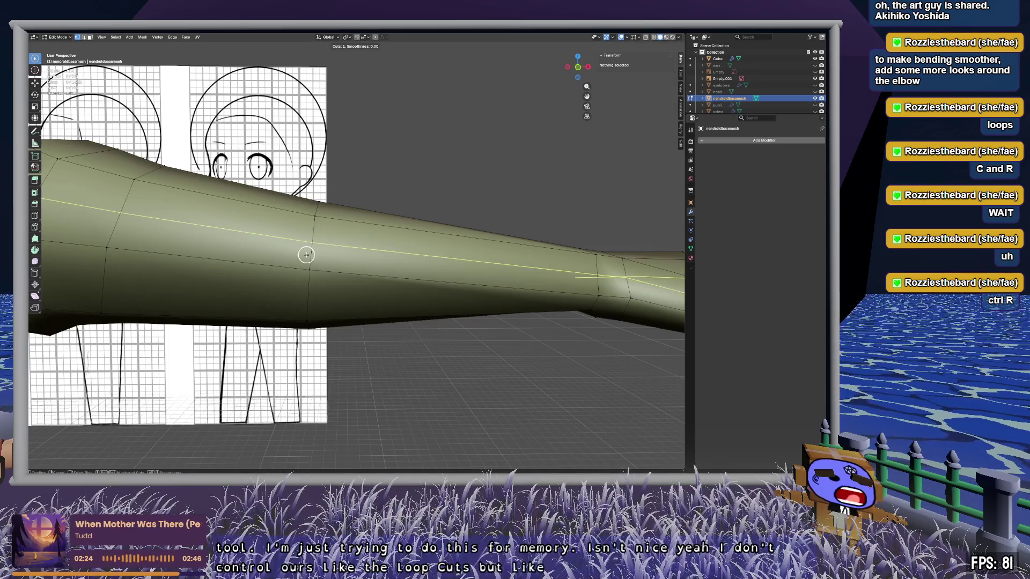
{"action": "left_click", "coordinate": [274, 255]}
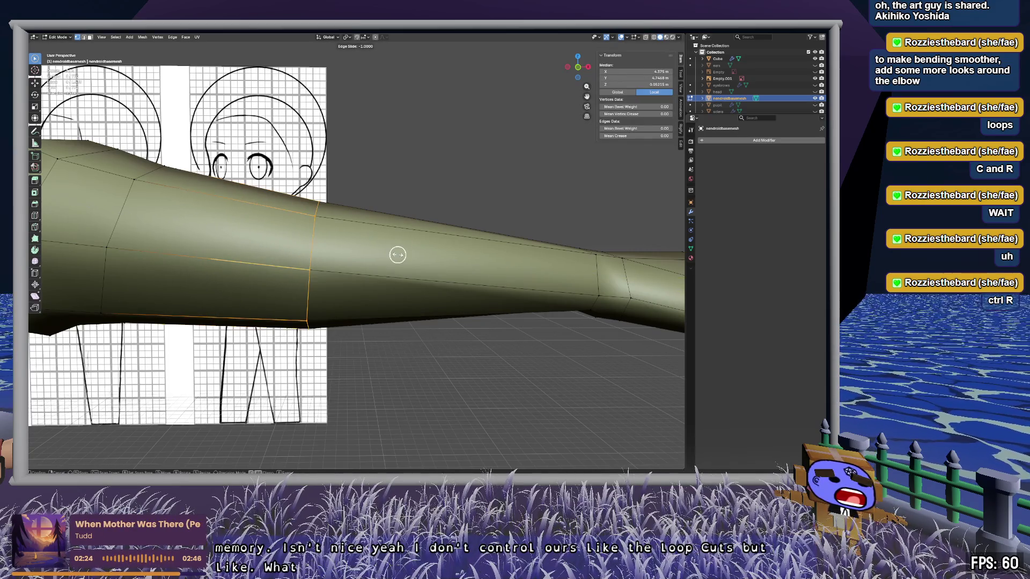
{"action": "left_click", "coordinate": [331, 256]}
{"action": "key", "text": "ctrl+r"}
{"action": "key", "text": "Escape"}
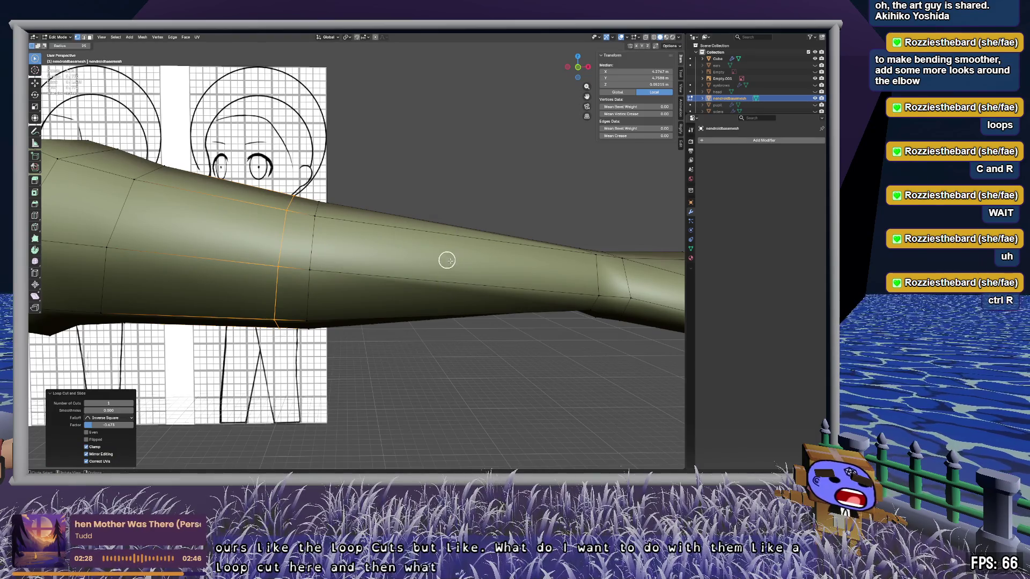
{"action": "right_click", "coordinate": [432, 293]}
{"action": "key", "text": "Escape"}
{"action": "key", "text": "alt+a"}
{"action": "key", "text": "ctrl+r"}
{"action": "key", "text": "Escape"}
{"action": "right_click", "coordinate": [425, 265]}
{"action": "key", "text": "Escape"}
Step: Add a second loop cut on the other side and select all three elbow loops
{"action": "key", "text": "ctrl+r"}
{"action": "left_click", "coordinate": [451, 285]}
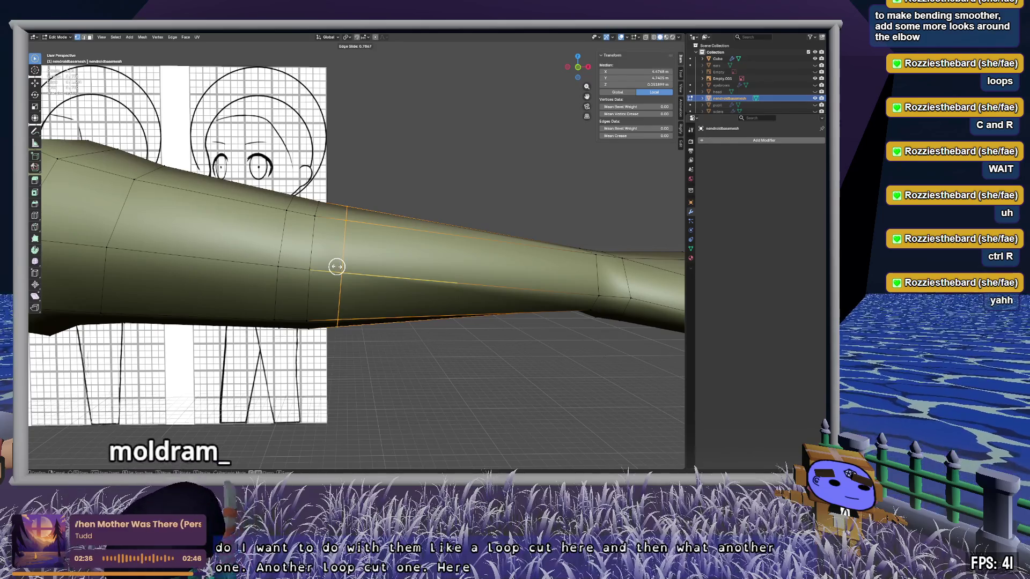
{"action": "left_click", "coordinate": [338, 267]}
{"action": "key", "text": "alt+a"}
{"action": "left_click", "coordinate": [277, 267], "text": "alt"}
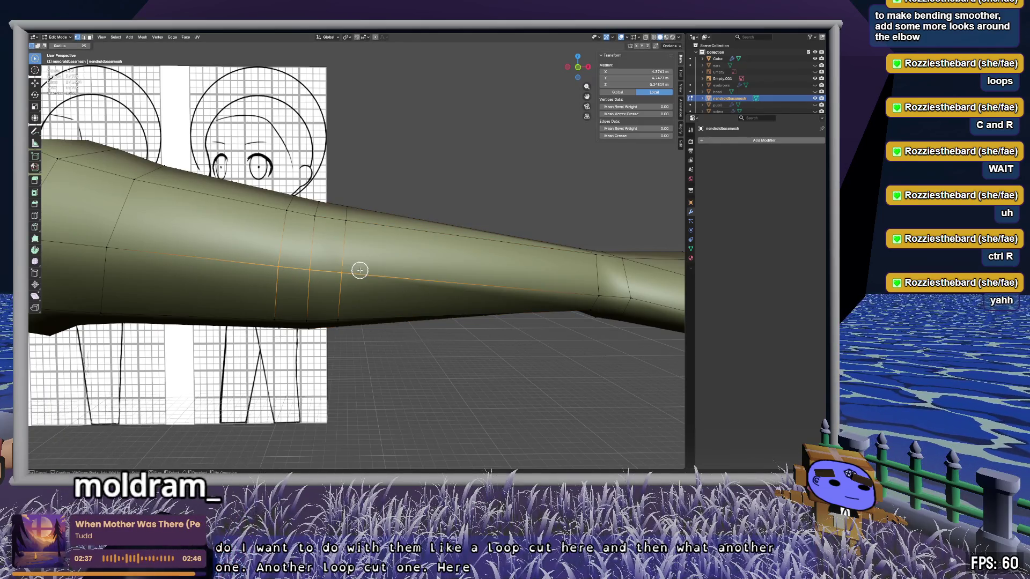
{"action": "left_click", "coordinate": [300, 225], "text": "alt+shift"}
{"action": "left_click", "coordinate": [357, 223], "text": "alt+shift"}
{"action": "mouse_move", "coordinate": [351, 296]}
{"action": "middle_mouse_down"}
{"action": "mouse_move", "coordinate": [313, 287]}
{"action": "mouse_move", "coordinate": [409, 285]}
{"action": "mouse_move", "coordinate": [366, 288]}
{"action": "middle_mouse_up"}
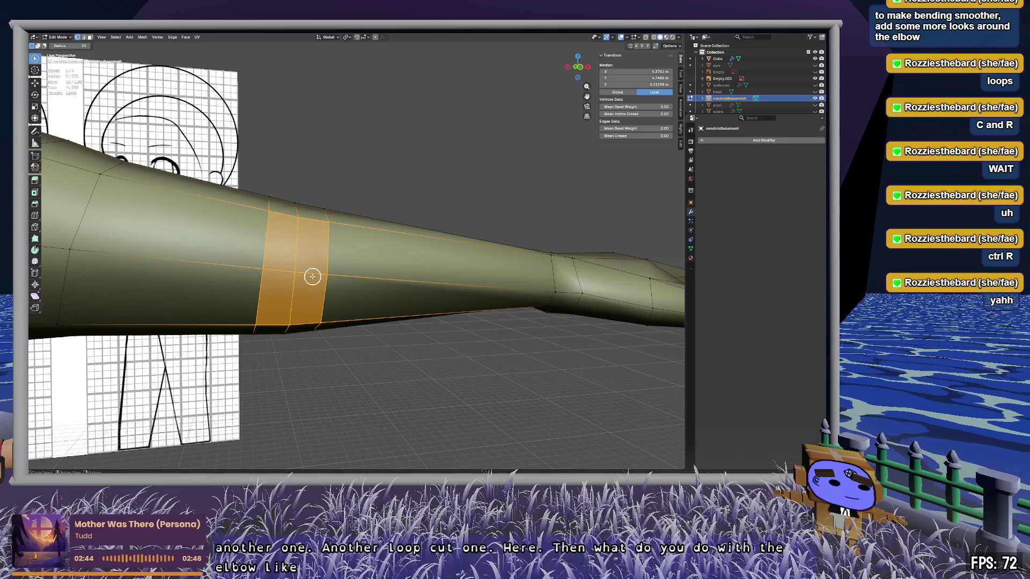
Step: Round the selected elbow faces into a circle with LoopTools Circle
{"action": "scroll", "coordinate": [313, 277], "scroll_direction": "up", "scroll_amount": 2}
{"action": "right_click", "coordinate": [246, 281]}
{"action": "left_click", "coordinate": [282, 297]}
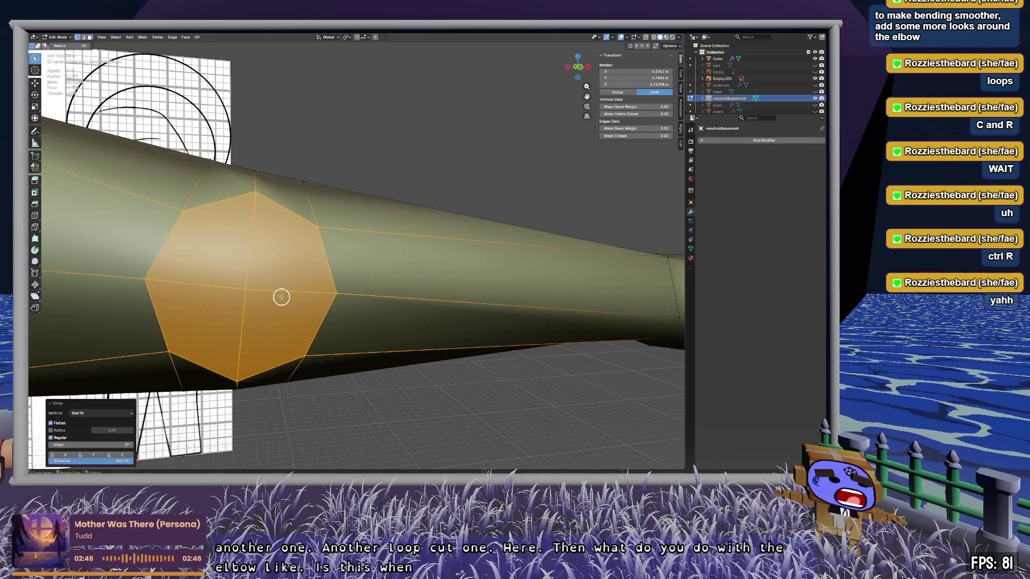
{"action": "scroll", "coordinate": [377, 289], "scroll_direction": "down", "scroll_amount": 4}
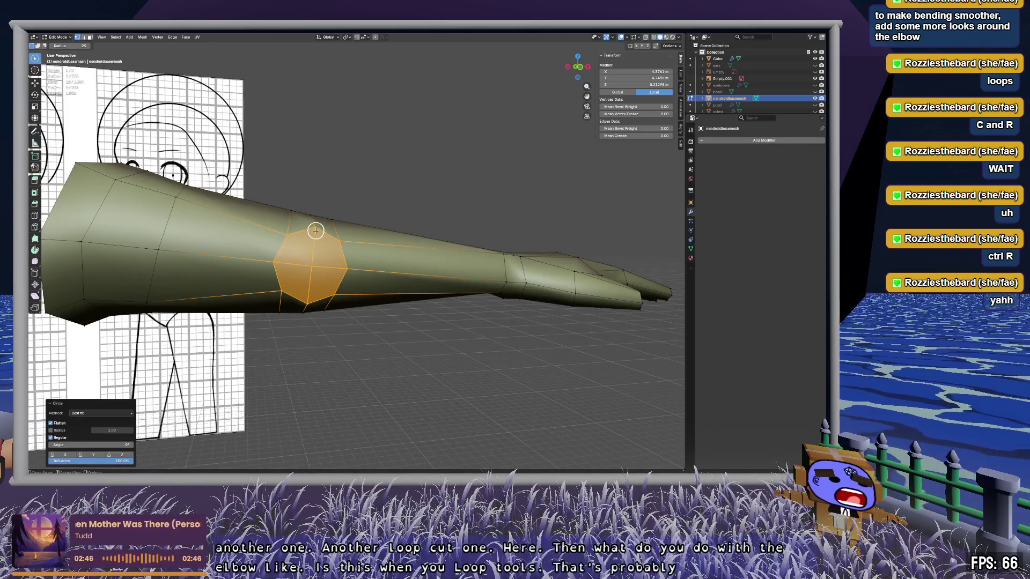
{"action": "mouse_move", "coordinate": [352, 275]}
{"action": "middle_mouse_down"}
{"action": "mouse_move", "coordinate": [285, 269]}
{"action": "mouse_move", "coordinate": [278, 421]}
{"action": "mouse_move", "coordinate": [264, 298]}
{"action": "middle_mouse_up"}
Step: Try extruding the elbow faces, then undo the stray branch and clear the selection
{"action": "key", "text": "g"}
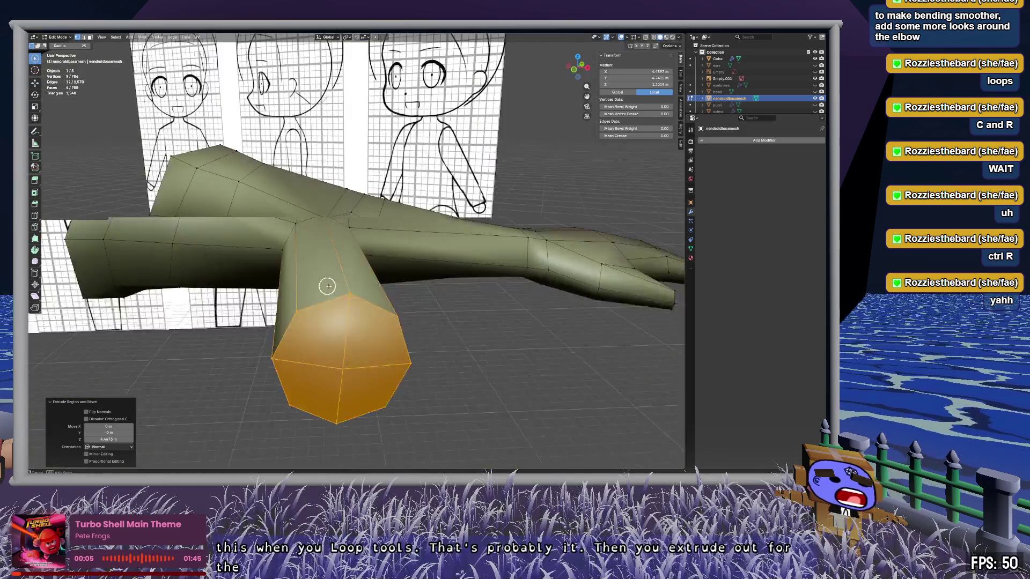
{"action": "mouse_move", "coordinate": [327, 286]}
{"action": "middle_mouse_down"}
{"action": "mouse_move", "coordinate": [388, 317]}
{"action": "mouse_move", "coordinate": [467, 297]}
{"action": "mouse_move", "coordinate": [363, 259]}
{"action": "mouse_move", "coordinate": [394, 242]}
{"action": "mouse_move", "coordinate": [435, 287]}
{"action": "mouse_move", "coordinate": [477, 287]}
{"action": "mouse_move", "coordinate": [361, 285]}
{"action": "middle_mouse_up"}
{"action": "scroll", "coordinate": [393, 279], "scroll_direction": "down", "scroll_amount": 5}
{"action": "left_click", "coordinate": [492, 285]}
{"action": "scroll", "coordinate": [455, 290], "scroll_direction": "up", "scroll_amount": 4}
{"action": "key", "text": "ctrl+z"}
{"action": "key", "text": "ctrl+z"}
{"action": "key", "text": "alt+a"}
{"action": "scroll", "coordinate": [361, 285], "scroll_direction": "down", "scroll_amount": 3}
{"action": "mouse_move", "coordinate": [265, 184]}
{"action": "right_mouse_down", "text": "ctrl"}
{"action": "mouse_move", "coordinate": [501, 322]}
{"action": "mouse_move", "coordinate": [301, 226]}
{"action": "right_mouse_up", "text": "ctrl"}
{"action": "mouse_move", "coordinate": [298, 313]}
{"action": "right_mouse_down", "text": "ctrl"}
{"action": "mouse_move", "coordinate": [515, 220]}
{"action": "mouse_move", "coordinate": [300, 320]}
{"action": "mouse_move", "coordinate": [494, 263]}
{"action": "mouse_move", "coordinate": [308, 309]}
{"action": "right_mouse_up", "text": "ctrl"}
Step: Separate the selected arm into its own object via an F3 search for 'separate'
{"action": "key", "text": "alt+a"}
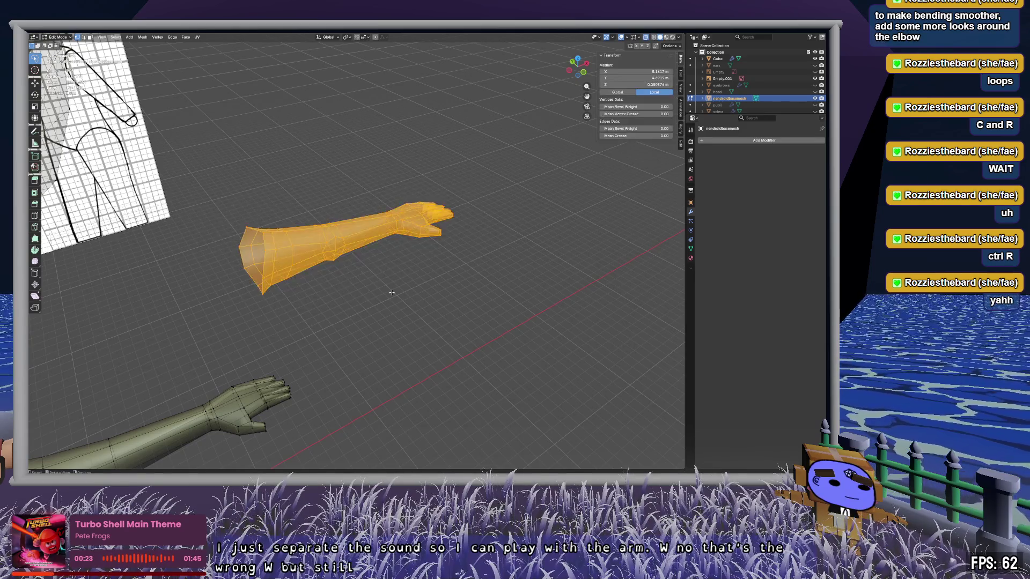
{"action": "key", "text": "F3"}
{"action": "type", "text": "split"}
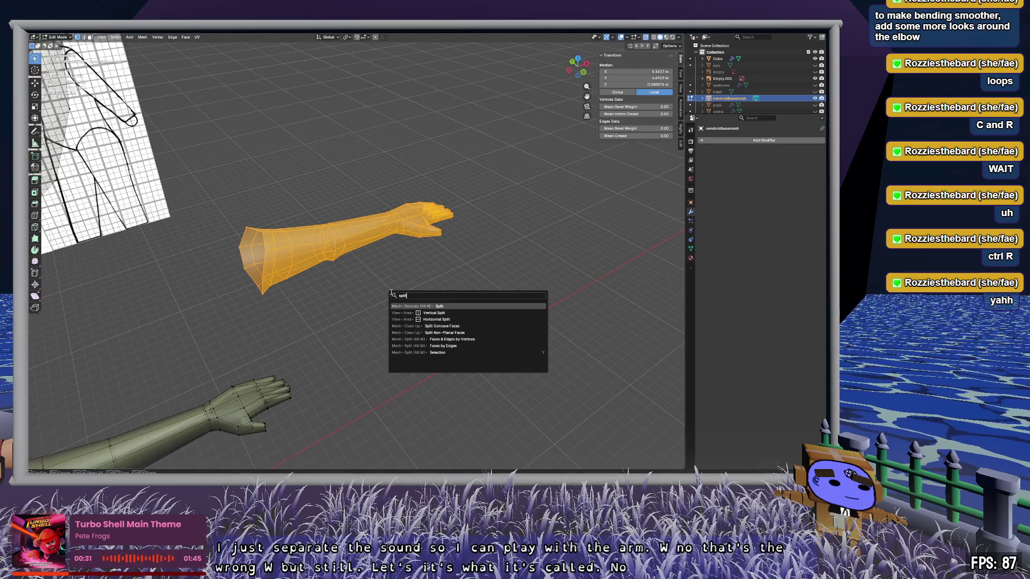
{"action": "key", "text": "BackSpace"}
{"action": "key", "text": "BackSpace"}
{"action": "key", "text": "BackSpace"}
{"action": "type", "text": "separ"}
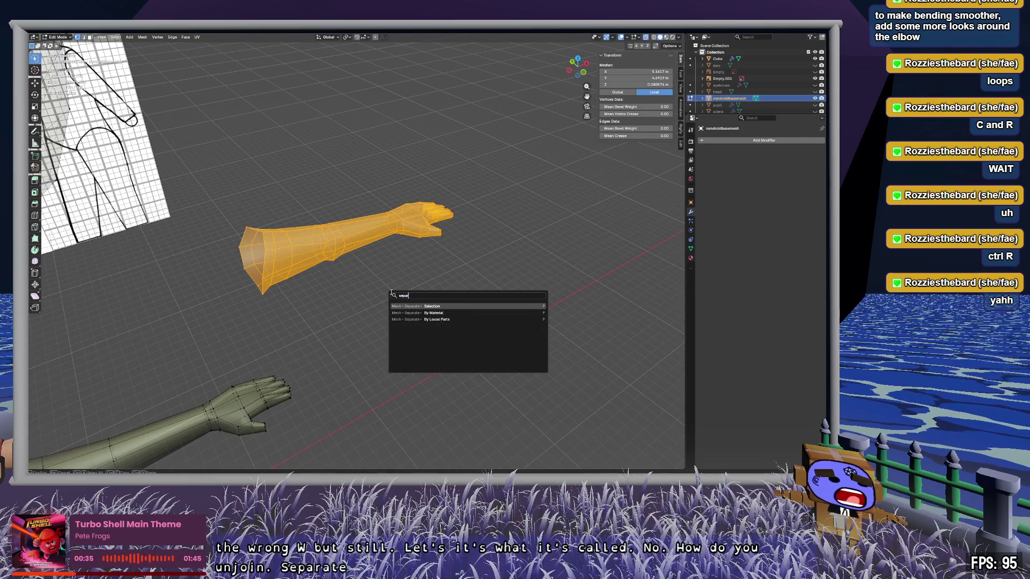
{"action": "key", "text": "Return"}
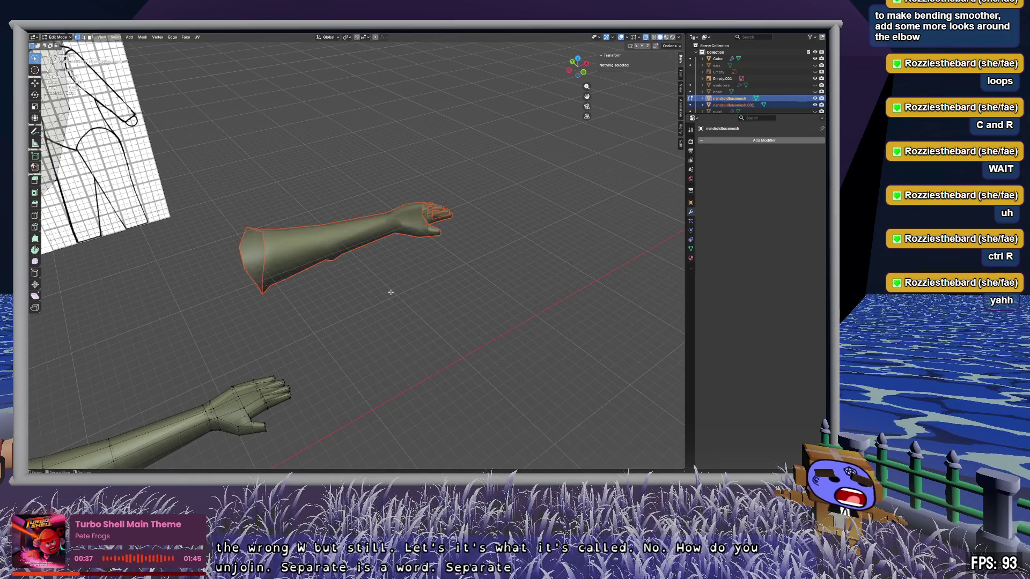
{"action": "middle_click_drag", "start_coordinate": [426, 242], "coordinate": [363, 237]}
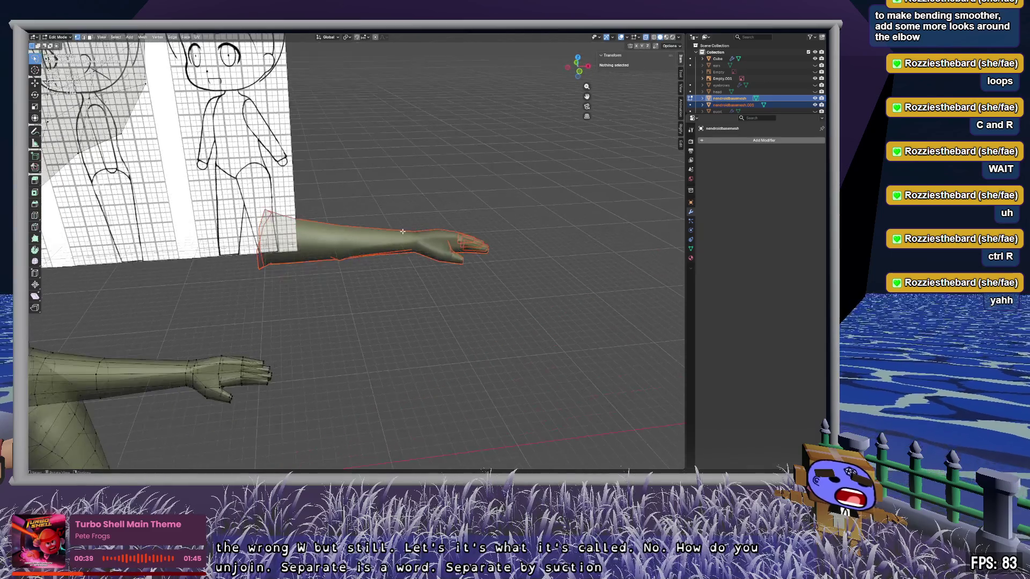
Step: In Object Mode, move the separated arm object lower
{"action": "key", "text": "Tab"}
{"action": "key", "text": "c"}
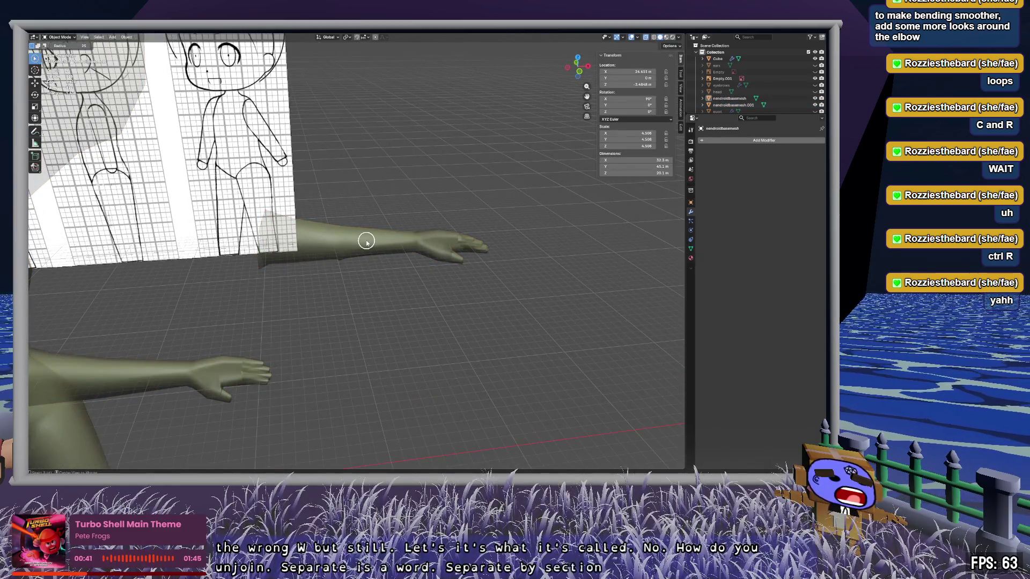
{"action": "left_click", "coordinate": [734, 105]}
{"action": "key", "text": "g"}
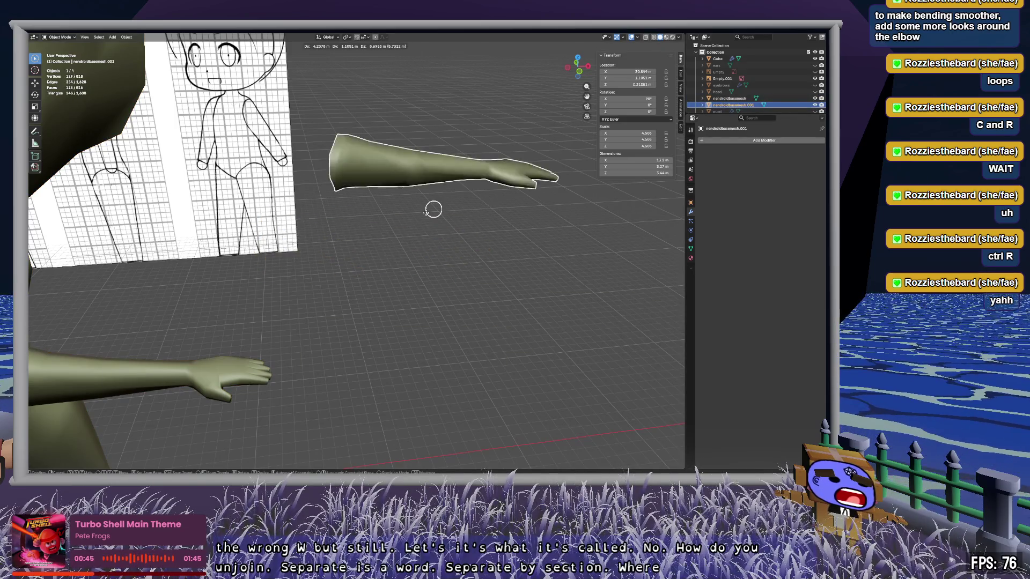
{"action": "left_click", "coordinate": [437, 298]}
{"action": "mouse_move", "coordinate": [426, 306]}
{"action": "middle_mouse_down"}
{"action": "mouse_move", "coordinate": [515, 292]}
{"action": "mouse_move", "coordinate": [423, 298]}
{"action": "mouse_move", "coordinate": [429, 308]}
{"action": "mouse_move", "coordinate": [407, 319]}
{"action": "middle_mouse_up"}
Step: Back in Edit Mode, select the arm's elbow faces in face select mode
{"action": "key", "text": "Tab"}
{"action": "scroll", "coordinate": [424, 298], "scroll_direction": "up", "scroll_amount": 5}
{"action": "key", "text": "3"}
{"action": "left_click", "coordinate": [397, 326]}
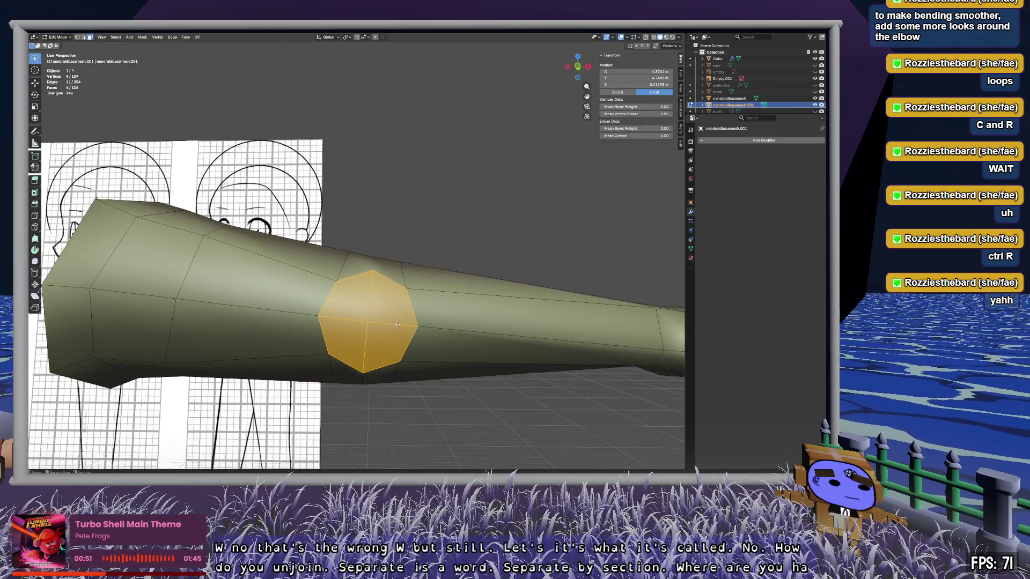
{"action": "key", "text": "c"}
{"action": "mouse_move", "coordinate": [392, 320]}
{"action": "left_mouse_down"}
{"action": "mouse_move", "coordinate": [345, 336]}
{"action": "mouse_move", "coordinate": [409, 342]}
{"action": "left_mouse_up"}
{"action": "mouse_move", "coordinate": [483, 329]}
{"action": "middle_mouse_down"}
{"action": "mouse_move", "coordinate": [437, 327]}
{"action": "mouse_move", "coordinate": [474, 347]}
{"action": "middle_mouse_up"}
Step: Extrude the elbow faces into a tube, then deselect all
{"action": "key", "text": "e"}
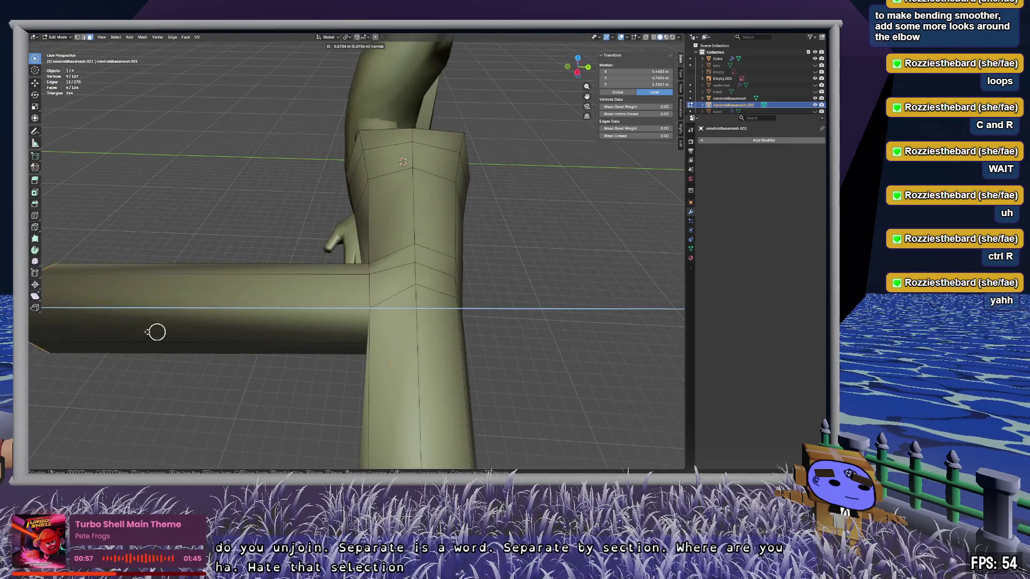
{"action": "left_click", "coordinate": [156, 331]}
{"action": "scroll", "coordinate": [276, 303], "scroll_direction": "down", "scroll_amount": 3}
{"action": "middle_click_drag", "start_coordinate": [275, 303], "coordinate": [510, 305]}
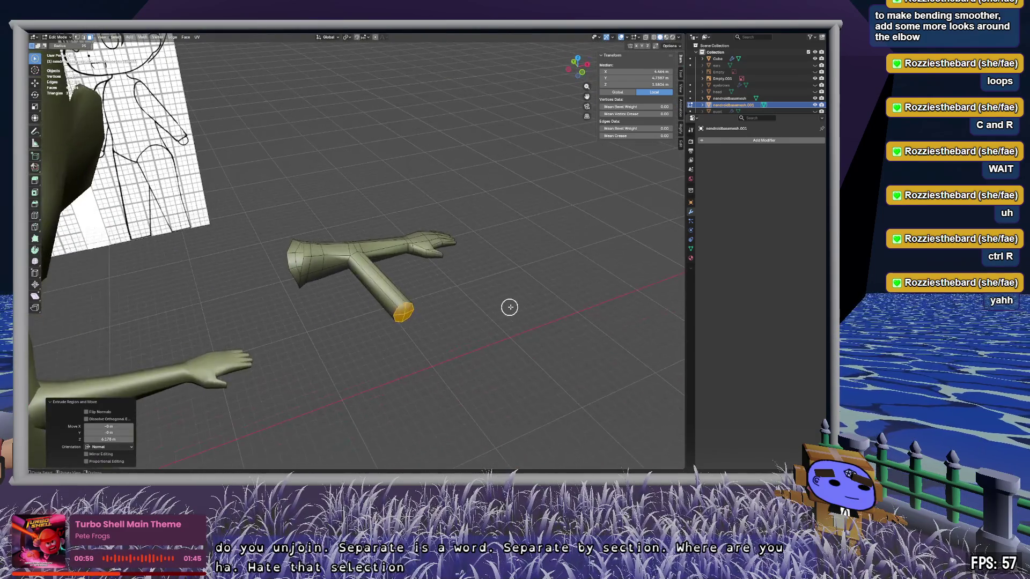
{"action": "left_click_drag", "start_coordinate": [330, 214], "coordinate": [451, 360]}
{"action": "key", "text": "alt+a"}
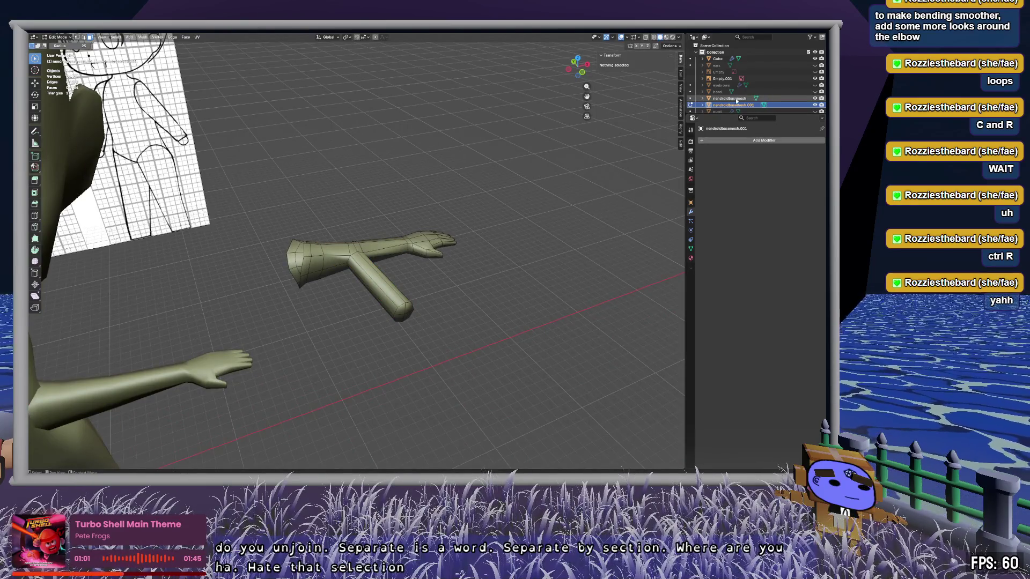
Step: Duplicate the arm object with Shift+D and drop the copy in place
{"action": "key", "text": "Tab"}
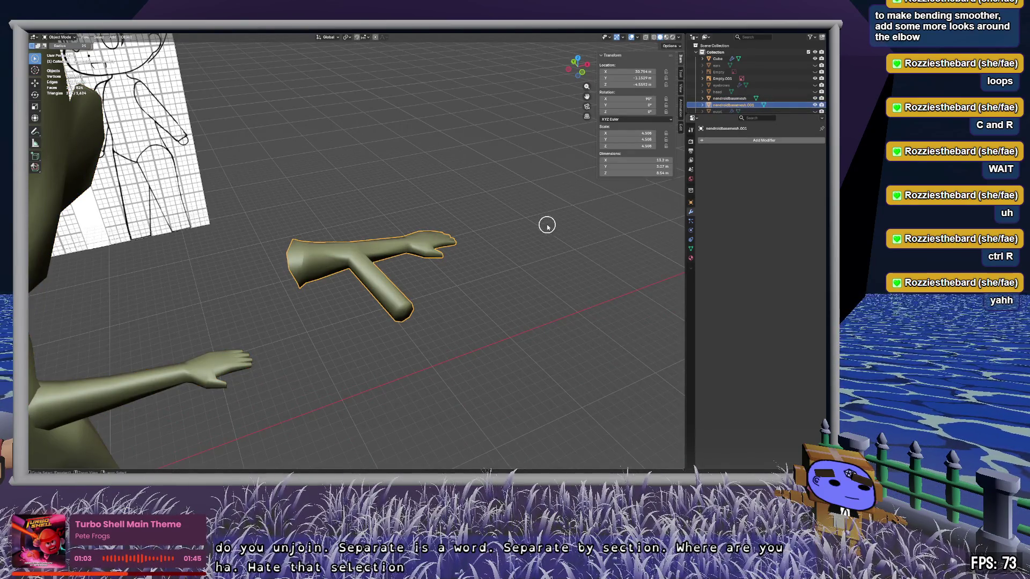
{"action": "middle_click_drag", "start_coordinate": [527, 283], "coordinate": [501, 283]}
{"action": "key", "text": "shift+d"}
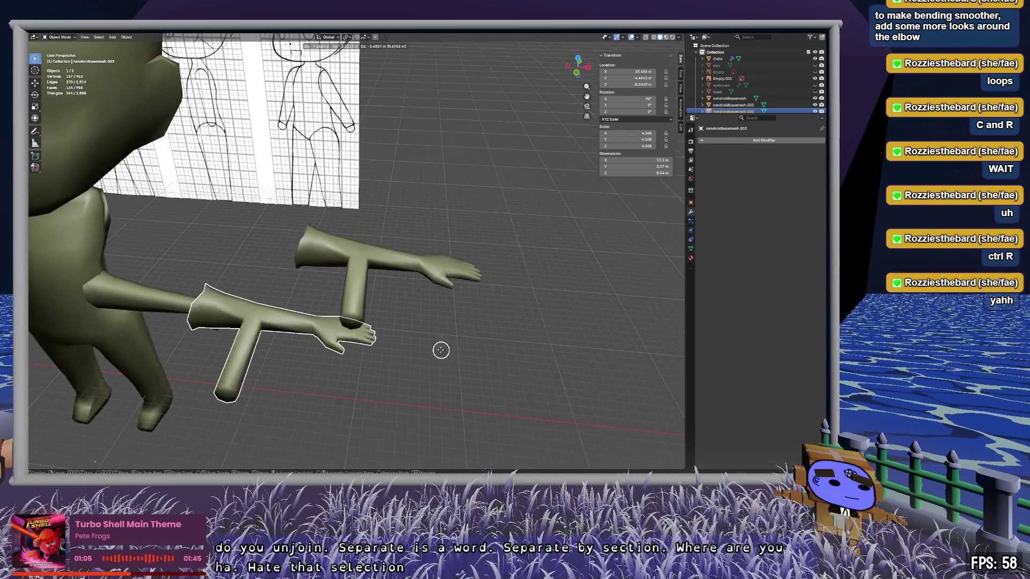
{"action": "left_click", "coordinate": [331, 286]}
{"action": "mouse_move", "coordinate": [322, 287]}
{"action": "middle_mouse_down"}
{"action": "mouse_move", "coordinate": [276, 292]}
{"action": "mouse_move", "coordinate": [559, 292]}
{"action": "mouse_move", "coordinate": [595, 269]}
{"action": "middle_mouse_up"}
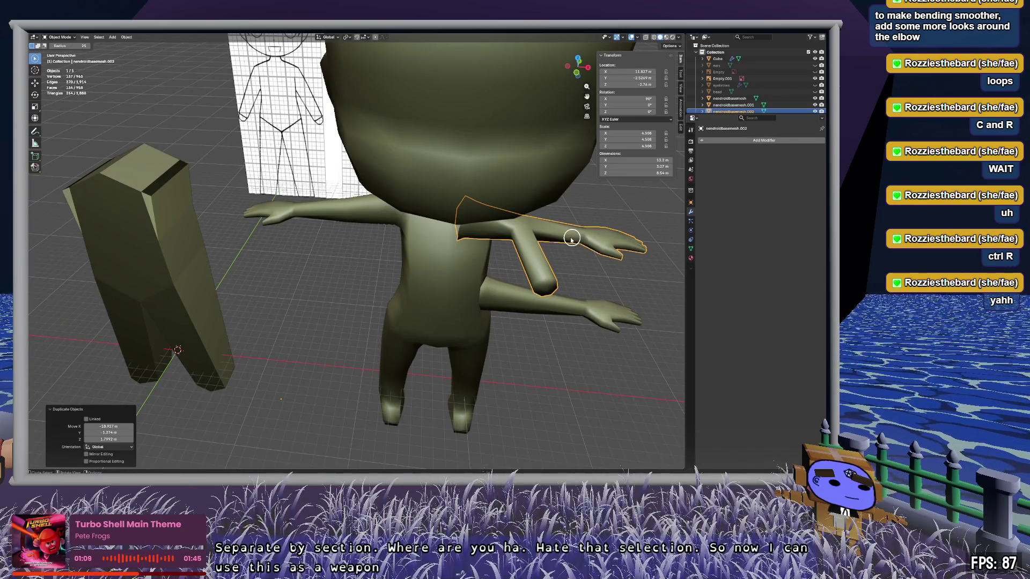
Step: Move the arm copy under the character's head and nudge it slightly
{"action": "key", "text": "g"}
{"action": "left_click", "coordinate": [404, 194]}
{"action": "mouse_move", "coordinate": [306, 280]}
{"action": "middle_mouse_down"}
{"action": "mouse_move", "coordinate": [404, 293]}
{"action": "mouse_move", "coordinate": [375, 287]}
{"action": "middle_mouse_up"}
{"action": "key", "text": "g"}
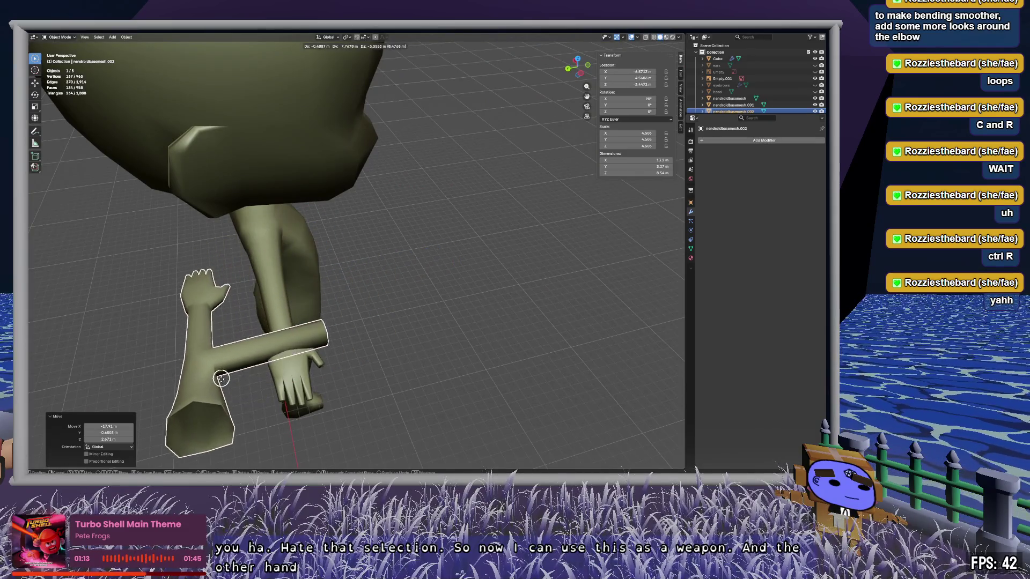
{"action": "left_click", "coordinate": [232, 408]}
{"action": "key", "text": "c"}
{"action": "mouse_move", "coordinate": [510, 361]}
{"action": "middle_mouse_down"}
{"action": "mouse_move", "coordinate": [480, 317]}
{"action": "mouse_move", "coordinate": [394, 247]}
{"action": "middle_mouse_up"}
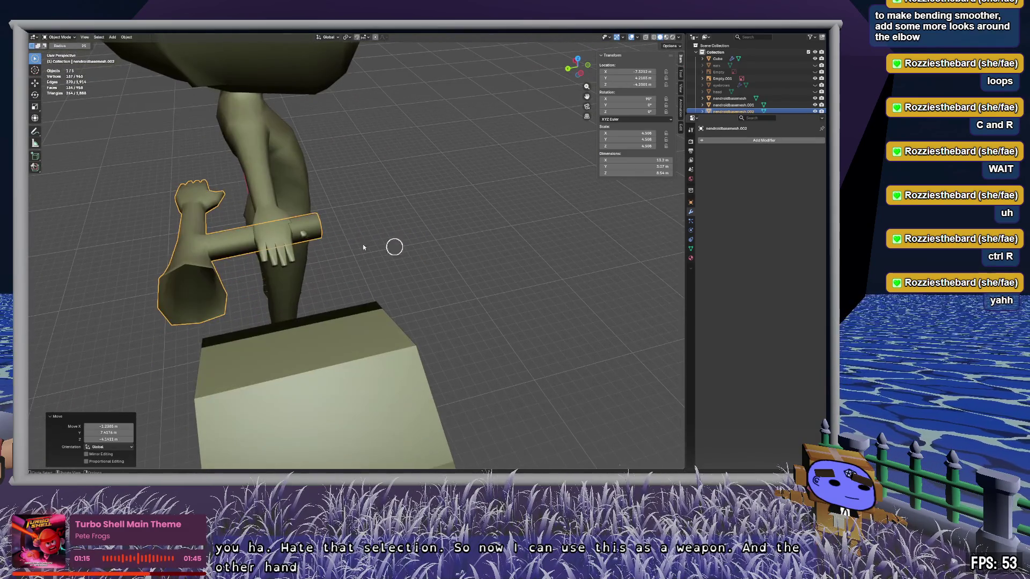
{"action": "key", "text": "g"}
{"action": "left_click", "coordinate": [216, 243]}
{"action": "mouse_move", "coordinate": [459, 252]}
{"action": "middle_mouse_down"}
{"action": "mouse_move", "coordinate": [379, 246]}
{"action": "mouse_move", "coordinate": [478, 121]}
{"action": "middle_mouse_up"}
Step: In front orthographic view, place the copy over the outstretched arm, cancelling a Y rotation
{"action": "left_click", "coordinate": [579, 72]}
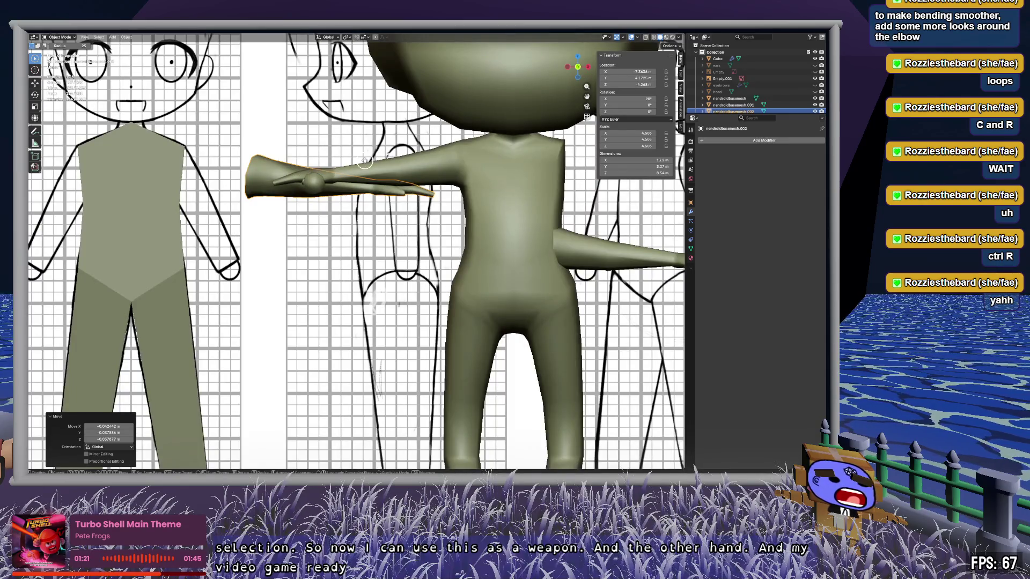
{"action": "key", "text": "g"}
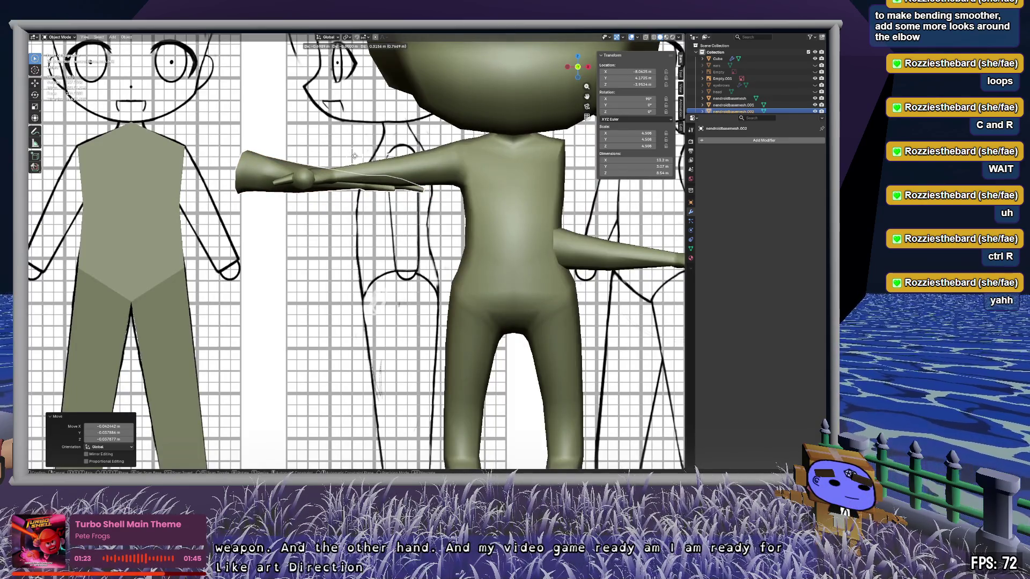
{"action": "left_click", "coordinate": [354, 156]}
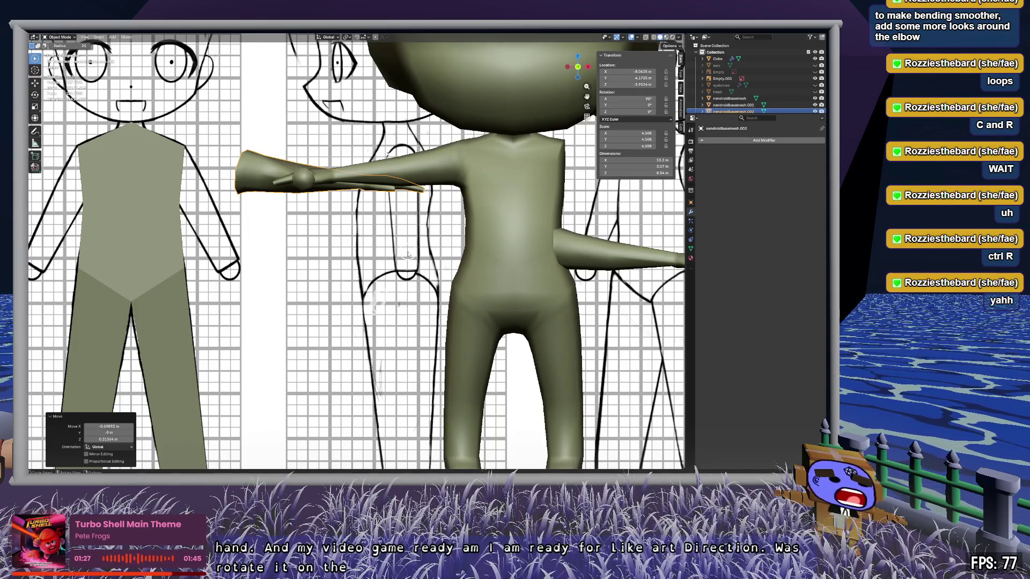
{"action": "key", "text": "r"}
{"action": "key", "text": "y"}
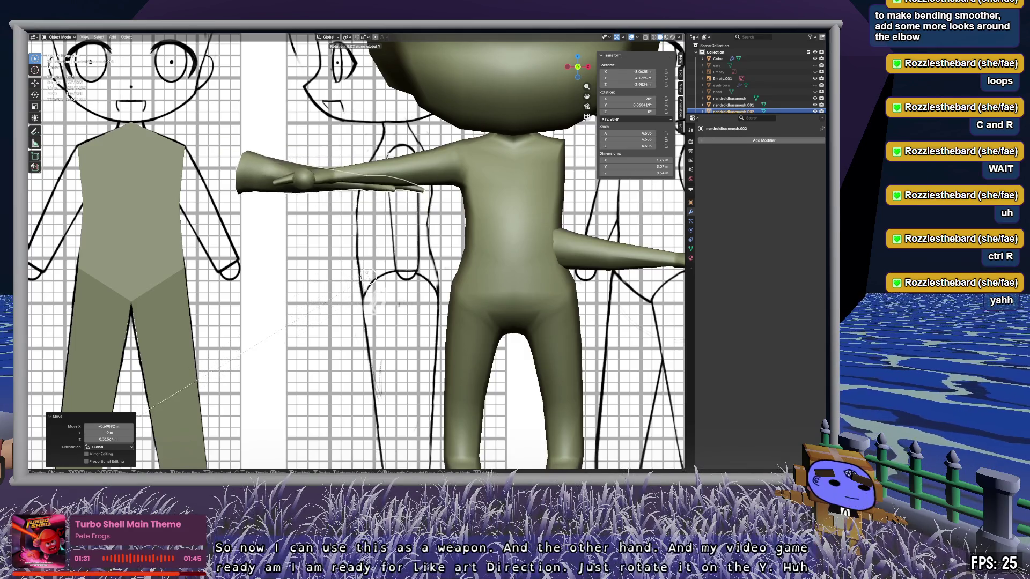
{"action": "key", "text": "Escape"}
{"action": "key", "text": "c"}
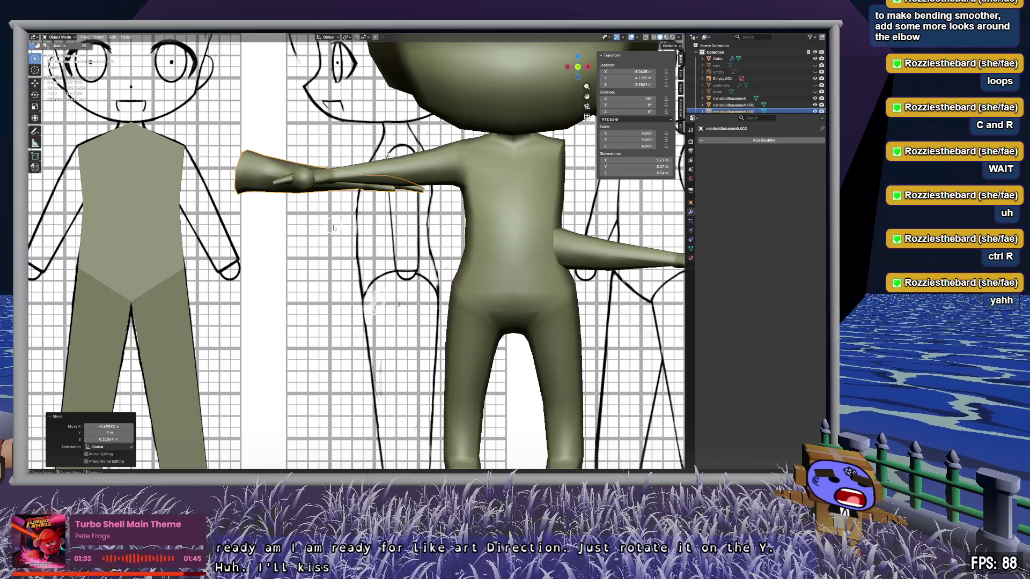
Step: Set the arm copy's origin to its geometry with Origin to Geometry
{"action": "key", "text": "F3"}
{"action": "type", "text": "origin"}
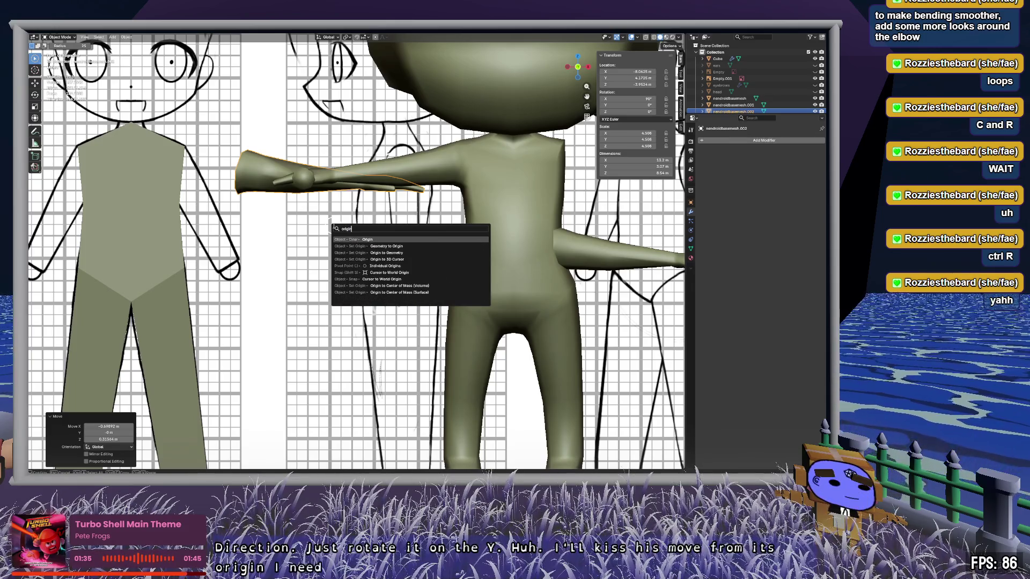
{"action": "key", "text": "Down"}
{"action": "key", "text": "Down"}
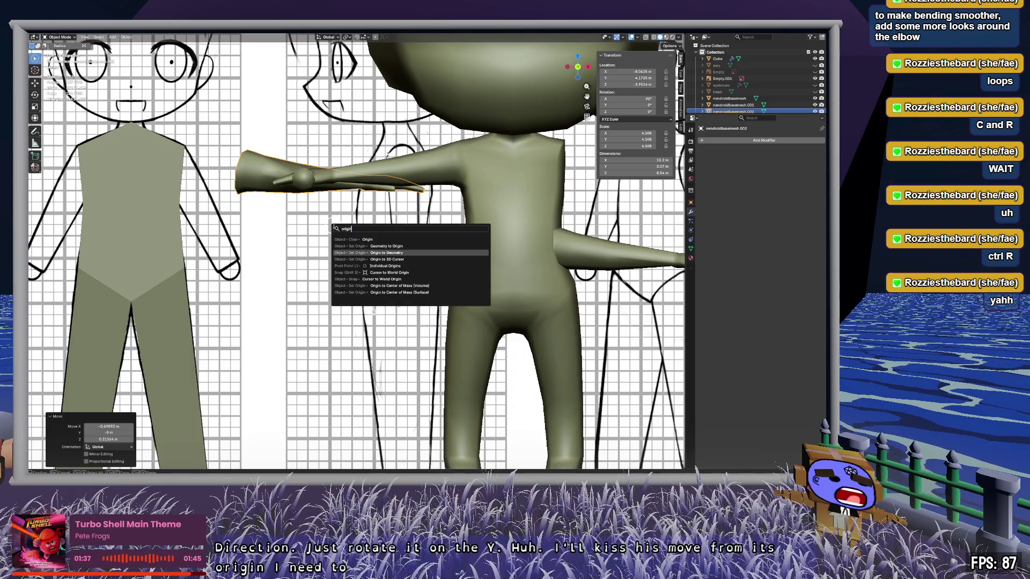
{"action": "key", "text": "Return"}
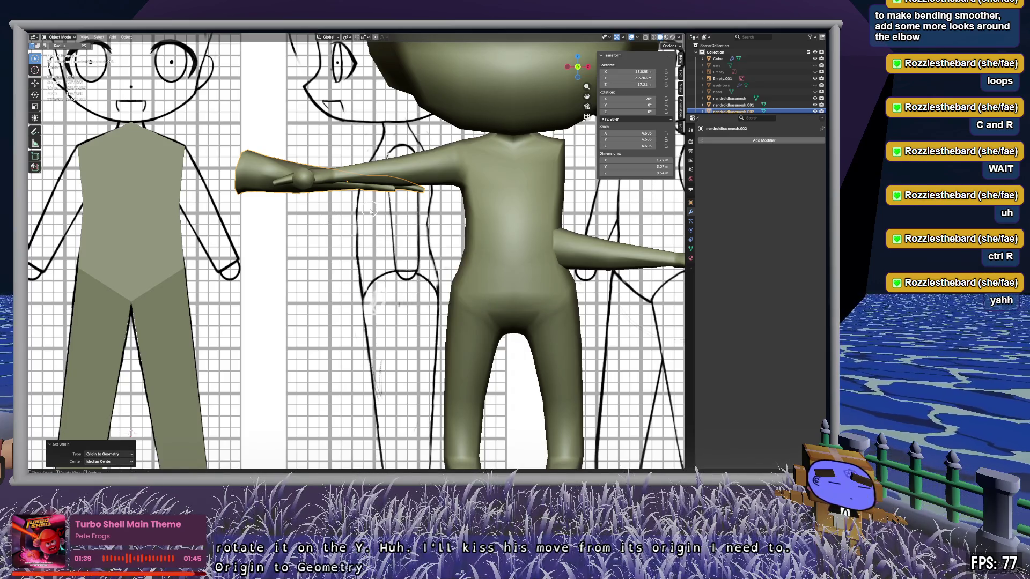
{"action": "key", "text": "Escape"}
Step: Rotate the arm copy about 85° around Y and move it lower and left
{"action": "key", "text": "r"}
{"action": "key", "text": "y"}
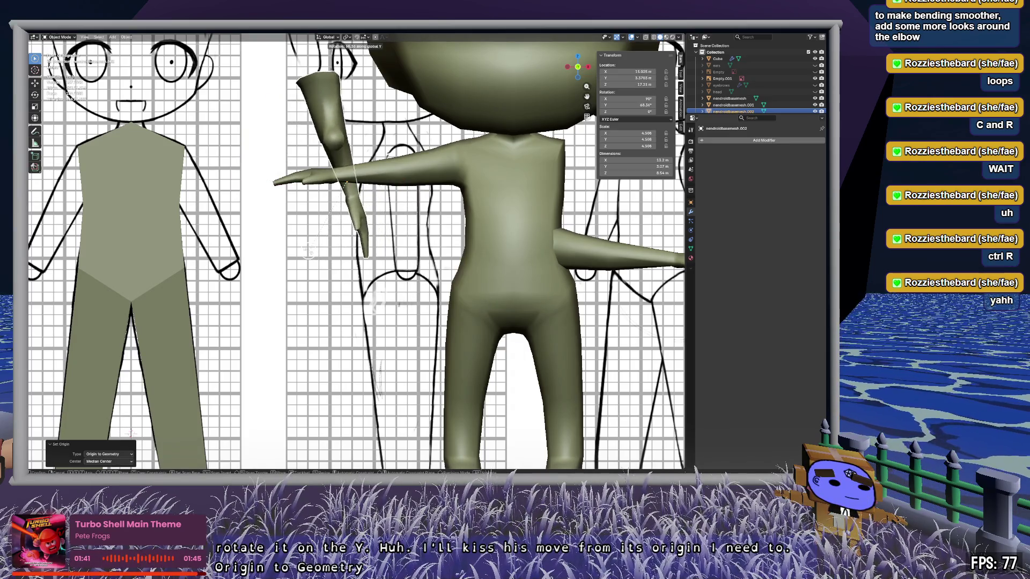
{"action": "left_click", "coordinate": [278, 251]}
{"action": "key", "text": "g"}
{"action": "left_click", "coordinate": [362, 300]}
{"action": "scroll", "coordinate": [362, 301], "scroll_direction": "down", "scroll_amount": 3}
{"action": "mouse_move", "coordinate": [362, 300]}
{"action": "middle_mouse_down"}
{"action": "mouse_move", "coordinate": [420, 304]}
{"action": "mouse_move", "coordinate": [405, 308]}
{"action": "mouse_move", "coordinate": [395, 298]}
{"action": "mouse_move", "coordinate": [443, 290]}
{"action": "mouse_move", "coordinate": [470, 313]}
{"action": "mouse_move", "coordinate": [266, 290]}
{"action": "mouse_move", "coordinate": [366, 329]}
{"action": "mouse_move", "coordinate": [395, 361]}
{"action": "mouse_move", "coordinate": [407, 341]}
{"action": "middle_mouse_up"}
{"action": "scroll", "coordinate": [470, 314], "scroll_direction": "up", "scroll_amount": 3}
{"action": "mouse_move", "coordinate": [646, 171]}
{"action": "middle_mouse_down"}
{"action": "mouse_move", "coordinate": [430, 241]}
{"action": "mouse_move", "coordinate": [425, 253]}
{"action": "mouse_move", "coordinate": [504, 219]}
{"action": "middle_mouse_up"}
Step: In Edit Mode on nendroidbasemesh.001, select the elbow tube with L and delete it
{"action": "left_click", "coordinate": [733, 104]}
{"action": "key", "text": "Tab"}
{"action": "scroll", "coordinate": [603, 354], "scroll_direction": "up", "scroll_amount": 5}
{"action": "mouse_move", "coordinate": [446, 236]}
{"action": "middle_mouse_down"}
{"action": "mouse_move", "coordinate": [347, 235]}
{"action": "mouse_move", "coordinate": [327, 212]}
{"action": "mouse_move", "coordinate": [382, 231]}
{"action": "middle_mouse_up"}
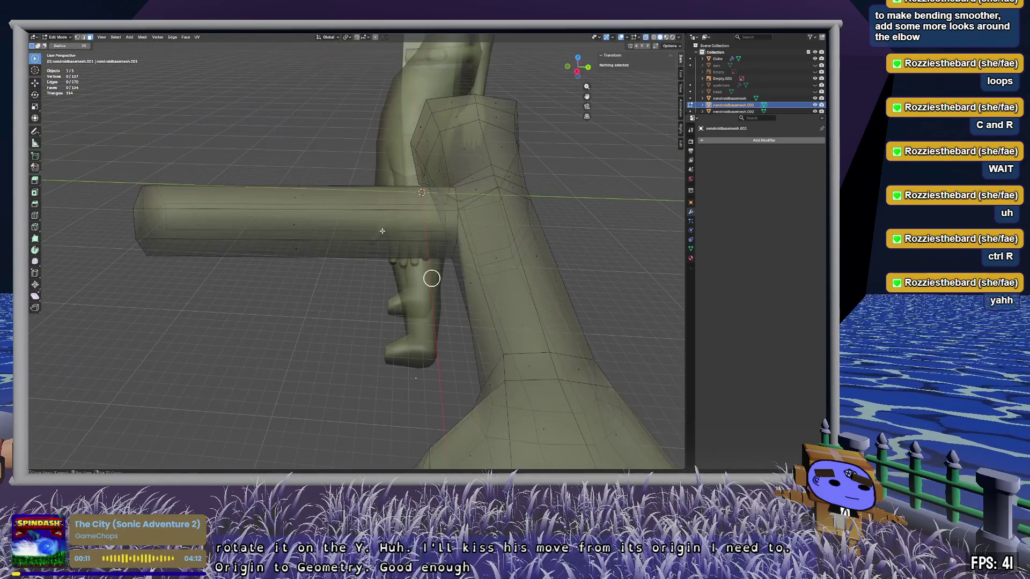
{"action": "key", "text": "l"}
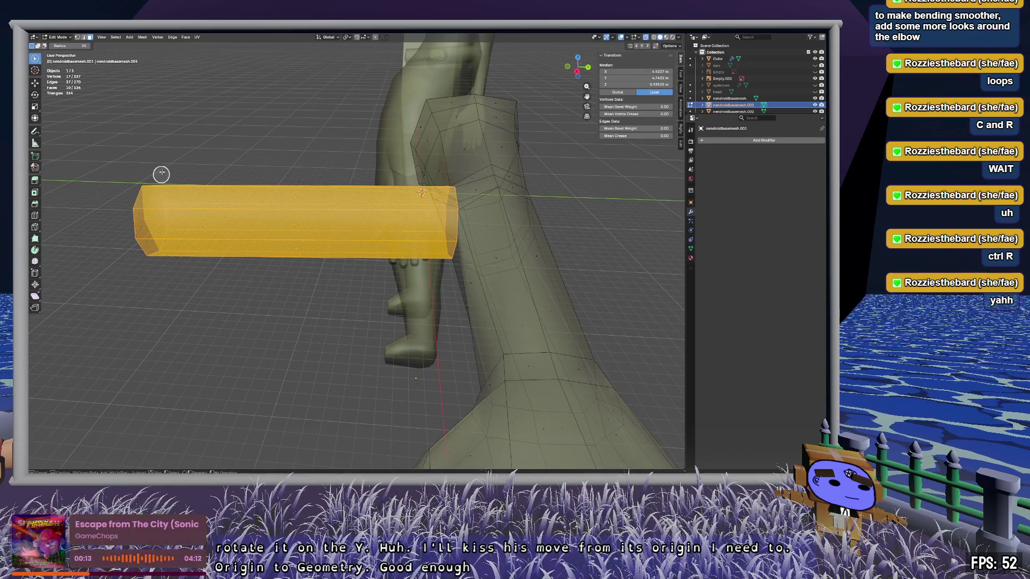
{"action": "left_click", "coordinate": [186, 313]}
{"action": "mouse_move", "coordinate": [180, 310]}
{"action": "middle_mouse_down"}
{"action": "mouse_move", "coordinate": [253, 292]}
{"action": "mouse_move", "coordinate": [395, 285]}
{"action": "mouse_move", "coordinate": [368, 228]}
{"action": "mouse_move", "coordinate": [384, 264]}
{"action": "mouse_move", "coordinate": [416, 232]}
{"action": "mouse_move", "coordinate": [445, 334]}
{"action": "mouse_move", "coordinate": [423, 288]}
{"action": "mouse_move", "coordinate": [458, 281]}
{"action": "mouse_move", "coordinate": [443, 284]}
{"action": "middle_mouse_up"}
Step: Connect elbow vertices with new edges, subdividing one, to reshape the hole's topology
{"action": "left_click", "coordinate": [298, 347]}
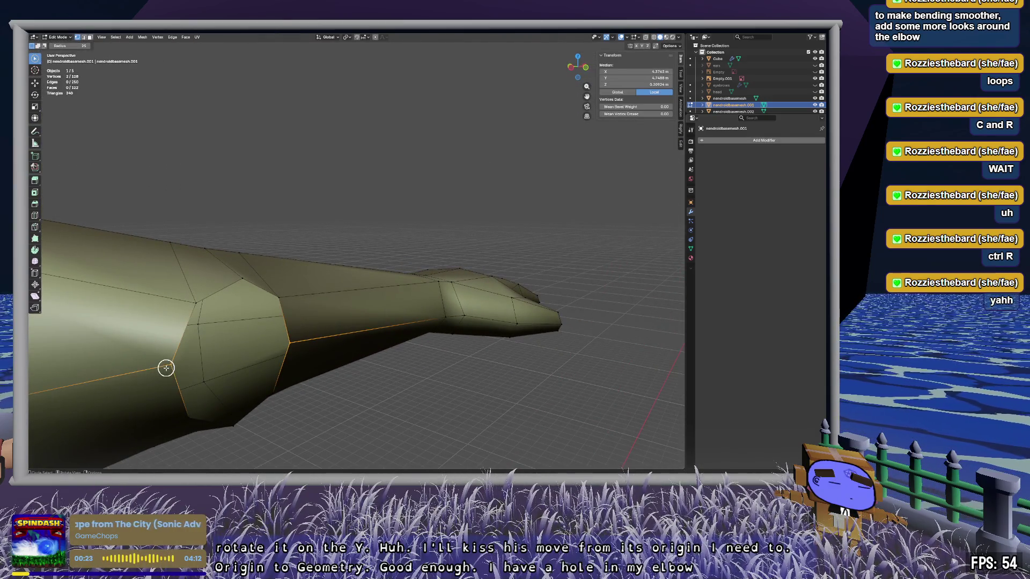
{"action": "key", "text": "f"}
{"action": "right_click", "coordinate": [204, 324]}
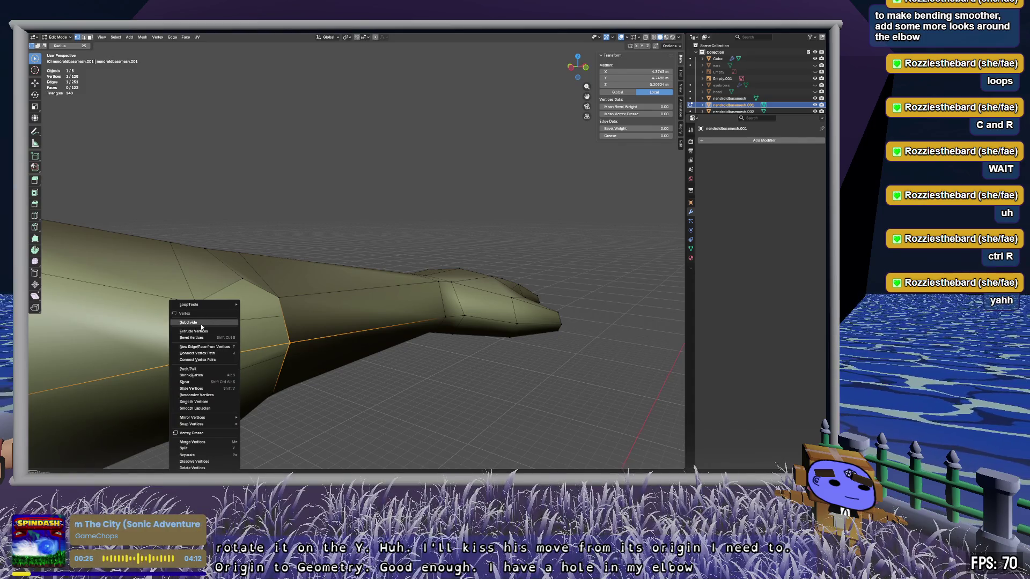
{"action": "left_click", "coordinate": [201, 322]}
{"action": "left_click", "coordinate": [244, 280]}
{"action": "left_click", "coordinate": [240, 348], "text": "shift"}
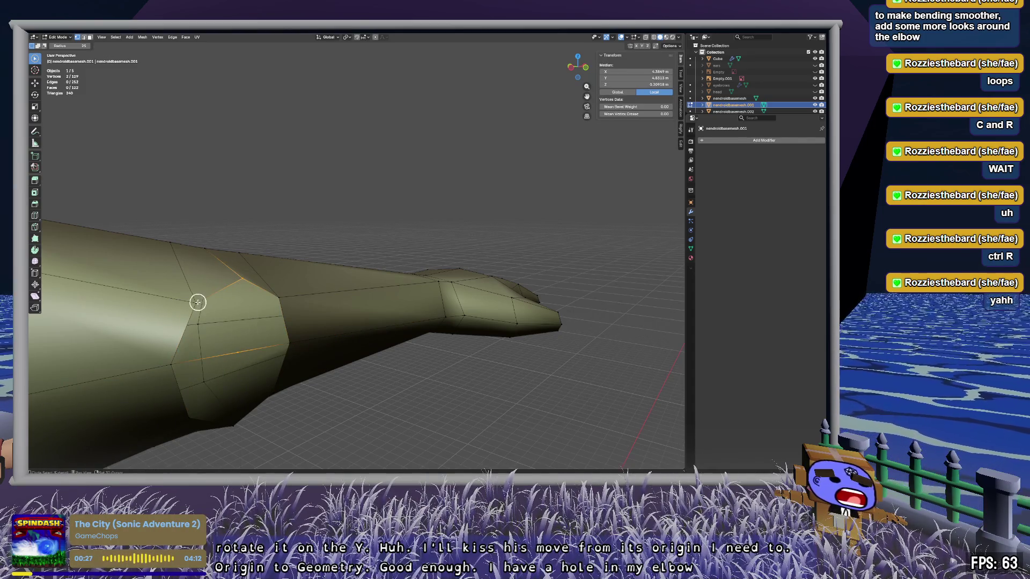
{"action": "key", "text": "j"}
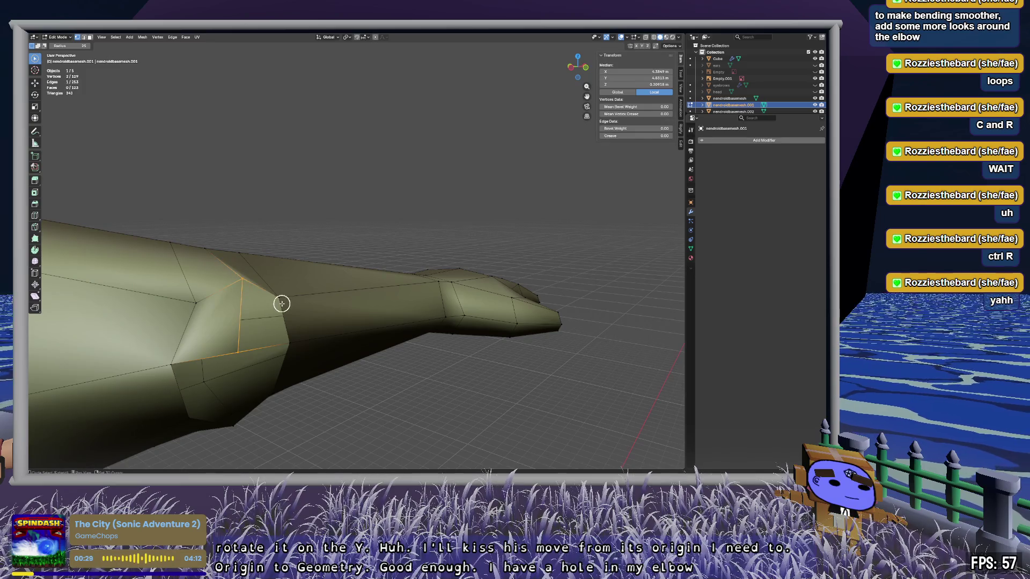
{"action": "left_click", "coordinate": [290, 343], "text": "shift"}
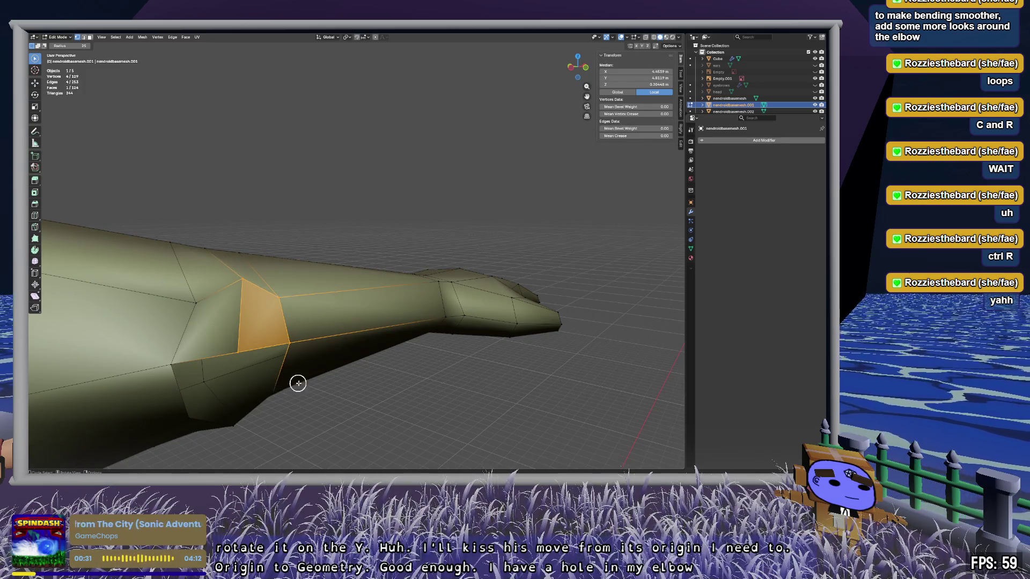
Step: Fill triangles into the elbow hole from selected boundary edges, redoing one fill
{"action": "key", "text": "2"}
{"action": "left_click", "coordinate": [282, 354]}
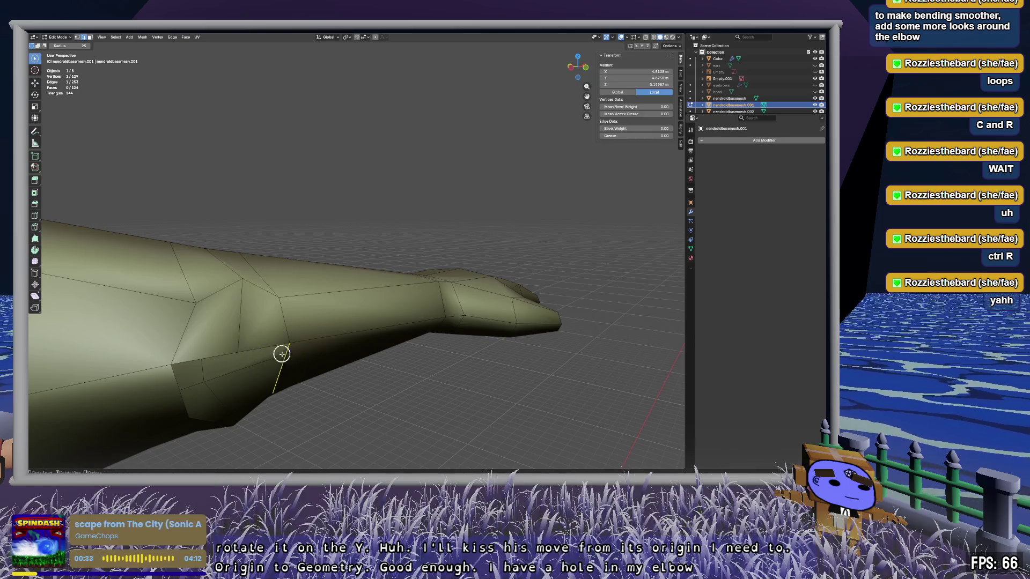
{"action": "key", "text": "f"}
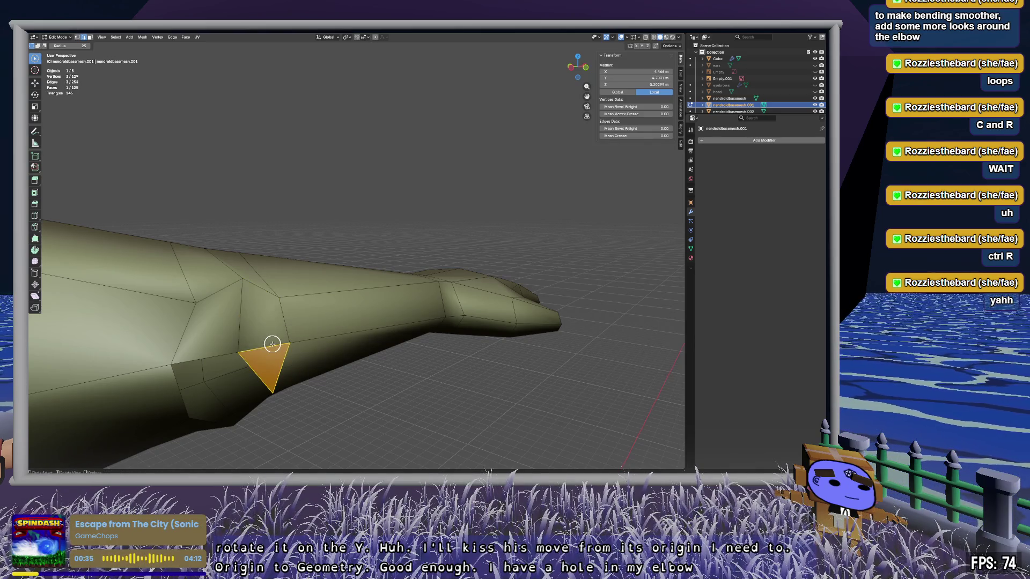
{"action": "left_click", "coordinate": [260, 371]}
{"action": "key", "text": "f"}
{"action": "mouse_move", "coordinate": [375, 406]}
{"action": "middle_mouse_down"}
{"action": "mouse_move", "coordinate": [295, 440]}
{"action": "mouse_move", "coordinate": [322, 393]}
{"action": "mouse_move", "coordinate": [375, 397]}
{"action": "middle_mouse_up"}
{"action": "key", "text": "ctrl+z"}
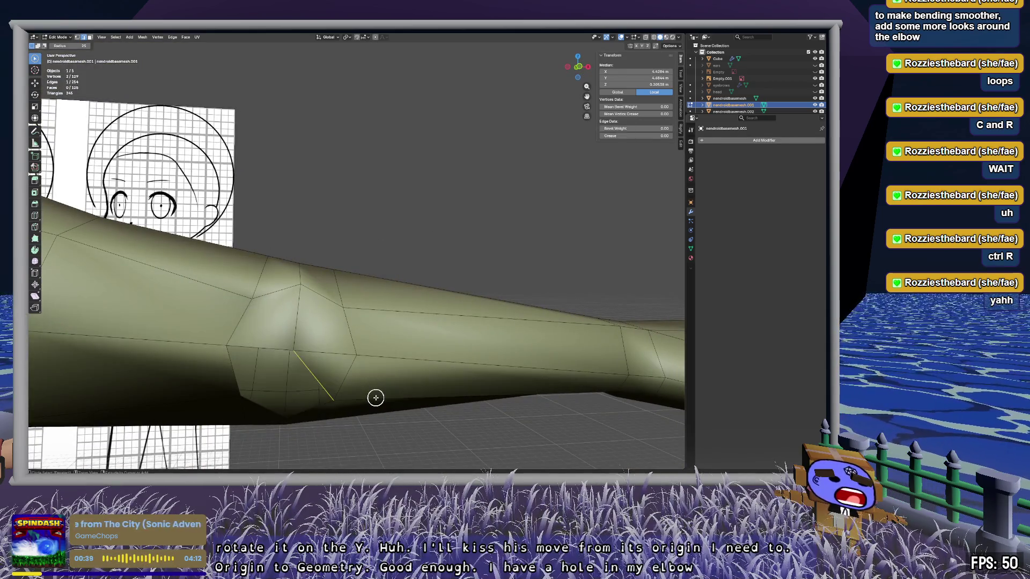
{"action": "key", "text": "f"}
{"action": "middle_click_drag", "start_coordinate": [381, 380], "coordinate": [384, 411]}
{"action": "left_click", "coordinate": [384, 411]}
Step: Fill the remaining gaps across the hole with faces and deselect everything
{"action": "mouse_move", "coordinate": [354, 361]}
{"action": "middle_mouse_down"}
{"action": "mouse_move", "coordinate": [382, 333]}
{"action": "mouse_move", "coordinate": [363, 361]}
{"action": "mouse_move", "coordinate": [384, 256]}
{"action": "mouse_move", "coordinate": [412, 210]}
{"action": "mouse_move", "coordinate": [469, 267]}
{"action": "mouse_move", "coordinate": [459, 297]}
{"action": "middle_mouse_up"}
{"action": "left_click", "coordinate": [325, 208]}
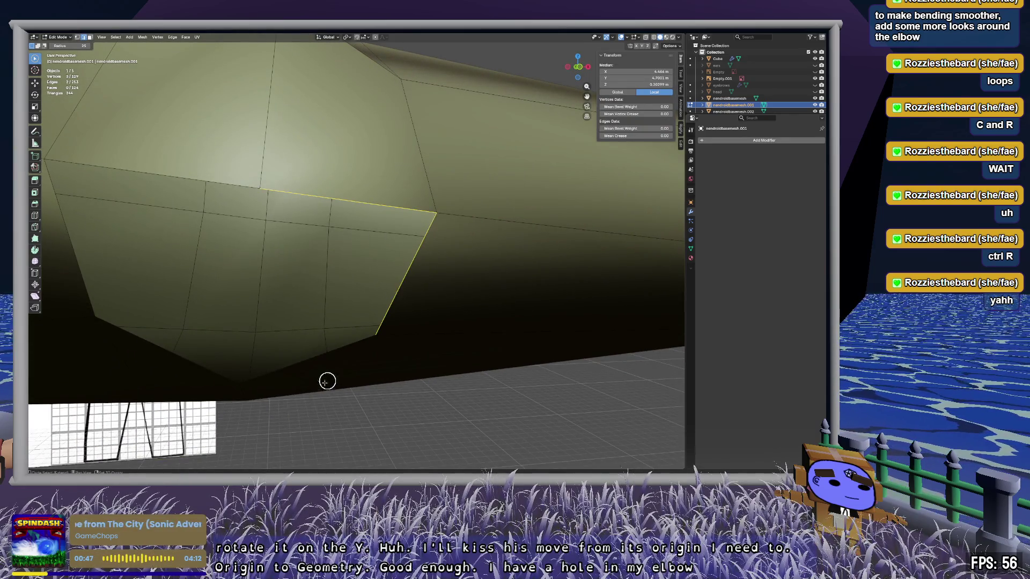
{"action": "key", "text": "f"}
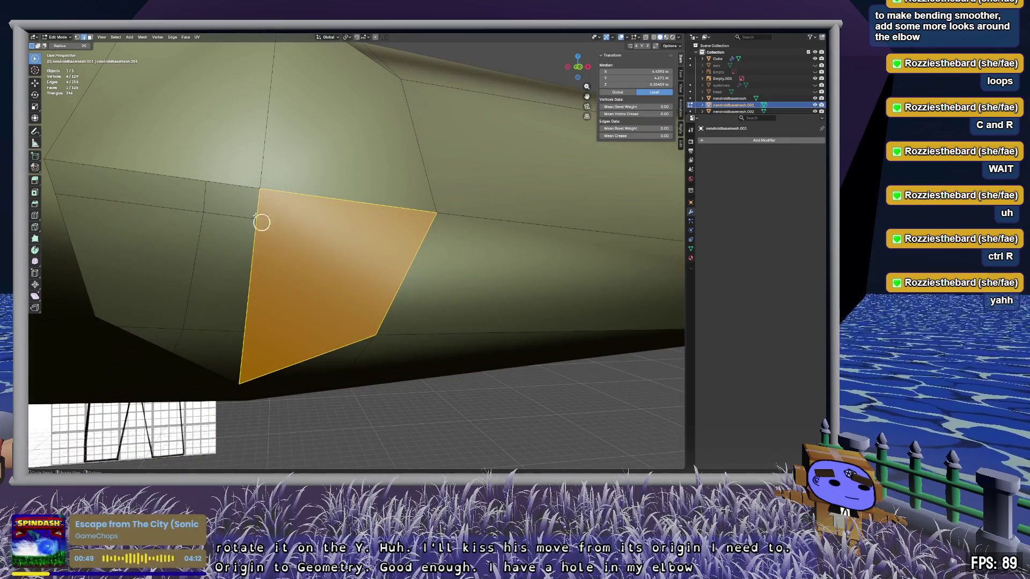
{"action": "left_click", "coordinate": [229, 180]}
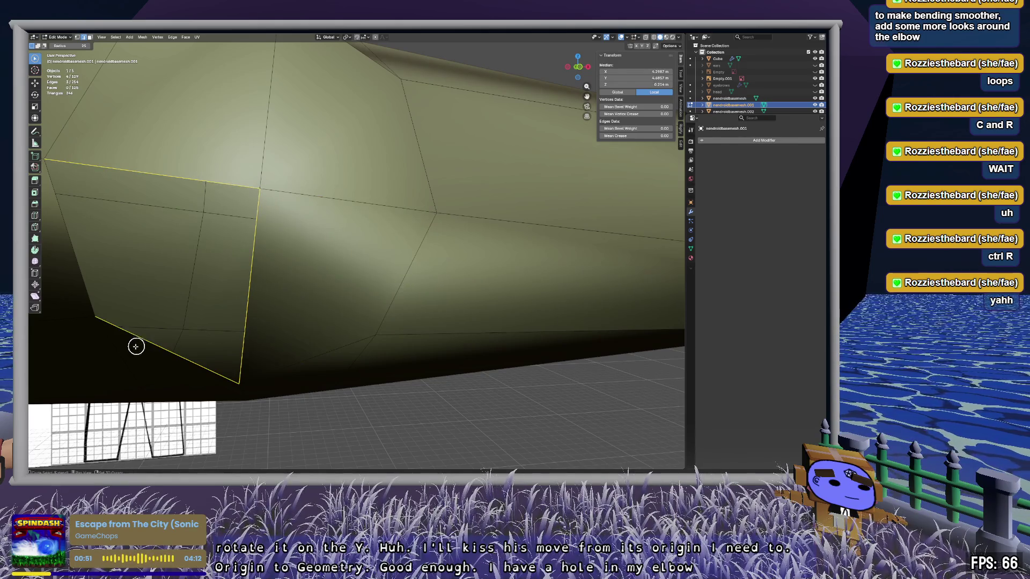
{"action": "key", "text": "f"}
{"action": "key", "text": "alt+a"}
{"action": "mouse_move", "coordinate": [77, 262]}
{"action": "middle_mouse_down"}
{"action": "mouse_move", "coordinate": [129, 262]}
{"action": "mouse_move", "coordinate": [223, 288]}
{"action": "mouse_move", "coordinate": [338, 239]}
{"action": "mouse_move", "coordinate": [384, 262]}
{"action": "mouse_move", "coordinate": [396, 283]}
{"action": "mouse_move", "coordinate": [356, 283]}
{"action": "mouse_move", "coordinate": [308, 260]}
{"action": "mouse_move", "coordinate": [298, 226]}
{"action": "mouse_move", "coordinate": [325, 230]}
{"action": "mouse_move", "coordinate": [340, 242]}
{"action": "mouse_move", "coordinate": [339, 258]}
{"action": "mouse_move", "coordinate": [259, 252]}
{"action": "mouse_move", "coordinate": [378, 251]}
{"action": "mouse_move", "coordinate": [338, 241]}
{"action": "mouse_move", "coordinate": [342, 193]}
{"action": "mouse_move", "coordinate": [370, 186]}
{"action": "mouse_move", "coordinate": [338, 240]}
{"action": "mouse_move", "coordinate": [324, 244]}
{"action": "mouse_move", "coordinate": [335, 248]}
{"action": "mouse_move", "coordinate": [356, 227]}
{"action": "mouse_move", "coordinate": [401, 238]}
{"action": "mouse_move", "coordinate": [351, 232]}
{"action": "middle_mouse_up"}
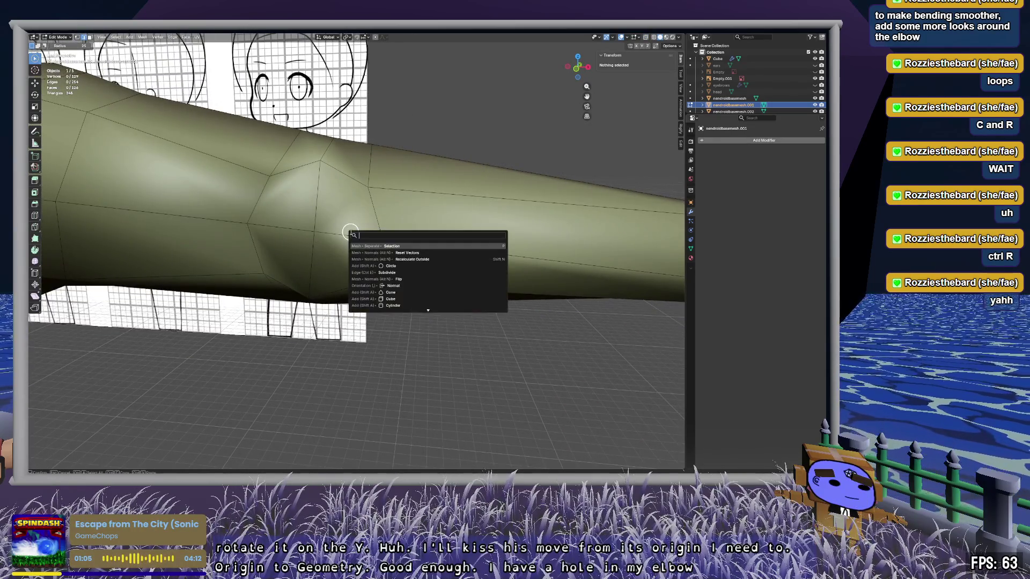
Step: Look around the elbow and inside the arm tube, then return to Object Mode and deselect
{"action": "key", "text": "c"}
{"action": "mouse_move", "coordinate": [342, 210]}
{"action": "middle_mouse_down"}
{"action": "mouse_move", "coordinate": [393, 233]}
{"action": "mouse_move", "coordinate": [402, 216]}
{"action": "mouse_move", "coordinate": [391, 236]}
{"action": "middle_mouse_up"}
{"action": "scroll", "coordinate": [392, 235], "scroll_direction": "down", "scroll_amount": 4}
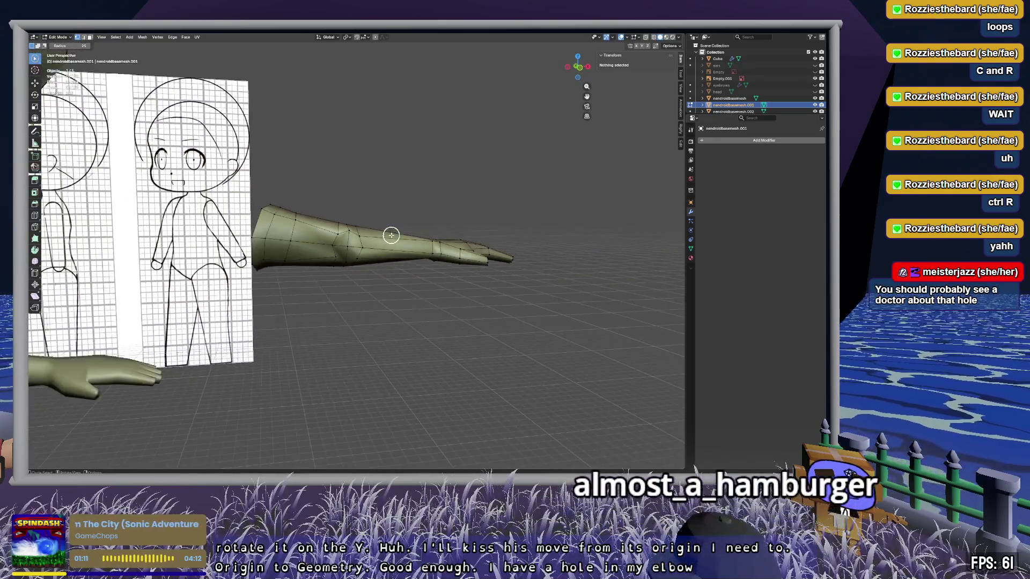
{"action": "mouse_move", "coordinate": [247, 236]}
{"action": "middle_mouse_down"}
{"action": "mouse_move", "coordinate": [315, 236]}
{"action": "mouse_move", "coordinate": [344, 260]}
{"action": "middle_mouse_up"}
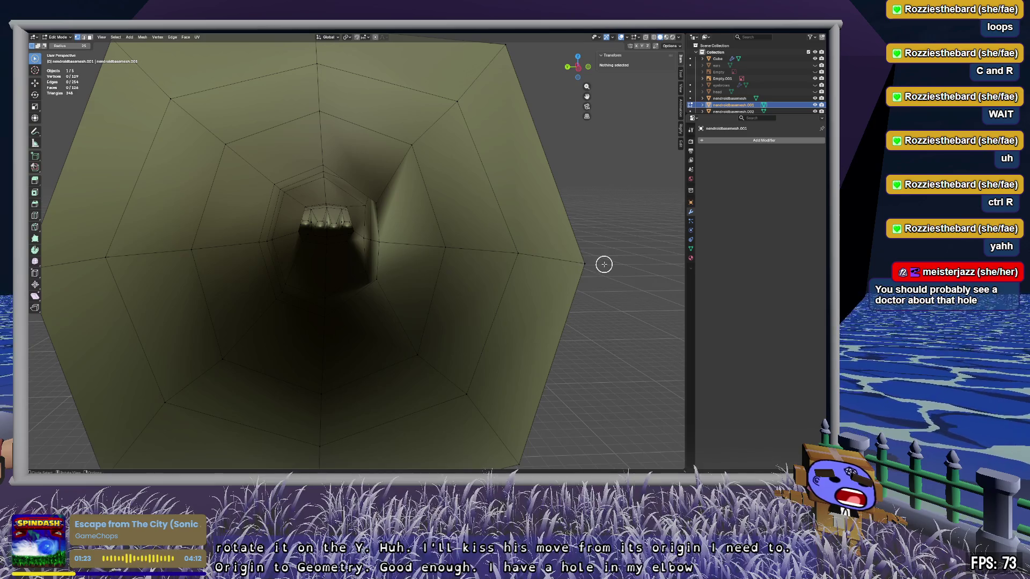
{"action": "scroll", "coordinate": [604, 264], "scroll_direction": "down", "scroll_amount": 10}
{"action": "mouse_move", "coordinate": [604, 264]}
{"action": "middle_mouse_down"}
{"action": "mouse_move", "coordinate": [612, 272]}
{"action": "mouse_move", "coordinate": [297, 308]}
{"action": "mouse_move", "coordinate": [423, 291]}
{"action": "mouse_move", "coordinate": [408, 283]}
{"action": "mouse_move", "coordinate": [432, 290]}
{"action": "middle_mouse_up"}
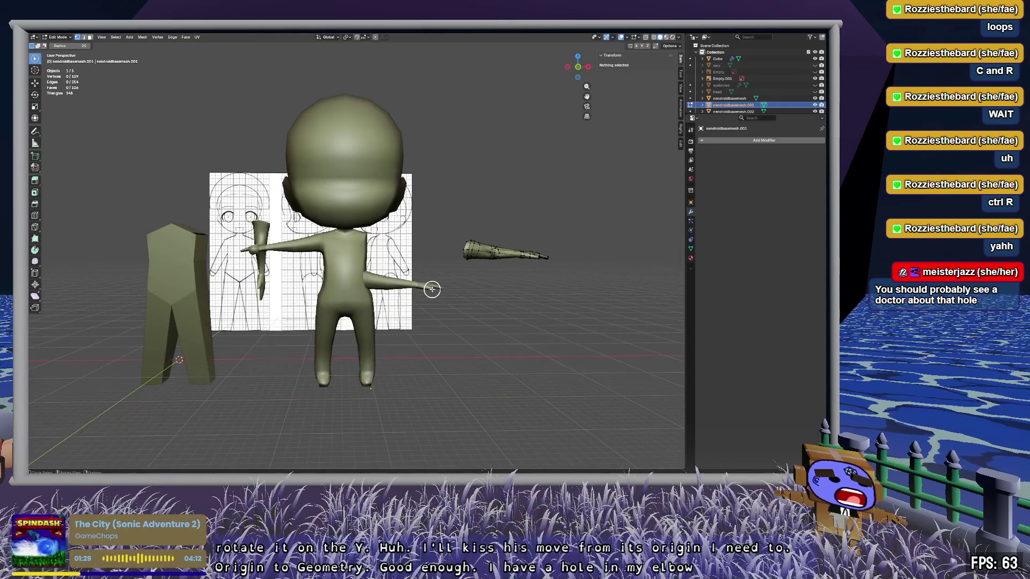
{"action": "key", "text": "Tab"}
{"action": "left_click", "coordinate": [519, 322]}
{"action": "scroll", "coordinate": [519, 322], "scroll_direction": "up", "scroll_amount": 2}
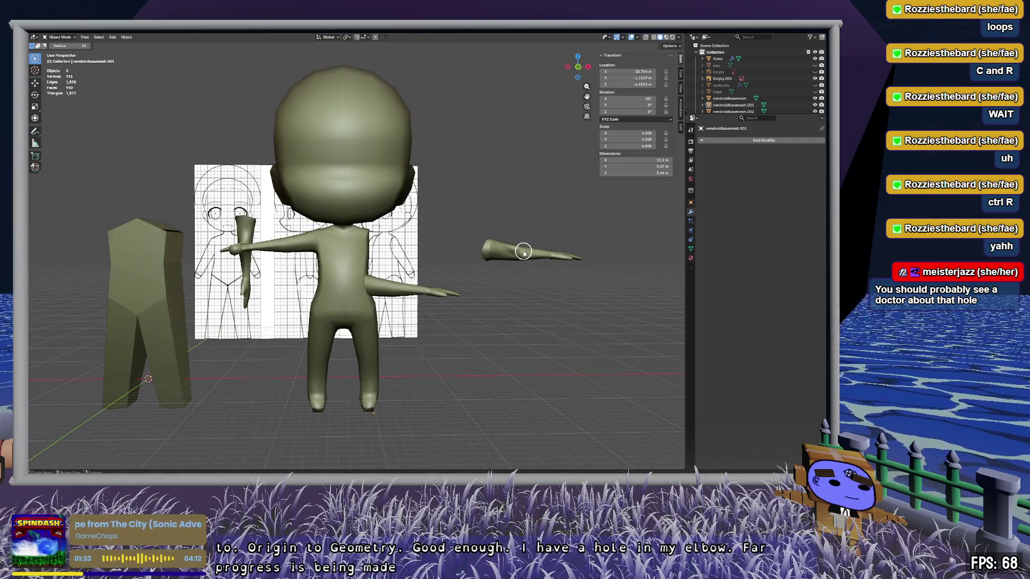
Step: Move nendroidbasemesh.001 onto the chibi's shoulder, then reselect it and enter Edit Mode
{"action": "left_click", "coordinate": [734, 104]}
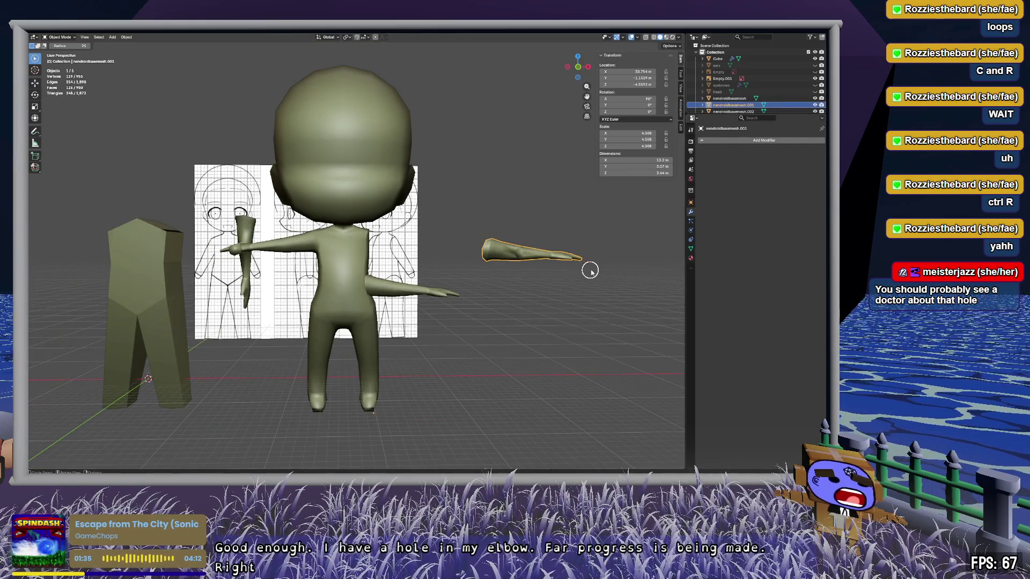
{"action": "key", "text": "g"}
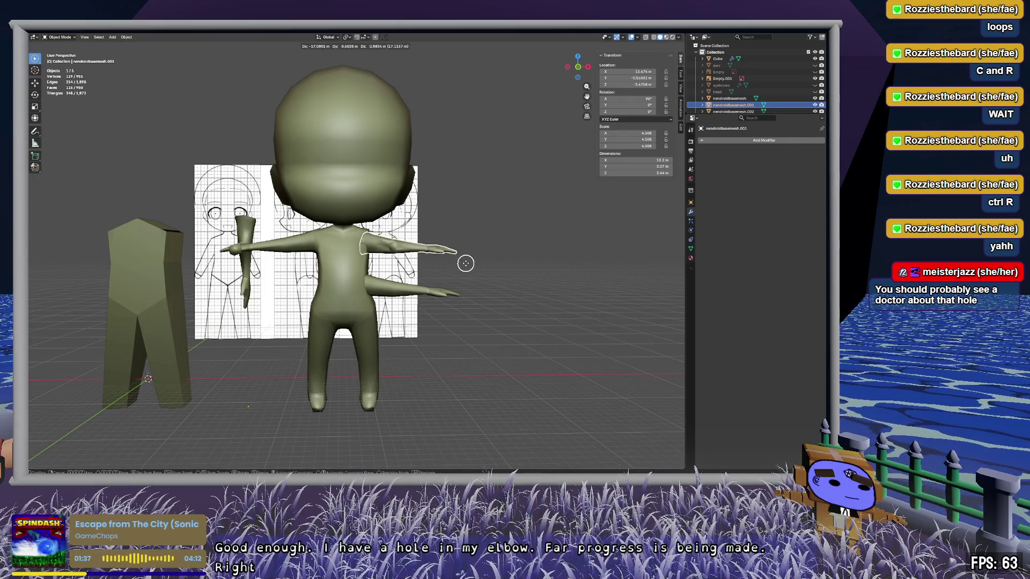
{"action": "left_click", "coordinate": [533, 275]}
{"action": "key", "text": "c"}
{"action": "key", "text": "alt+a"}
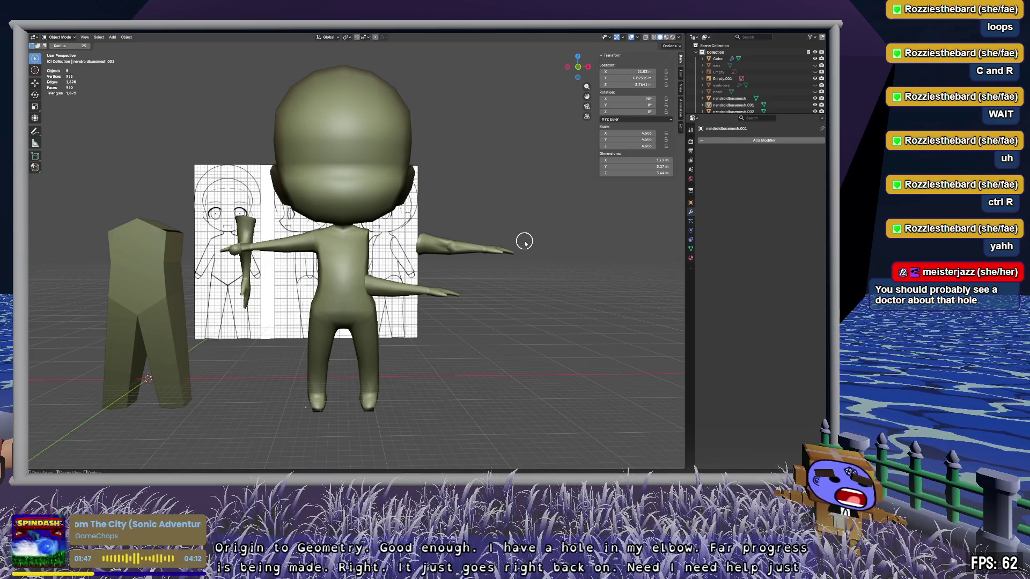
{"action": "scroll", "coordinate": [524, 242], "scroll_direction": "up", "scroll_amount": 3}
{"action": "left_click", "coordinate": [752, 107]}
{"action": "key", "text": "Tab"}
Step: Leave circle select and go back into Edit Mode on the arm, viewed from the other side
{"action": "middle_click_drag", "start_coordinate": [563, 196], "coordinate": [489, 200]}
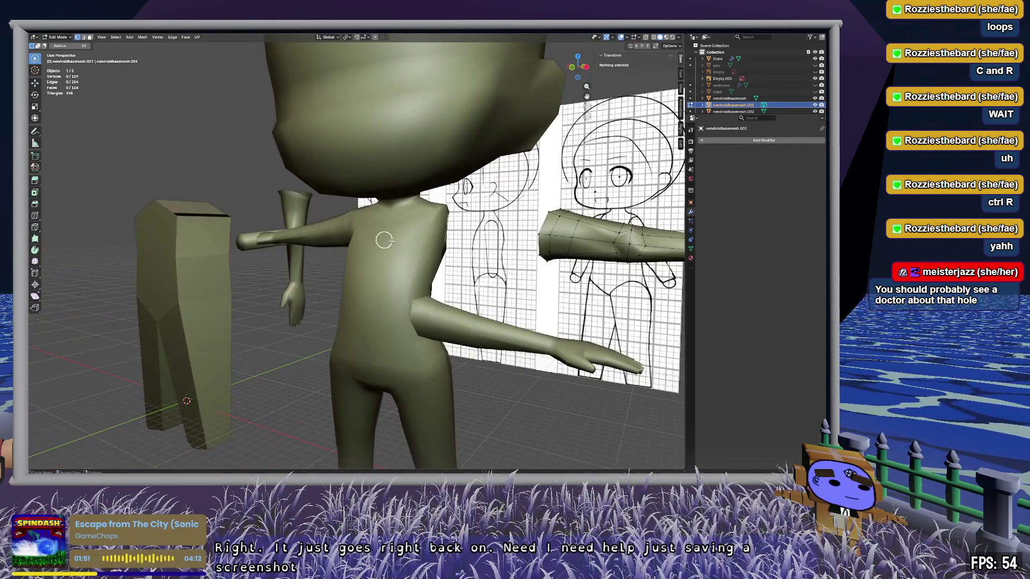
{"action": "key", "text": "Tab"}
{"action": "key", "text": "Escape"}
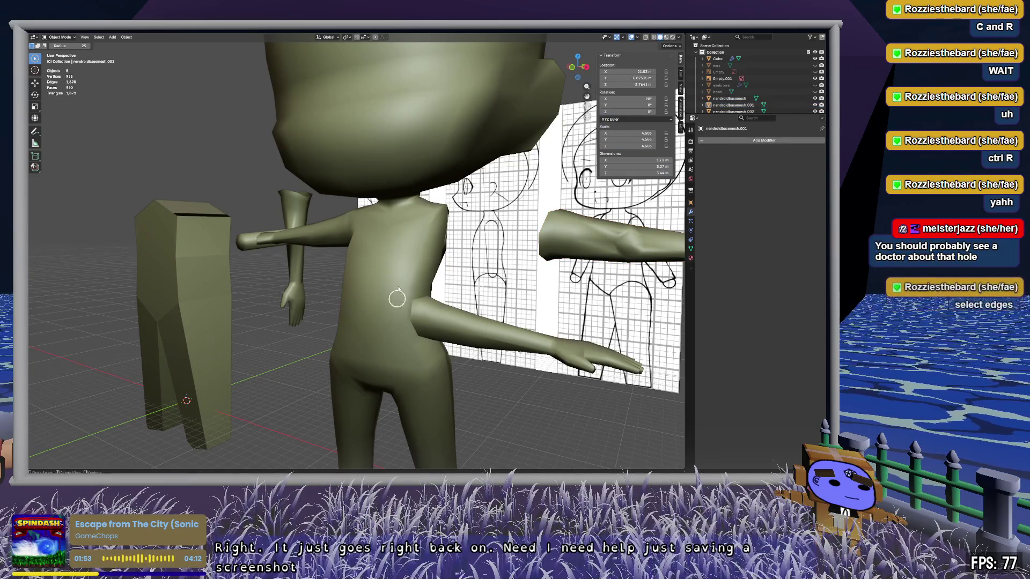
{"action": "mouse_move", "coordinate": [400, 246]}
{"action": "middle_mouse_down"}
{"action": "mouse_move", "coordinate": [482, 253]}
{"action": "mouse_move", "coordinate": [399, 299]}
{"action": "middle_mouse_up"}
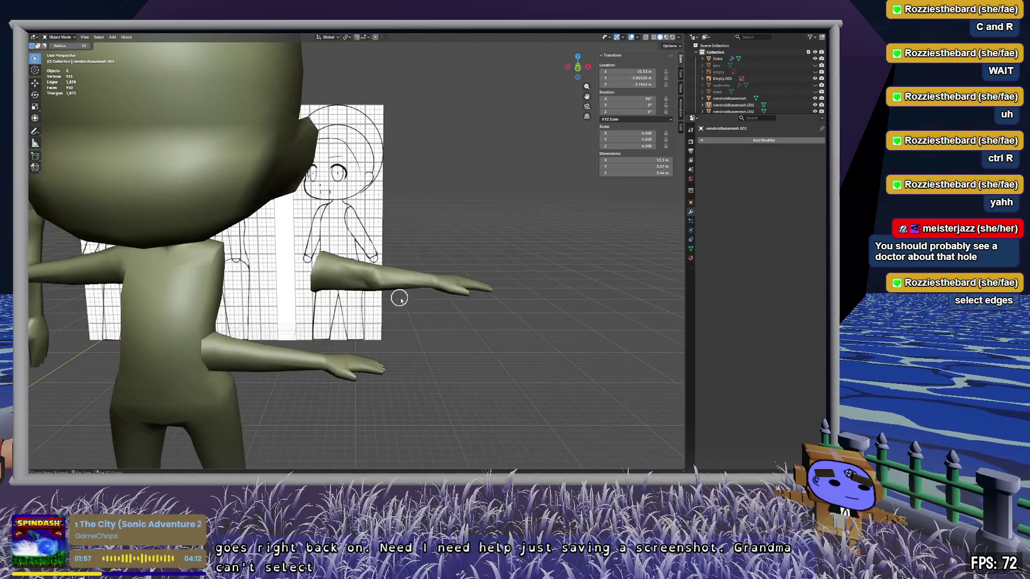
{"action": "scroll", "coordinate": [399, 299], "scroll_direction": "up", "scroll_amount": 5}
{"action": "key", "text": "Tab"}
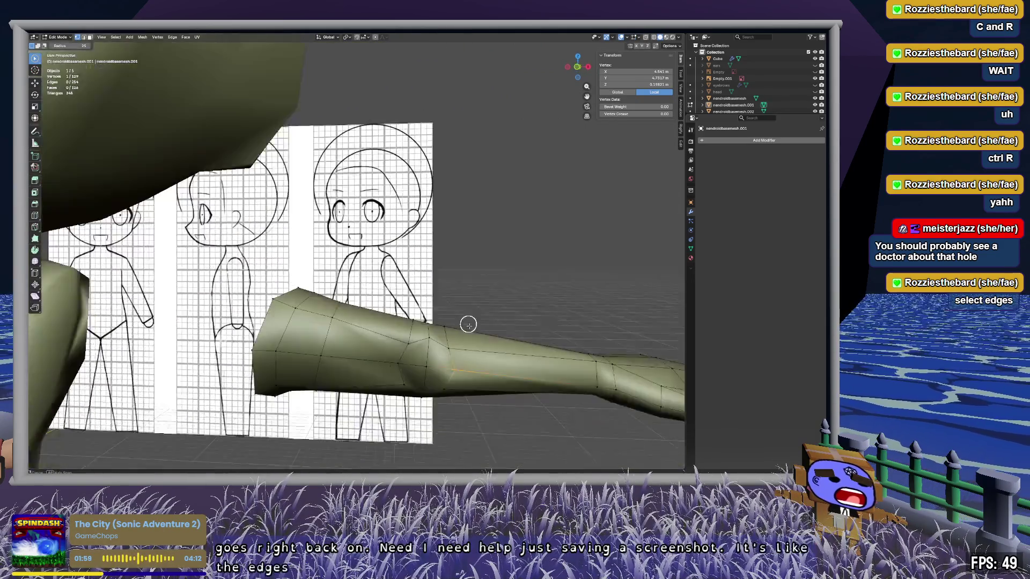
{"action": "mouse_move", "coordinate": [469, 325]}
{"action": "middle_mouse_down"}
{"action": "mouse_move", "coordinate": [450, 267]}
{"action": "mouse_move", "coordinate": [402, 260]}
{"action": "mouse_move", "coordinate": [449, 257]}
{"action": "mouse_move", "coordinate": [478, 223]}
{"action": "mouse_move", "coordinate": [360, 231]}
{"action": "mouse_move", "coordinate": [435, 201]}
{"action": "mouse_move", "coordinate": [345, 266]}
{"action": "middle_mouse_up"}
{"action": "scroll", "coordinate": [434, 280], "scroll_direction": "up", "scroll_amount": 3}
{"action": "scroll", "coordinate": [406, 264], "scroll_direction": "down", "scroll_amount": 5}
{"action": "scroll", "coordinate": [426, 200], "scroll_direction": "up", "scroll_amount": 3}
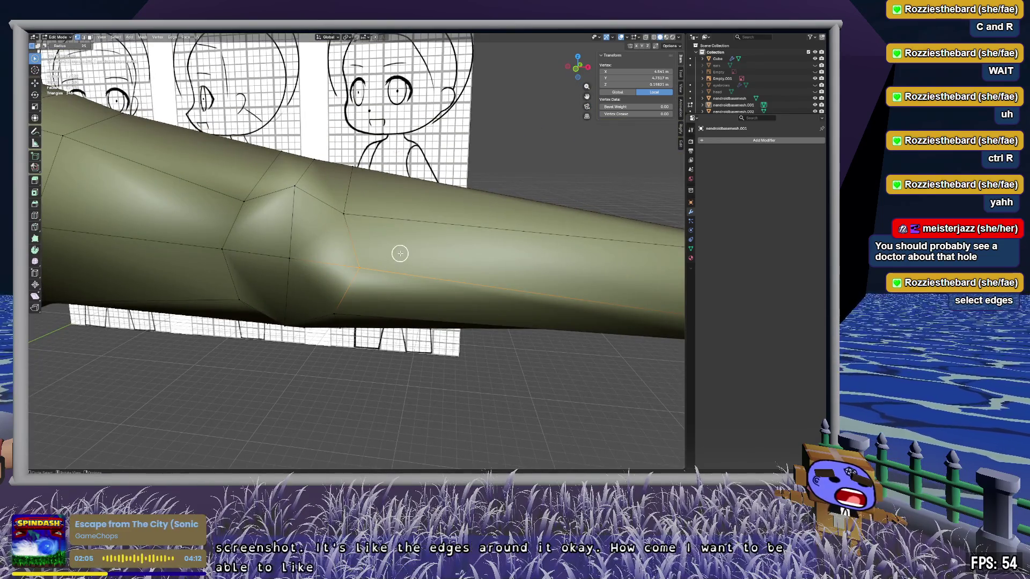
Step: In edge select mode, paint-select the elbow edge ring, then select the octagon faces at the elbow
{"action": "key", "text": "2"}
{"action": "left_click_drag", "start_coordinate": [322, 202], "coordinate": [357, 247]}
{"action": "left_click_drag", "start_coordinate": [347, 297], "coordinate": [295, 311]}
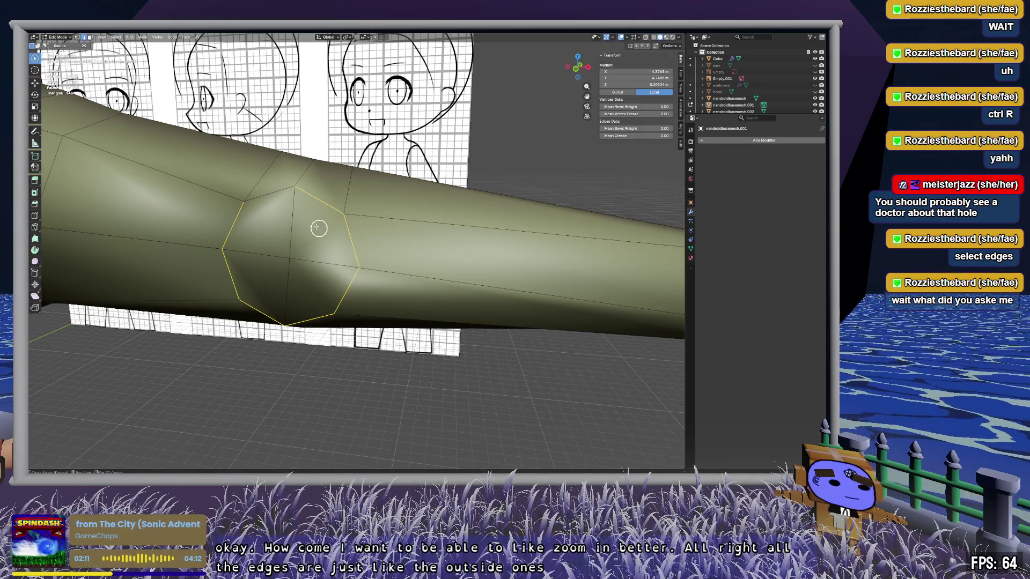
{"action": "mouse_move", "coordinate": [276, 195]}
{"action": "middle_mouse_down"}
{"action": "mouse_move", "coordinate": [342, 257]}
{"action": "mouse_move", "coordinate": [372, 248]}
{"action": "mouse_move", "coordinate": [397, 260]}
{"action": "mouse_move", "coordinate": [409, 288]}
{"action": "mouse_move", "coordinate": [321, 277]}
{"action": "mouse_move", "coordinate": [292, 223]}
{"action": "mouse_move", "coordinate": [262, 216]}
{"action": "mouse_move", "coordinate": [235, 230]}
{"action": "mouse_move", "coordinate": [391, 256]}
{"action": "middle_mouse_up"}
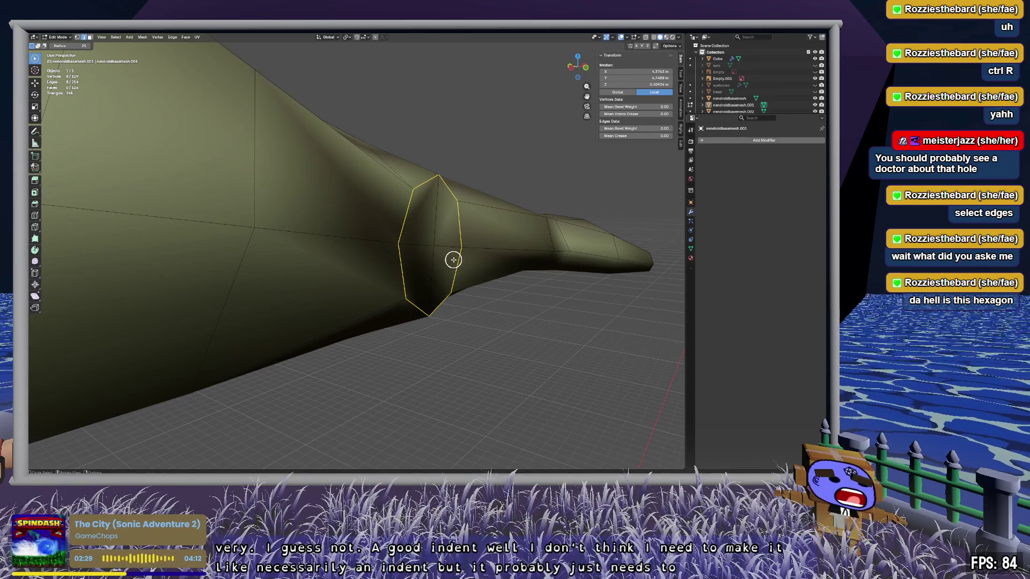
{"action": "mouse_move", "coordinate": [491, 255]}
{"action": "middle_mouse_down"}
{"action": "mouse_move", "coordinate": [444, 250]}
{"action": "mouse_move", "coordinate": [453, 267]}
{"action": "mouse_move", "coordinate": [490, 264]}
{"action": "mouse_move", "coordinate": [444, 259]}
{"action": "mouse_move", "coordinate": [427, 241]}
{"action": "mouse_move", "coordinate": [464, 266]}
{"action": "middle_mouse_up"}
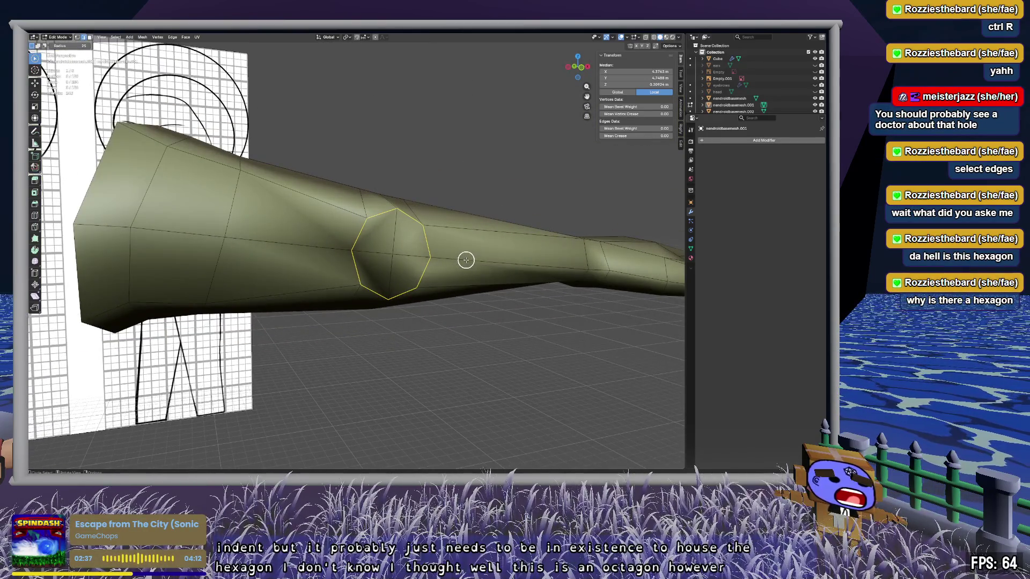
{"action": "middle_click_drag", "start_coordinate": [466, 260], "coordinate": [443, 258]}
{"action": "scroll", "coordinate": [438, 265], "scroll_direction": "up", "scroll_amount": 5}
{"action": "scroll", "coordinate": [435, 259], "scroll_direction": "down", "scroll_amount": 4}
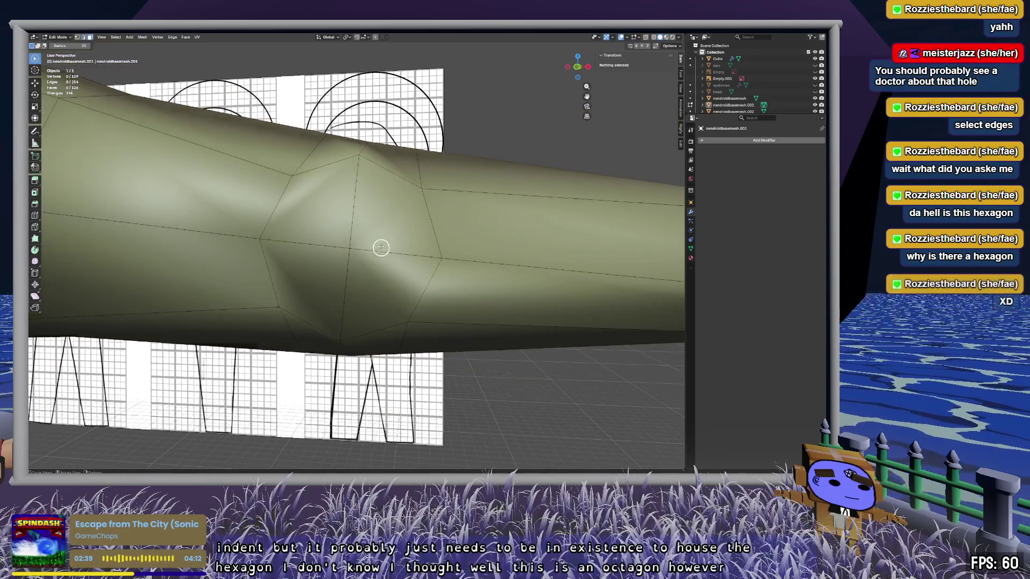
{"action": "scroll", "coordinate": [381, 246], "scroll_direction": "up", "scroll_amount": 4}
{"action": "left_click", "coordinate": [359, 271]}
Step: Dissolve the octagon faces into one face, inspect it, then undo the dissolve
{"action": "key", "text": "x"}
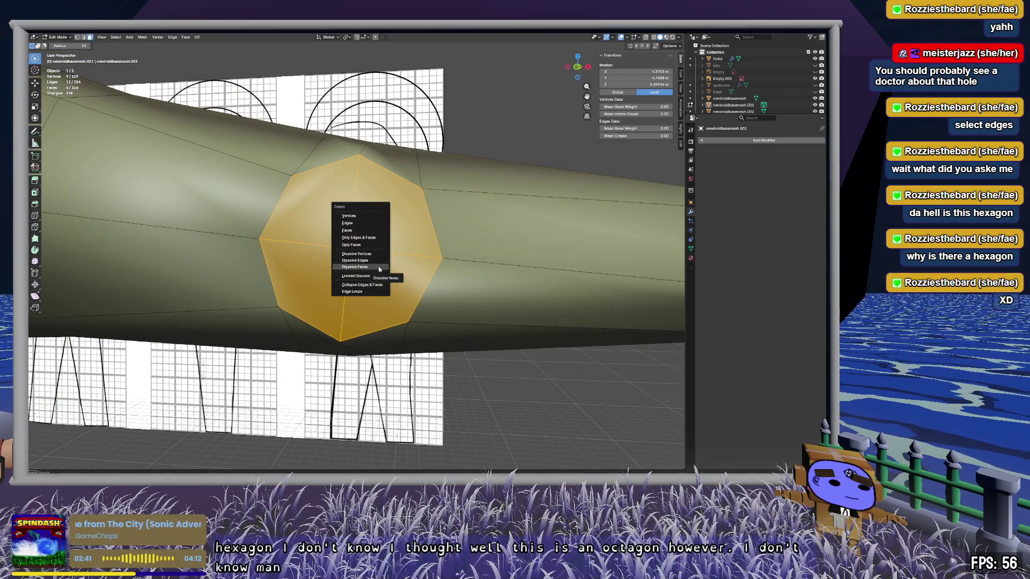
{"action": "left_click", "coordinate": [379, 269]}
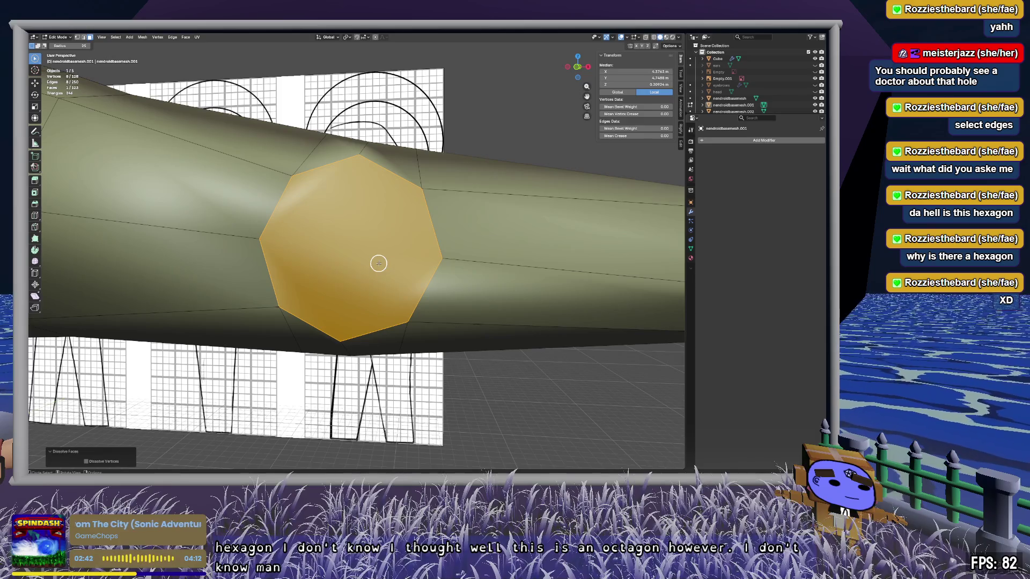
{"action": "mouse_move", "coordinate": [379, 263]}
{"action": "middle_mouse_down"}
{"action": "mouse_move", "coordinate": [336, 266]}
{"action": "mouse_move", "coordinate": [428, 279]}
{"action": "mouse_move", "coordinate": [397, 270]}
{"action": "middle_mouse_up"}
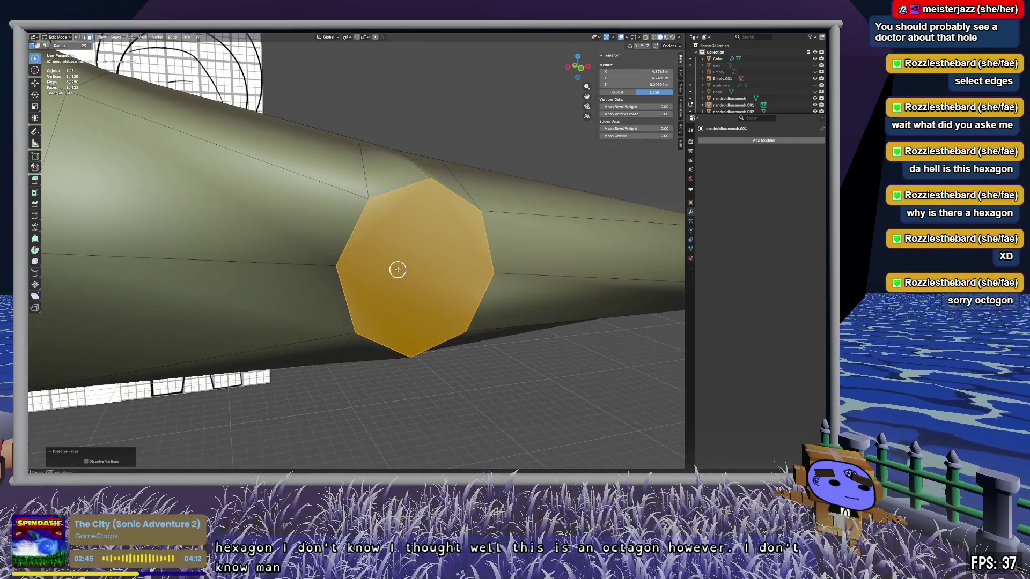
{"action": "key", "text": "ctrl+z"}
{"action": "key", "text": "ctrl+z"}
{"action": "key", "text": "ctrl+z"}
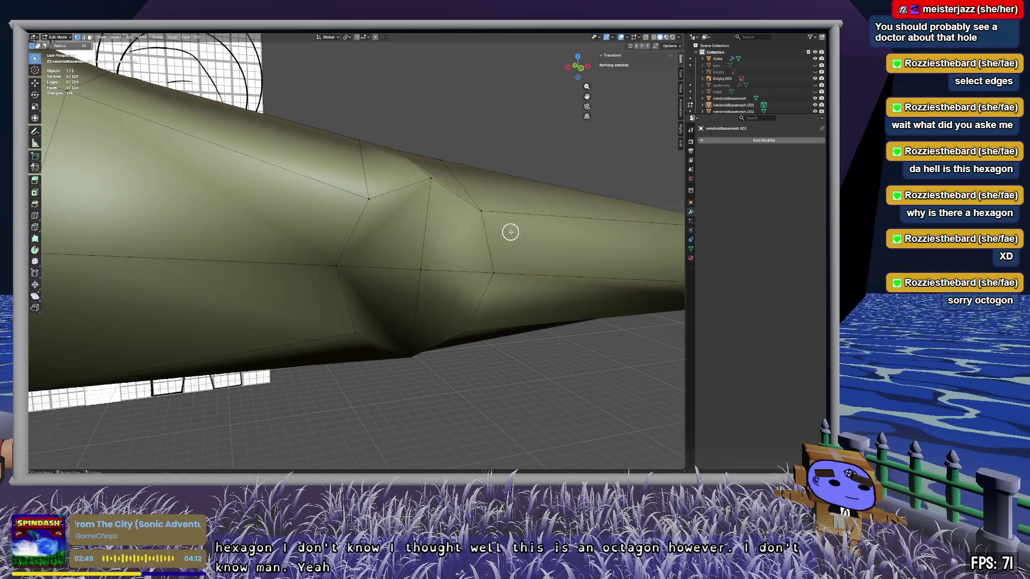
Step: Select the vertices around the elbow octagon, ending on its top vertex
{"action": "mouse_move", "coordinate": [510, 231]}
{"action": "middle_mouse_down"}
{"action": "mouse_move", "coordinate": [452, 226]}
{"action": "mouse_move", "coordinate": [500, 246]}
{"action": "middle_mouse_up"}
{"action": "left_click", "coordinate": [393, 224]}
{"action": "middle_click_drag", "start_coordinate": [459, 292], "coordinate": [443, 282]}
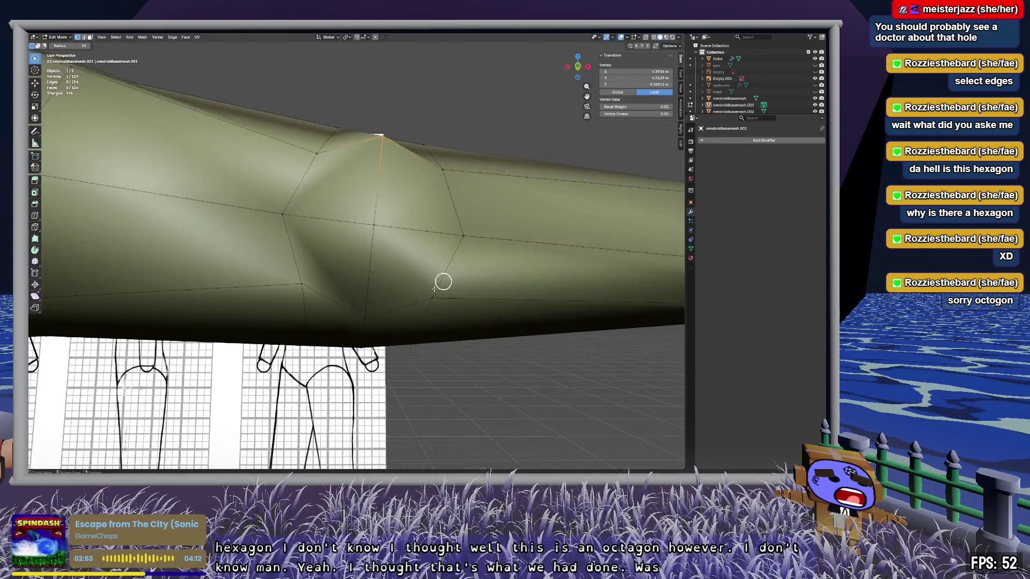
{"action": "left_click", "coordinate": [429, 299], "text": "shift"}
{"action": "left_click", "coordinate": [440, 170], "text": "shift"}
{"action": "left_click", "coordinate": [462, 235], "text": "shift"}
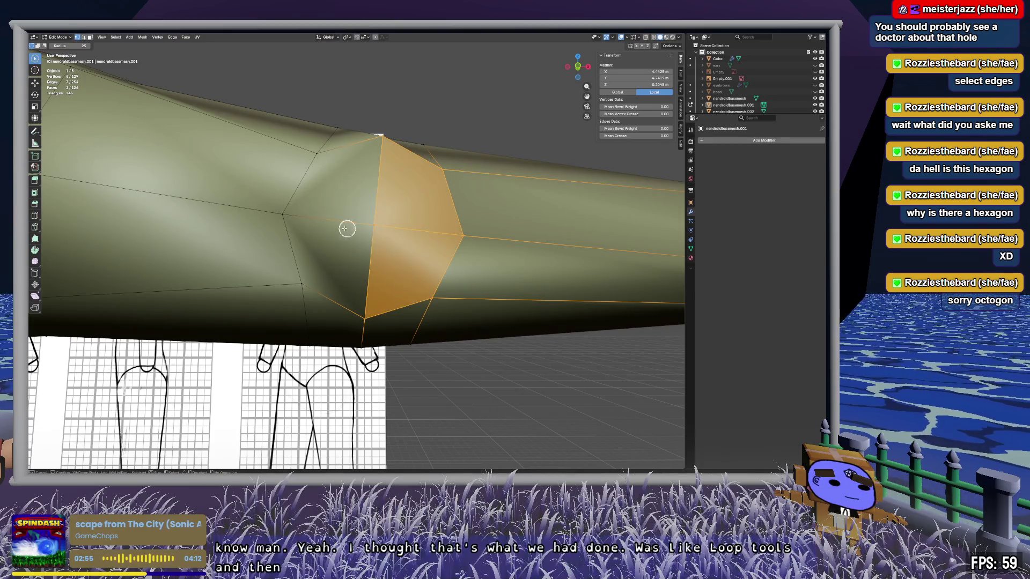
{"action": "left_click", "coordinate": [284, 214], "text": "shift"}
{"action": "left_click", "coordinate": [315, 157], "text": "shift"}
{"action": "left_click", "coordinate": [301, 284], "text": "shift"}
{"action": "mouse_move", "coordinate": [308, 271]}
{"action": "middle_mouse_down"}
{"action": "mouse_move", "coordinate": [403, 280]}
{"action": "mouse_move", "coordinate": [379, 283]}
{"action": "mouse_move", "coordinate": [379, 177]}
{"action": "middle_mouse_up"}
{"action": "left_click", "coordinate": [397, 177]}
Step: Vertex-slide the octagon's top vertex down and reposition the bottom elbow vertex
{"action": "key", "text": "shift+v"}
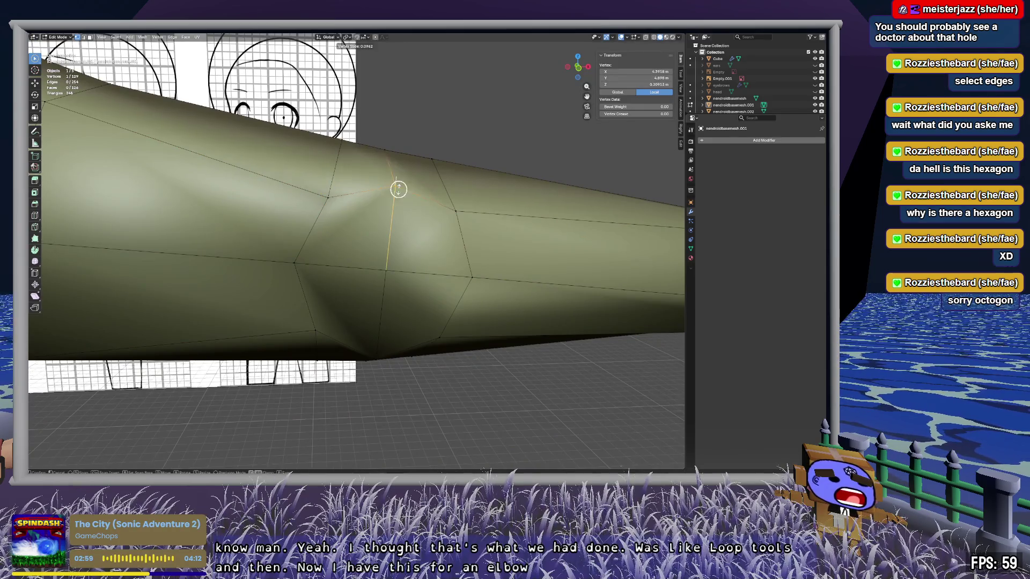
{"action": "left_click", "coordinate": [400, 207]}
{"action": "left_click", "coordinate": [377, 358]}
{"action": "key", "text": "g"}
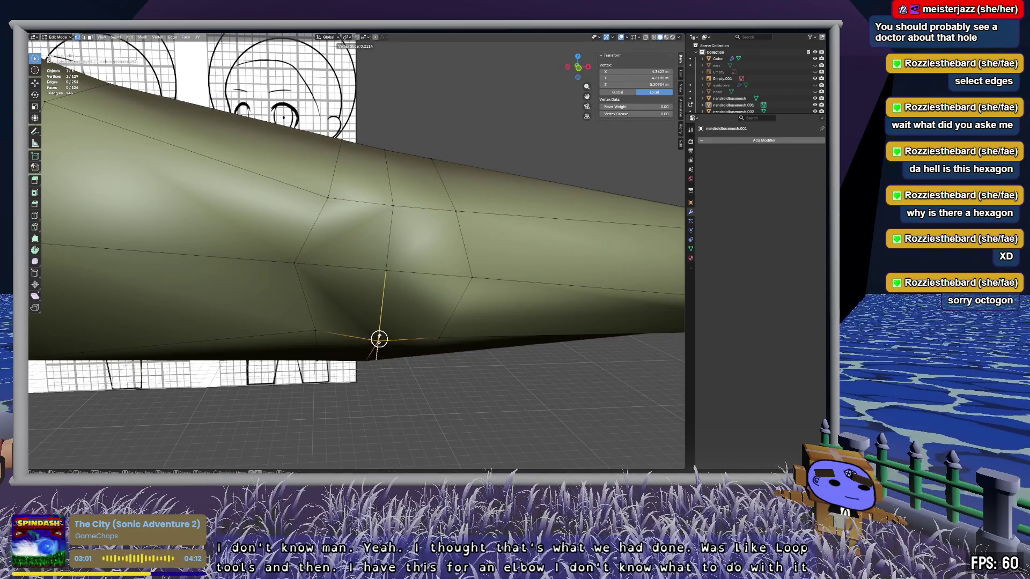
{"action": "left_click", "coordinate": [384, 330]}
{"action": "mouse_move", "coordinate": [384, 278]}
{"action": "middle_mouse_down"}
{"action": "mouse_move", "coordinate": [442, 269]}
{"action": "mouse_move", "coordinate": [358, 271]}
{"action": "mouse_move", "coordinate": [432, 276]}
{"action": "mouse_move", "coordinate": [407, 278]}
{"action": "mouse_move", "coordinate": [397, 295]}
{"action": "mouse_move", "coordinate": [398, 263]}
{"action": "middle_mouse_up"}
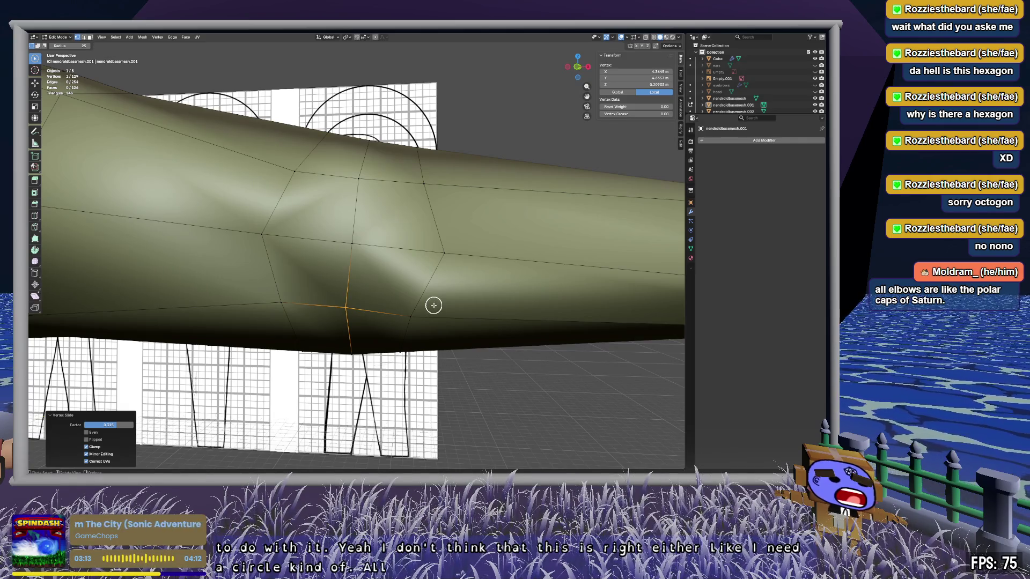
{"action": "mouse_move", "coordinate": [397, 287]}
{"action": "left_mouse_down"}
{"action": "mouse_move", "coordinate": [385, 281]}
{"action": "mouse_move", "coordinate": [348, 305]}
{"action": "left_mouse_up"}
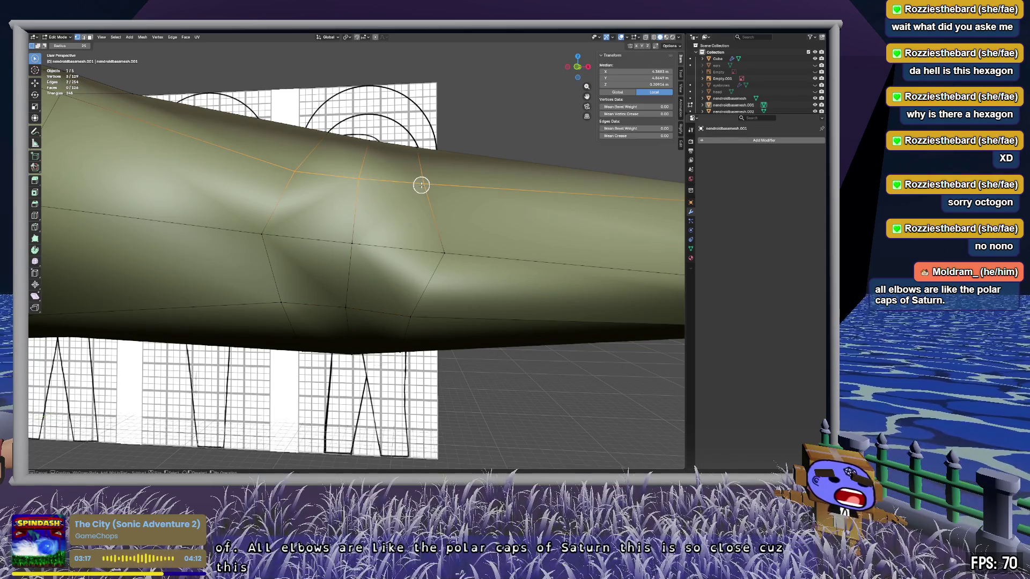
Step: Vertex-slide another elbow-ring vertex upward along its edge, then select the next elbow vertex
{"action": "left_click", "coordinate": [367, 179]}
{"action": "key", "text": "shift+v"}
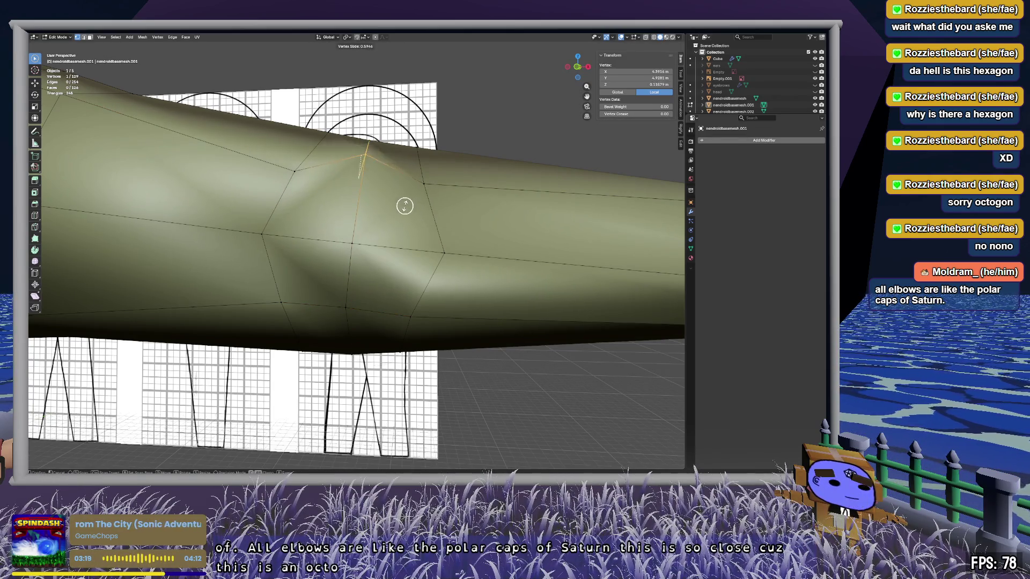
{"action": "left_click", "coordinate": [416, 208]}
{"action": "mouse_move", "coordinate": [417, 208]}
{"action": "middle_mouse_down"}
{"action": "mouse_move", "coordinate": [407, 226]}
{"action": "mouse_move", "coordinate": [465, 215]}
{"action": "mouse_move", "coordinate": [474, 182]}
{"action": "middle_mouse_up"}
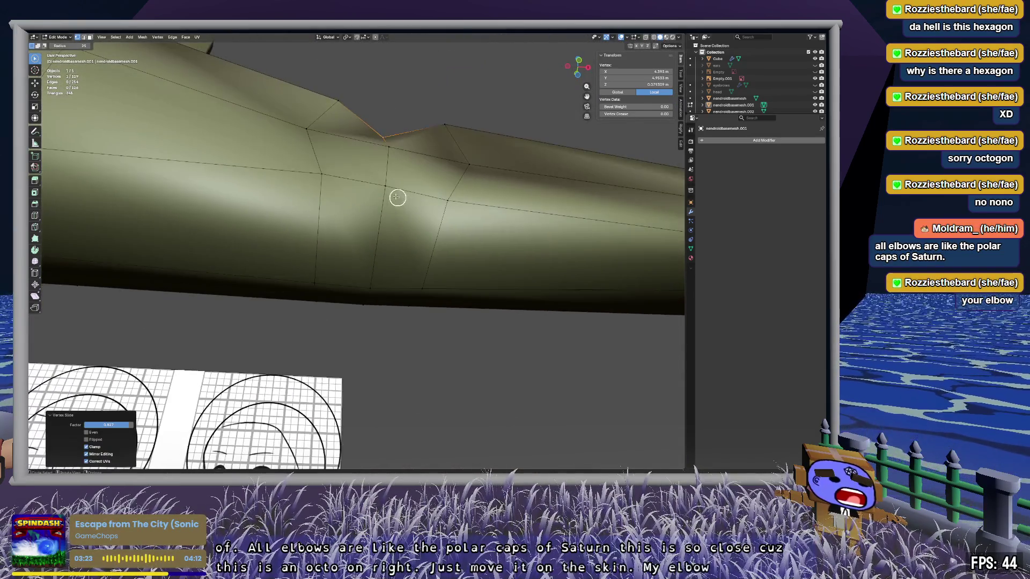
{"action": "left_click_drag", "start_coordinate": [388, 190], "coordinate": [401, 191]}
{"action": "left_click", "coordinate": [395, 246]}
{"action": "mouse_move", "coordinate": [396, 246]}
{"action": "middle_mouse_down"}
{"action": "mouse_move", "coordinate": [455, 228]}
{"action": "mouse_move", "coordinate": [511, 299]}
{"action": "mouse_move", "coordinate": [462, 308]}
{"action": "mouse_move", "coordinate": [428, 294]}
{"action": "mouse_move", "coordinate": [413, 258]}
{"action": "mouse_move", "coordinate": [403, 267]}
{"action": "mouse_move", "coordinate": [462, 283]}
{"action": "mouse_move", "coordinate": [455, 312]}
{"action": "middle_mouse_up"}
{"action": "left_click", "coordinate": [455, 317]}
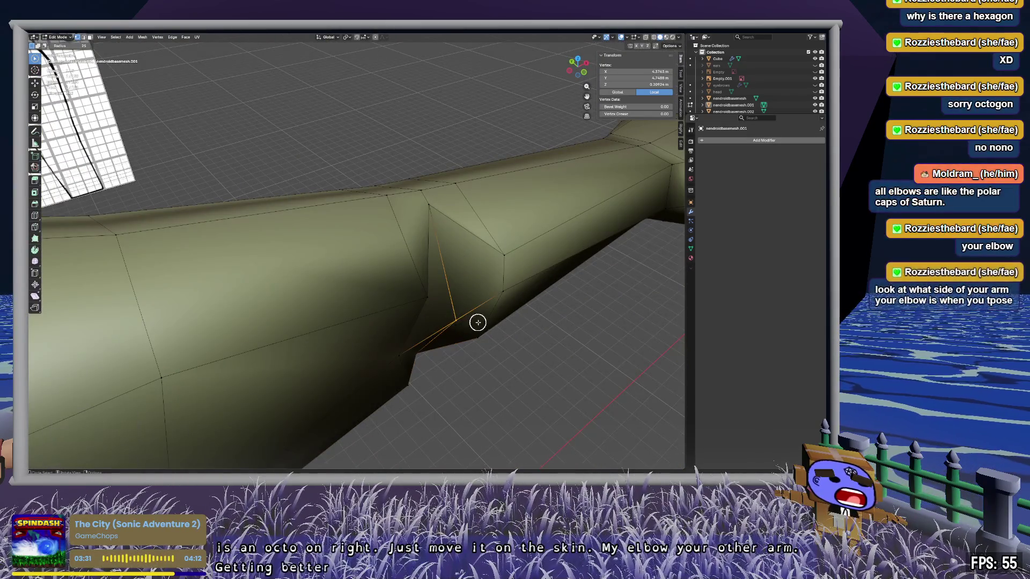
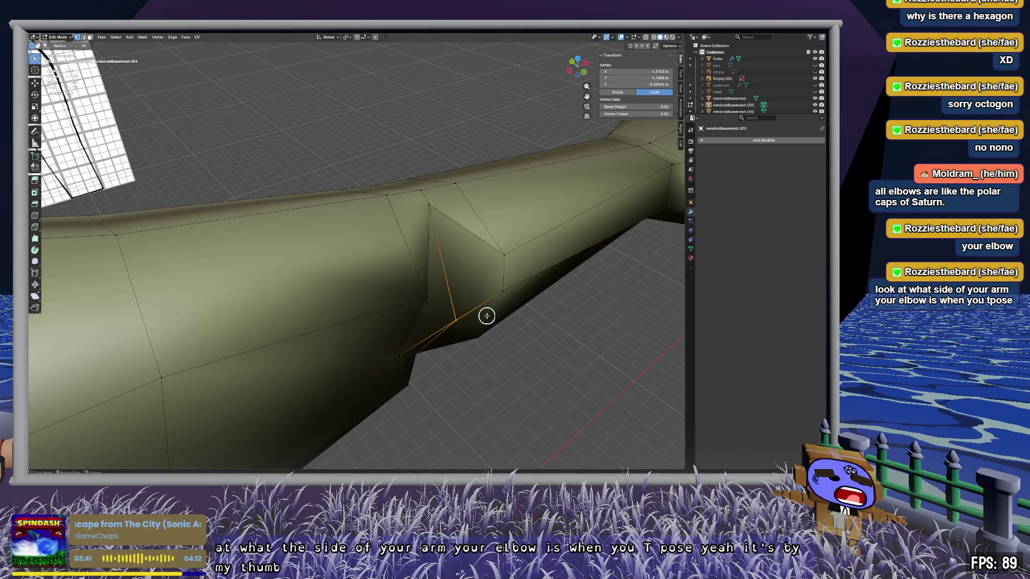
Step: Pull the single elbow vertex outward, undoing the first attempt and redoing the move
{"action": "middle_click_drag", "start_coordinate": [495, 313], "coordinate": [534, 302]}
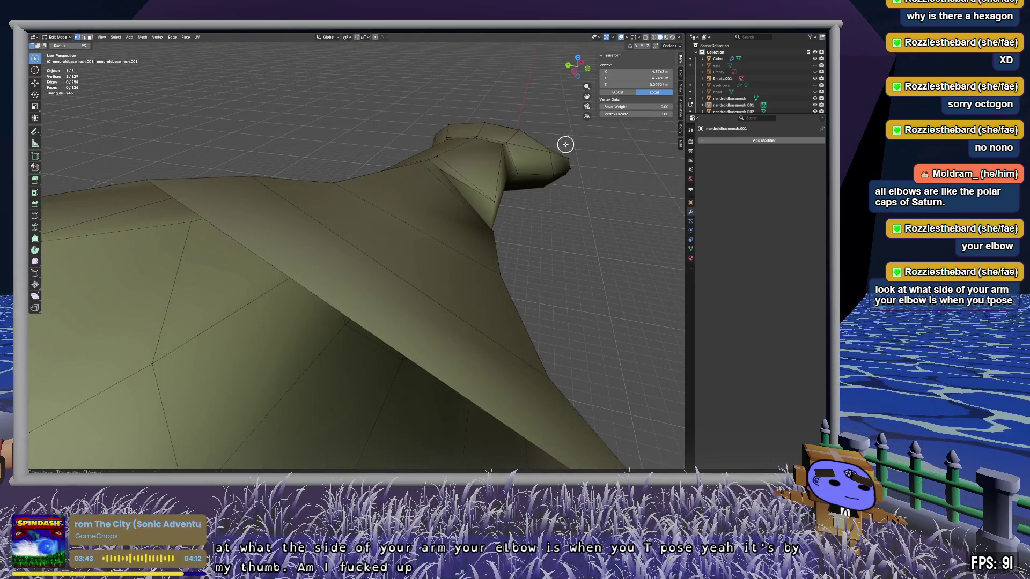
{"action": "mouse_move", "coordinate": [583, 229]}
{"action": "middle_mouse_down"}
{"action": "mouse_move", "coordinate": [549, 221]}
{"action": "mouse_move", "coordinate": [568, 182]}
{"action": "mouse_move", "coordinate": [584, 184]}
{"action": "mouse_move", "coordinate": [547, 202]}
{"action": "middle_mouse_up"}
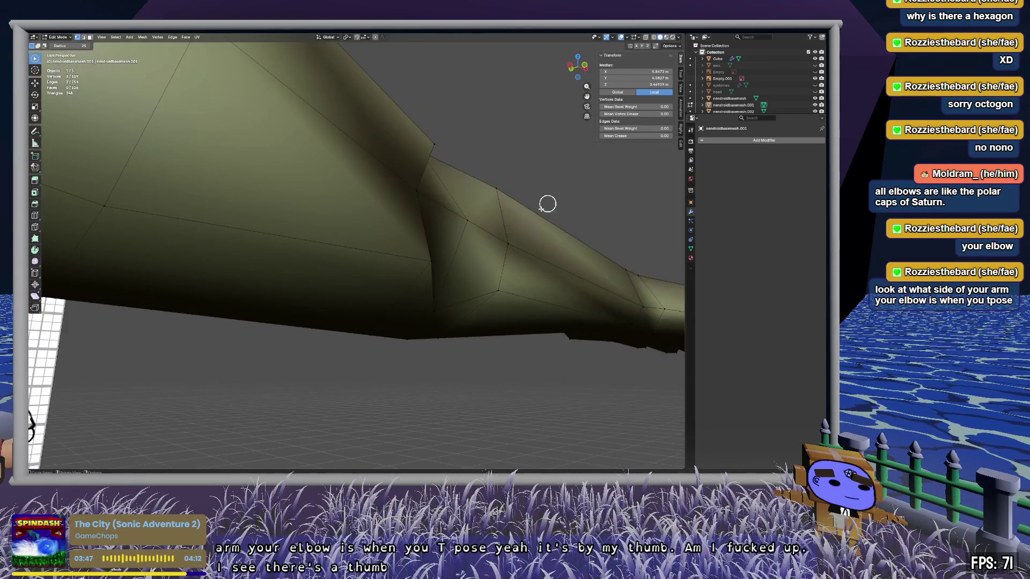
{"action": "left_click", "coordinate": [474, 222]}
{"action": "mouse_move", "coordinate": [475, 222]}
{"action": "middle_mouse_down"}
{"action": "mouse_move", "coordinate": [501, 248]}
{"action": "mouse_move", "coordinate": [529, 324]}
{"action": "middle_mouse_up"}
{"action": "key", "text": "g"}
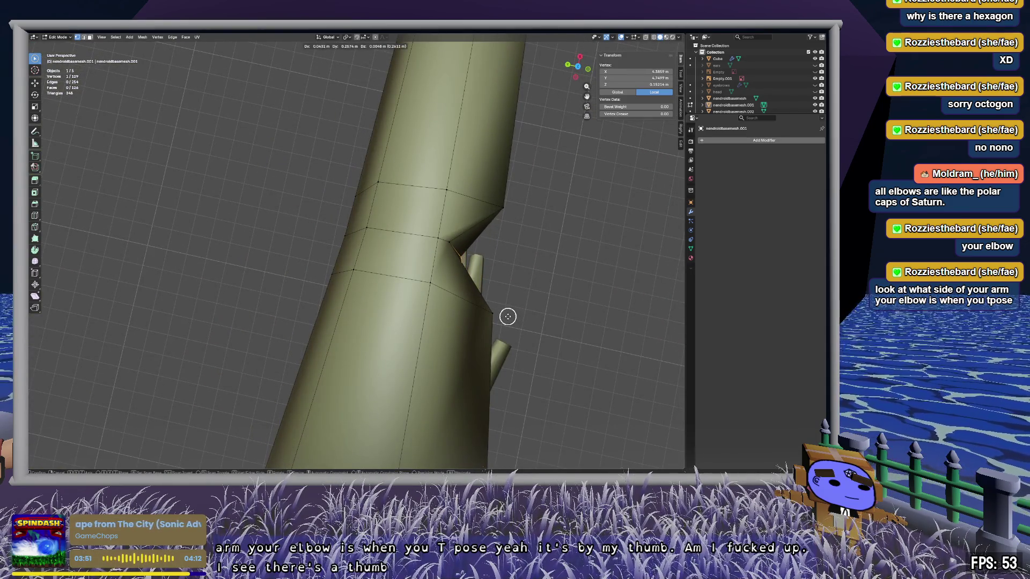
{"action": "left_click", "coordinate": [507, 317]}
{"action": "mouse_move", "coordinate": [552, 322]}
{"action": "middle_mouse_down"}
{"action": "mouse_move", "coordinate": [508, 275]}
{"action": "mouse_move", "coordinate": [502, 240]}
{"action": "mouse_move", "coordinate": [460, 240]}
{"action": "mouse_move", "coordinate": [440, 256]}
{"action": "mouse_move", "coordinate": [478, 264]}
{"action": "mouse_move", "coordinate": [382, 257]}
{"action": "mouse_move", "coordinate": [476, 292]}
{"action": "mouse_move", "coordinate": [526, 278]}
{"action": "mouse_move", "coordinate": [356, 266]}
{"action": "middle_mouse_up"}
{"action": "key", "text": "ctrl+z"}
{"action": "mouse_move", "coordinate": [418, 276]}
{"action": "middle_mouse_down"}
{"action": "mouse_move", "coordinate": [358, 312]}
{"action": "mouse_move", "coordinate": [375, 314]}
{"action": "middle_mouse_up"}
{"action": "key", "text": "g"}
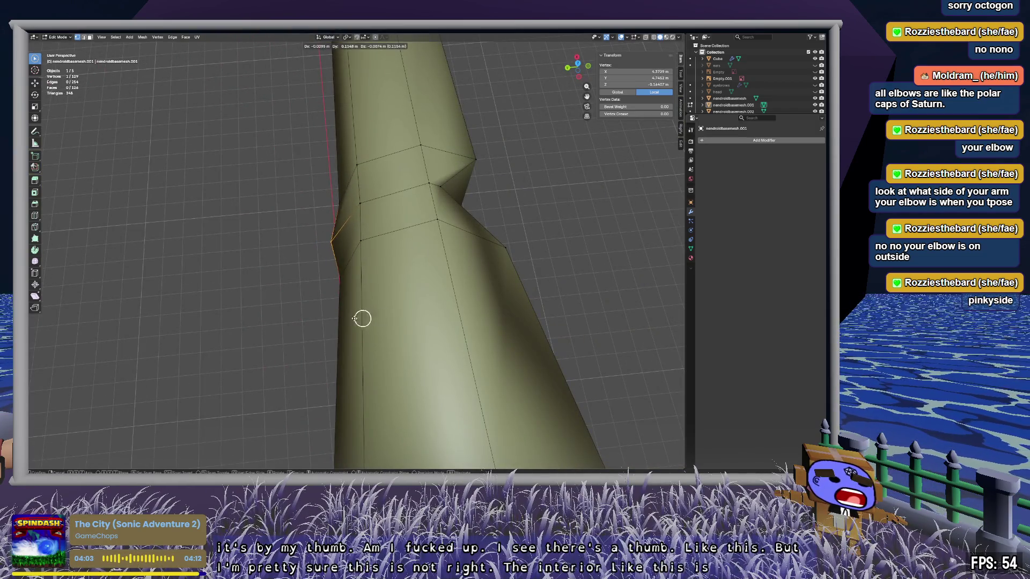
{"action": "left_click", "coordinate": [351, 308]}
Step: Move another elbow vertex outward, then restore the vertex selection after deselecting
{"action": "key", "text": "c"}
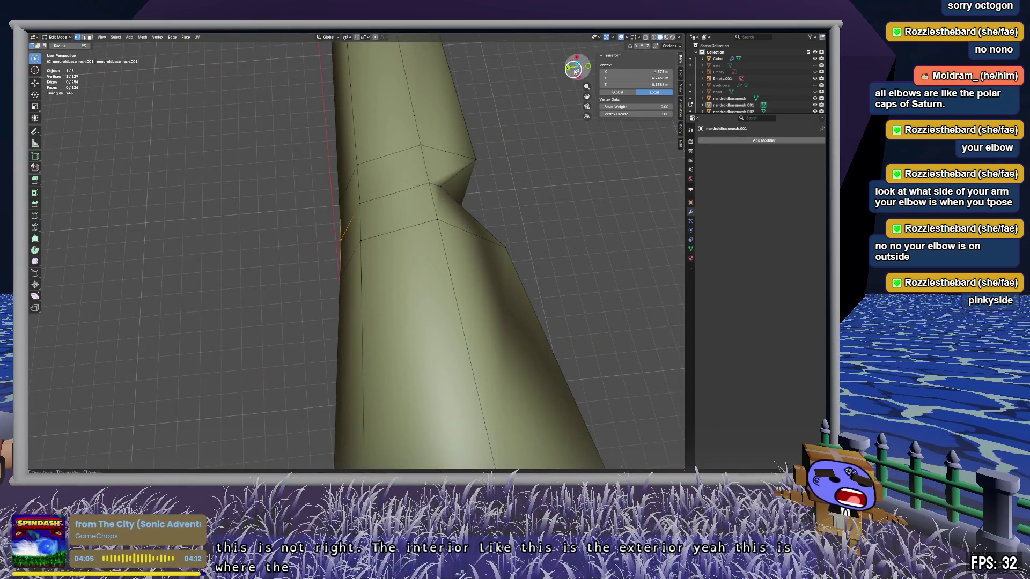
{"action": "mouse_move", "coordinate": [380, 257]}
{"action": "middle_mouse_down"}
{"action": "mouse_move", "coordinate": [462, 223]}
{"action": "mouse_move", "coordinate": [488, 225]}
{"action": "mouse_move", "coordinate": [501, 244]}
{"action": "mouse_move", "coordinate": [446, 271]}
{"action": "middle_mouse_up"}
{"action": "key", "text": "g"}
{"action": "left_click", "coordinate": [454, 279]}
{"action": "mouse_move", "coordinate": [517, 292]}
{"action": "middle_mouse_down"}
{"action": "mouse_move", "coordinate": [436, 240]}
{"action": "mouse_move", "coordinate": [373, 223]}
{"action": "mouse_move", "coordinate": [379, 267]}
{"action": "middle_mouse_up"}
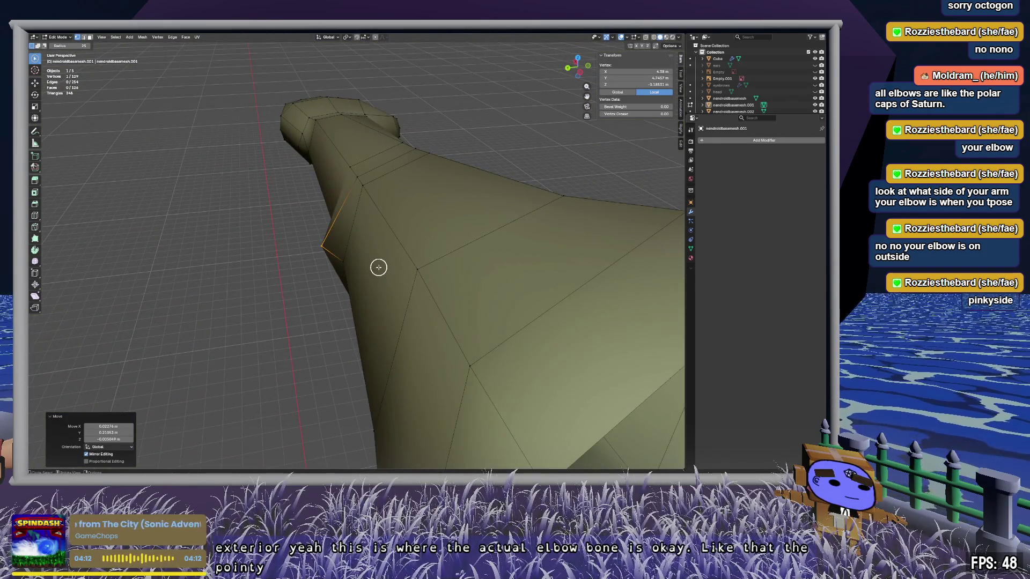
{"action": "mouse_move", "coordinate": [368, 260]}
{"action": "middle_mouse_down"}
{"action": "mouse_move", "coordinate": [462, 241]}
{"action": "mouse_move", "coordinate": [476, 199]}
{"action": "middle_mouse_up"}
{"action": "left_click", "coordinate": [351, 246]}
{"action": "key", "text": "ctrl+z"}
{"action": "mouse_move", "coordinate": [417, 183]}
{"action": "middle_mouse_down"}
{"action": "mouse_move", "coordinate": [405, 225]}
{"action": "mouse_move", "coordinate": [416, 274]}
{"action": "mouse_move", "coordinate": [459, 283]}
{"action": "mouse_move", "coordinate": [460, 318]}
{"action": "mouse_move", "coordinate": [354, 217]}
{"action": "middle_mouse_up"}
Step: Select the four elbow faces in face mode and begin insetting them
{"action": "key", "text": "3"}
{"action": "mouse_move", "coordinate": [354, 217]}
{"action": "left_mouse_down"}
{"action": "mouse_move", "coordinate": [338, 236]}
{"action": "mouse_move", "coordinate": [354, 269]}
{"action": "left_mouse_up"}
{"action": "mouse_move", "coordinate": [354, 268]}
{"action": "middle_mouse_down"}
{"action": "mouse_move", "coordinate": [423, 275]}
{"action": "mouse_move", "coordinate": [347, 269]}
{"action": "mouse_move", "coordinate": [364, 270]}
{"action": "middle_mouse_up"}
{"action": "key", "text": "i"}
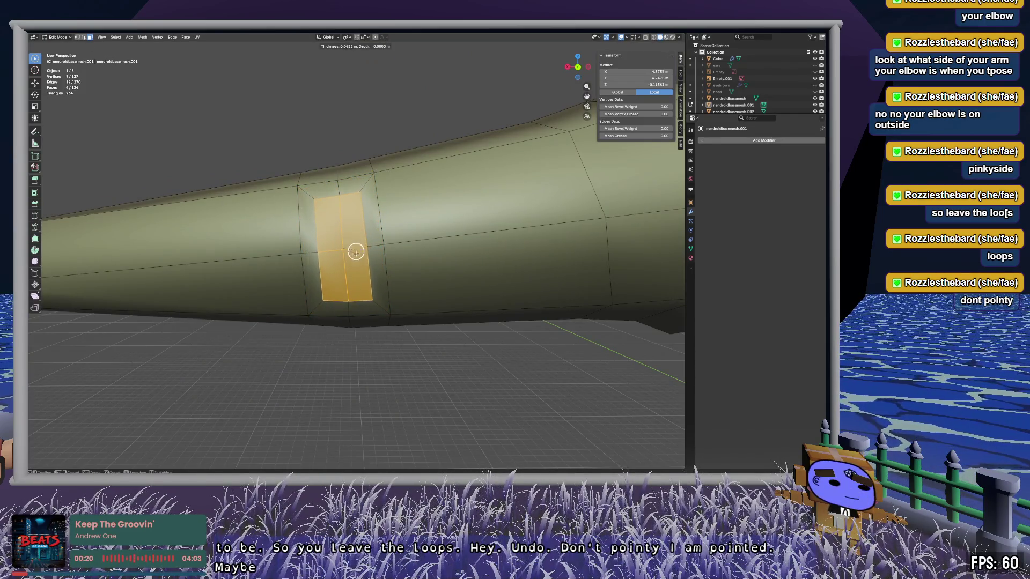
Step: Cancel the inset and make the selected elbow faces a circular loop with LoopTools Circle
{"action": "key", "text": "Escape"}
{"action": "right_click", "coordinate": [367, 248]}
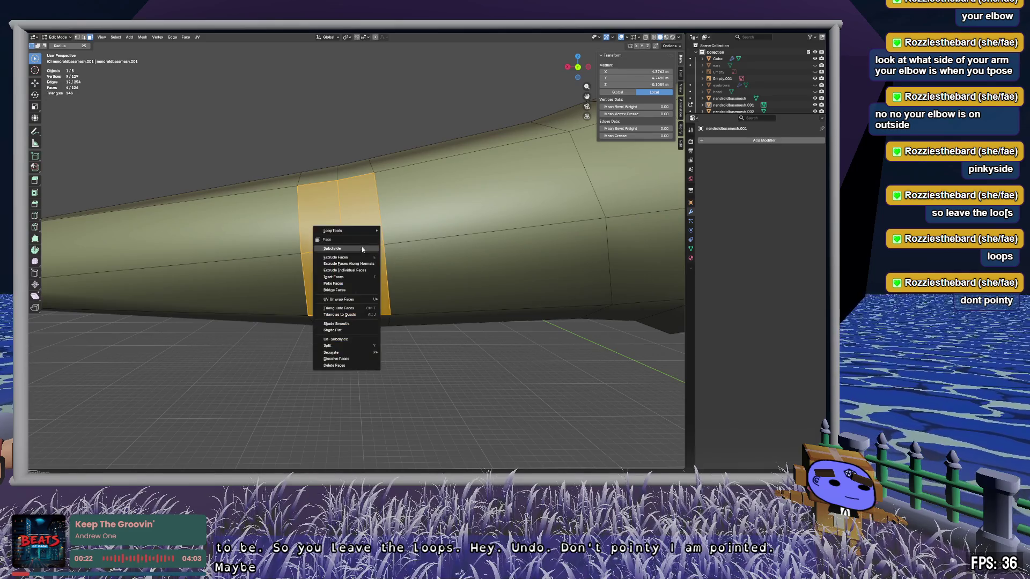
{"action": "mouse_move", "coordinate": [356, 229]}
{"action": "left_click", "coordinate": [407, 239]}
{"action": "mouse_move", "coordinate": [375, 239]}
{"action": "middle_mouse_down"}
{"action": "mouse_move", "coordinate": [439, 240]}
{"action": "mouse_move", "coordinate": [338, 236]}
{"action": "mouse_move", "coordinate": [370, 226]}
{"action": "mouse_move", "coordinate": [384, 240]}
{"action": "mouse_move", "coordinate": [404, 236]}
{"action": "middle_mouse_up"}
{"action": "scroll", "coordinate": [383, 240], "scroll_direction": "up", "scroll_amount": 3}
{"action": "scroll", "coordinate": [383, 241], "scroll_direction": "down", "scroll_amount": 3}
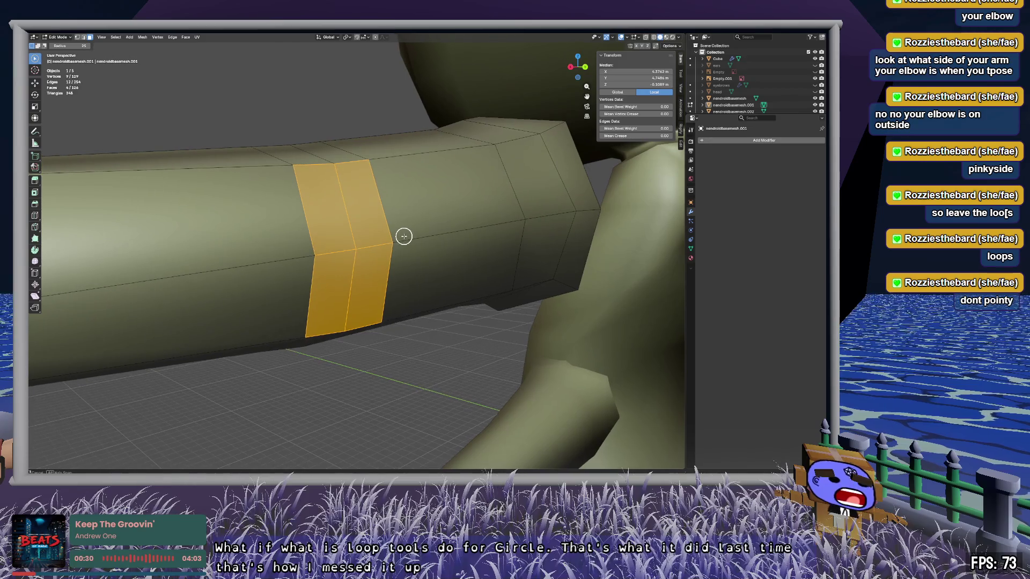
Step: Deselect everything on the arm and return to Object Mode
{"action": "right_click", "coordinate": [363, 237]}
{"action": "mouse_move", "coordinate": [363, 240]}
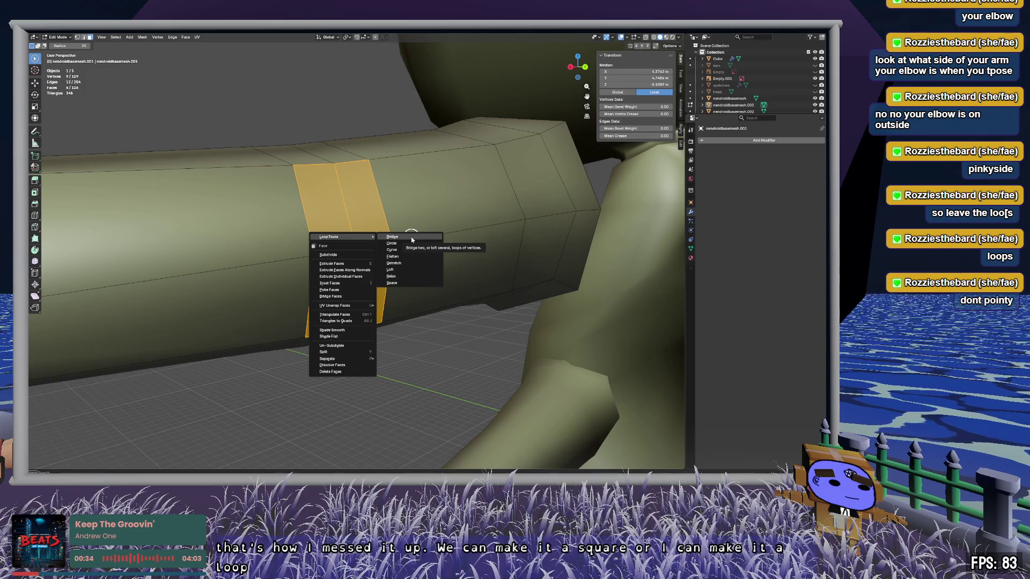
{"action": "mouse_move", "coordinate": [545, 203]}
{"action": "middle_mouse_down"}
{"action": "mouse_move", "coordinate": [285, 269]}
{"action": "mouse_move", "coordinate": [458, 285]}
{"action": "mouse_move", "coordinate": [466, 239]}
{"action": "middle_mouse_up"}
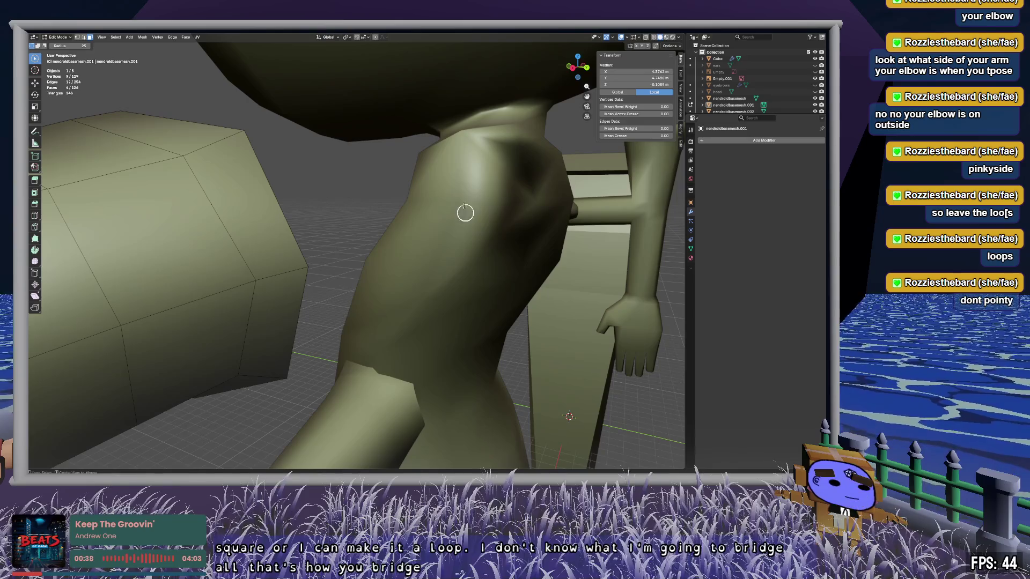
{"action": "key", "text": "alt+a"}
{"action": "key", "text": "Tab"}
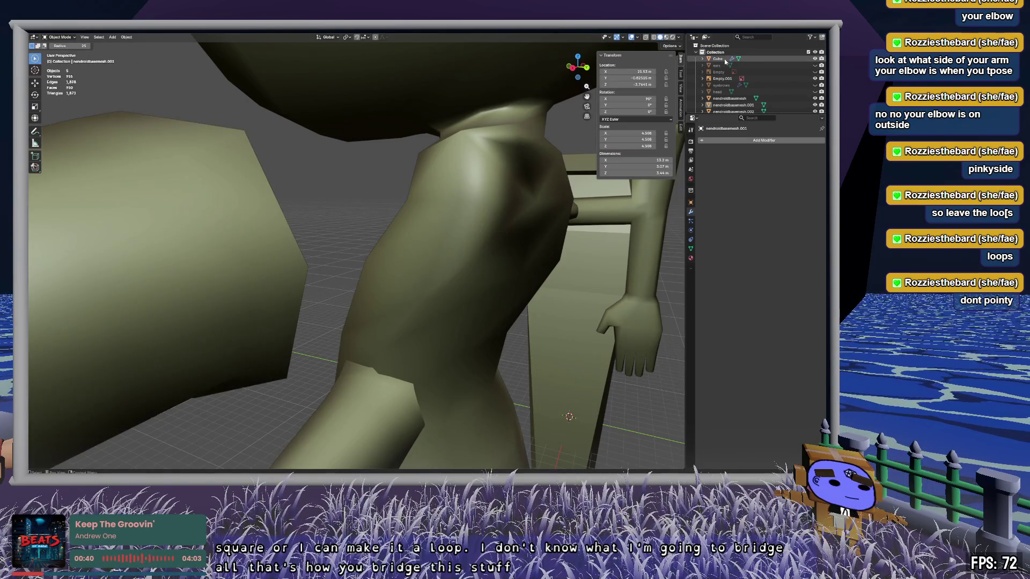
Step: Select nendroidbasemesh in the Outliner and enter Edit Mode on it
{"action": "left_click", "coordinate": [719, 58]}
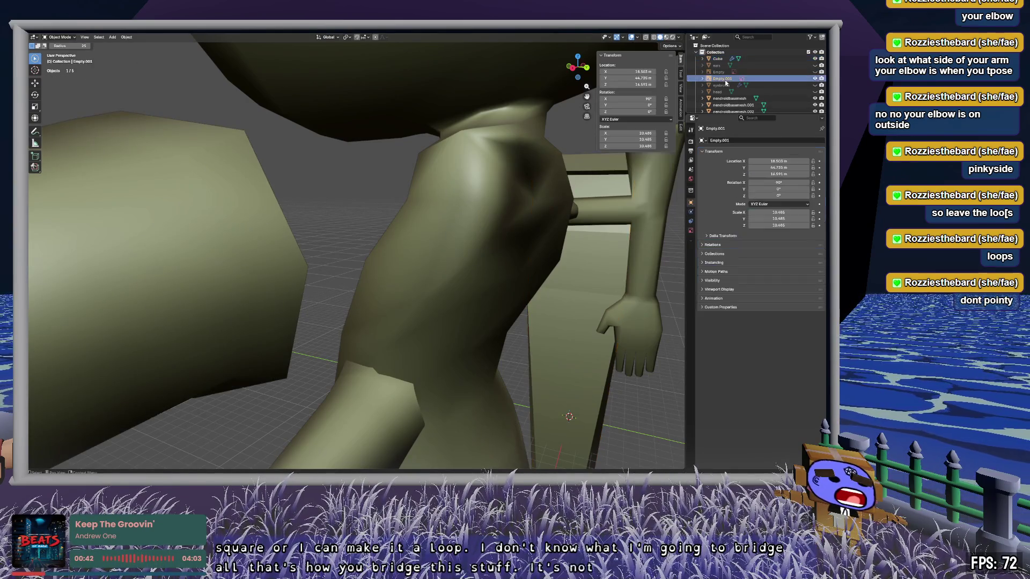
{"action": "left_click", "coordinate": [729, 98]}
{"action": "key", "text": "Tab"}
{"action": "mouse_move", "coordinate": [469, 219]}
{"action": "middle_mouse_down"}
{"action": "mouse_move", "coordinate": [474, 237]}
{"action": "mouse_move", "coordinate": [473, 221]}
{"action": "mouse_move", "coordinate": [322, 231]}
{"action": "mouse_move", "coordinate": [338, 241]}
{"action": "mouse_move", "coordinate": [259, 279]}
{"action": "mouse_move", "coordinate": [322, 231]}
{"action": "mouse_move", "coordinate": [346, 194]}
{"action": "mouse_move", "coordinate": [388, 182]}
{"action": "mouse_move", "coordinate": [370, 193]}
{"action": "mouse_move", "coordinate": [388, 218]}
{"action": "mouse_move", "coordinate": [359, 184]}
{"action": "mouse_move", "coordinate": [382, 164]}
{"action": "mouse_move", "coordinate": [418, 322]}
{"action": "mouse_move", "coordinate": [437, 292]}
{"action": "mouse_move", "coordinate": [362, 297]}
{"action": "mouse_move", "coordinate": [344, 318]}
{"action": "middle_mouse_up"}
{"action": "scroll", "coordinate": [346, 194], "scroll_direction": "down", "scroll_amount": 3}
Step: Select hip, torso-side, neck and crotch edges to trace the body's edge flow
{"action": "left_click_drag", "start_coordinate": [370, 257], "coordinate": [407, 284]}
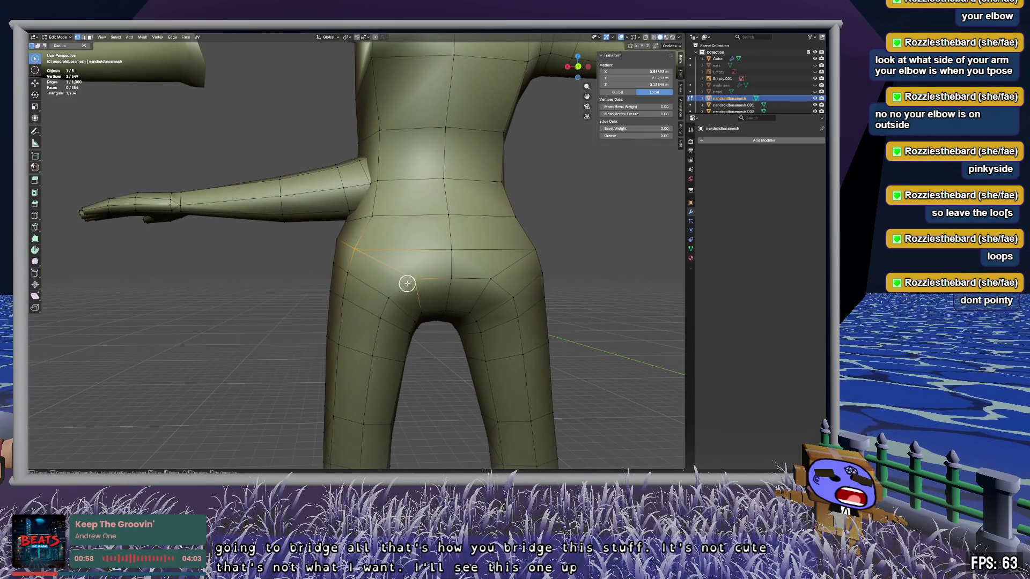
{"action": "mouse_move", "coordinate": [361, 256]}
{"action": "middle_mouse_down"}
{"action": "mouse_move", "coordinate": [488, 256]}
{"action": "mouse_move", "coordinate": [473, 289]}
{"action": "mouse_move", "coordinate": [404, 340]}
{"action": "middle_mouse_up"}
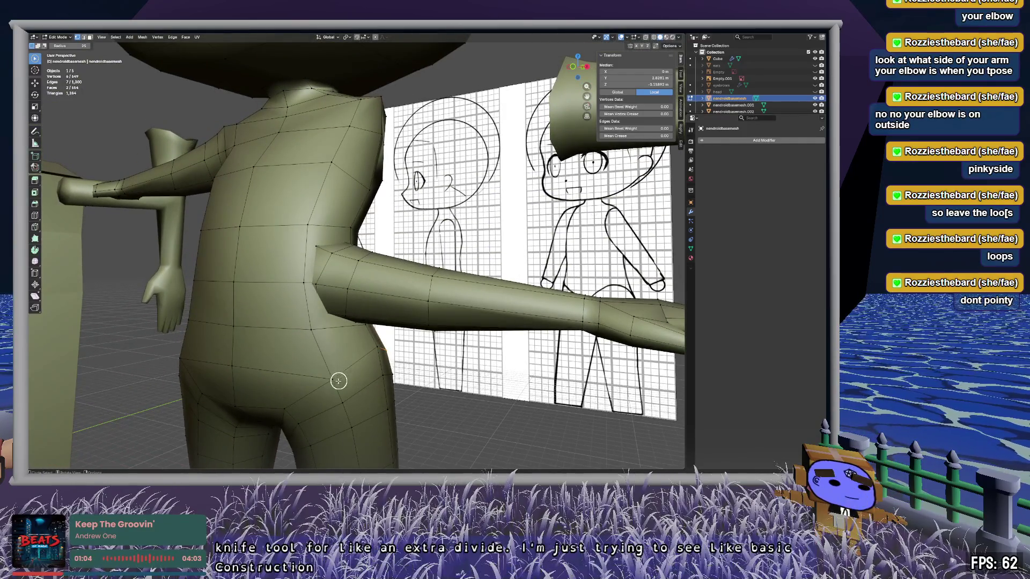
{"action": "left_click_drag", "start_coordinate": [336, 381], "coordinate": [313, 321]}
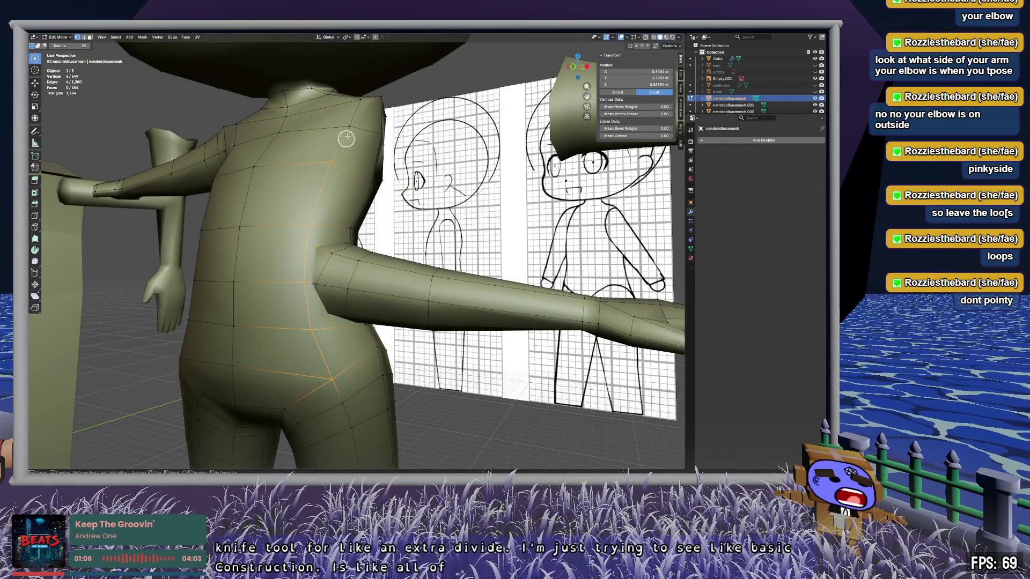
{"action": "middle_click_drag", "start_coordinate": [373, 117], "coordinate": [365, 79]}
{"action": "middle_click_drag", "start_coordinate": [334, 199], "coordinate": [351, 168]}
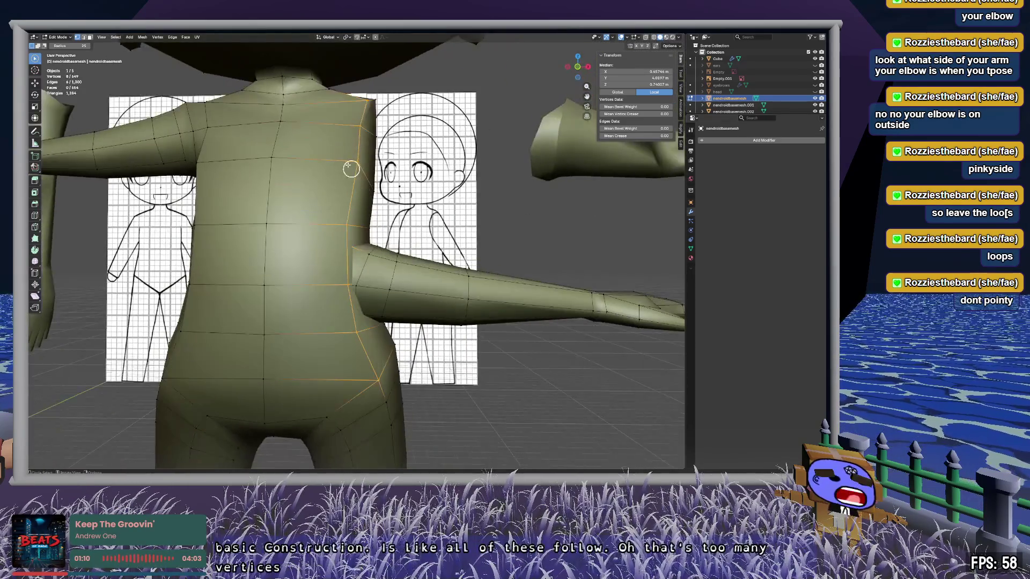
{"action": "left_click_drag", "start_coordinate": [283, 95], "coordinate": [283, 111]}
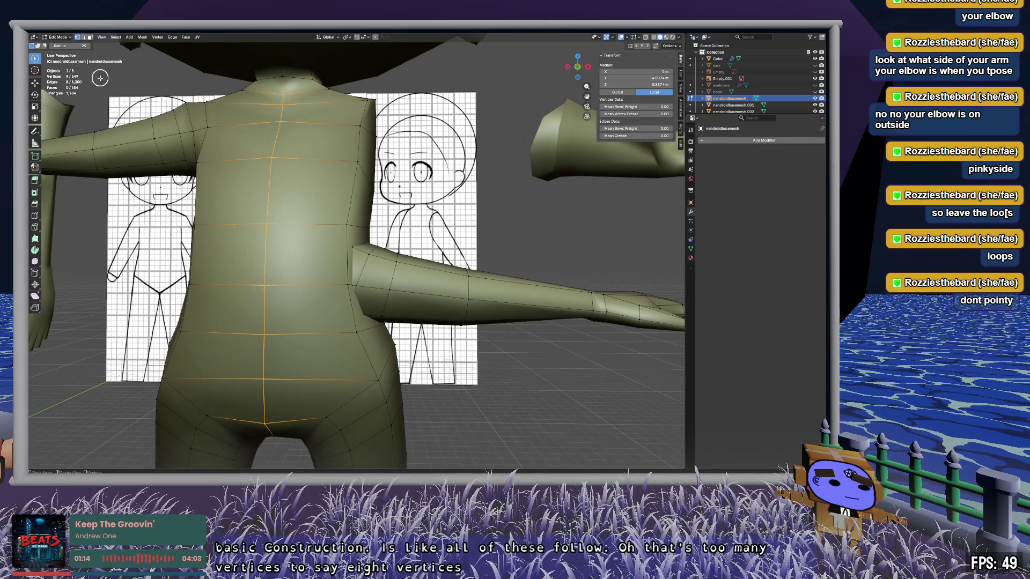
{"action": "left_click_drag", "start_coordinate": [323, 374], "coordinate": [324, 380]}
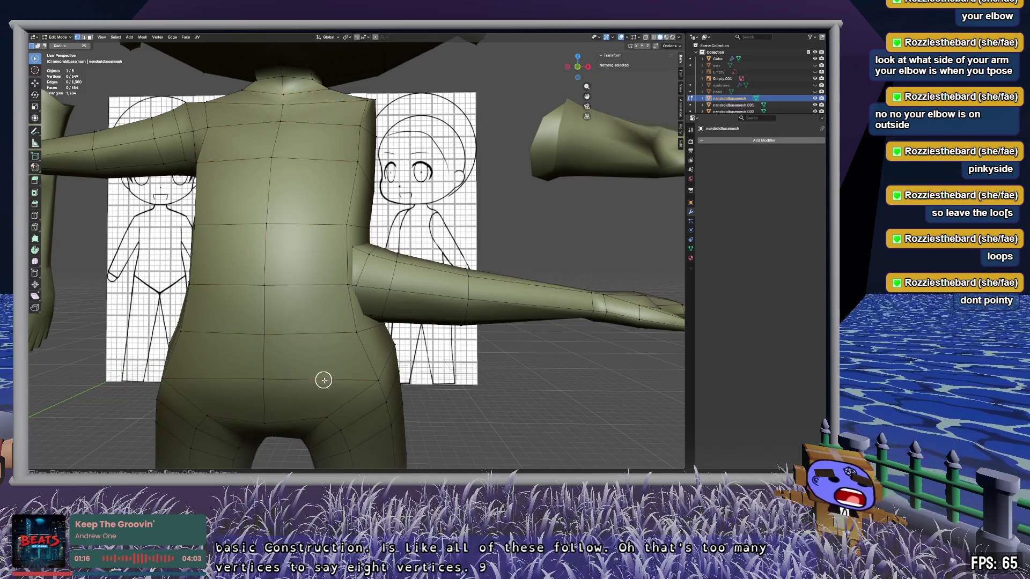
{"action": "left_click_drag", "start_coordinate": [252, 420], "coordinate": [339, 415]}
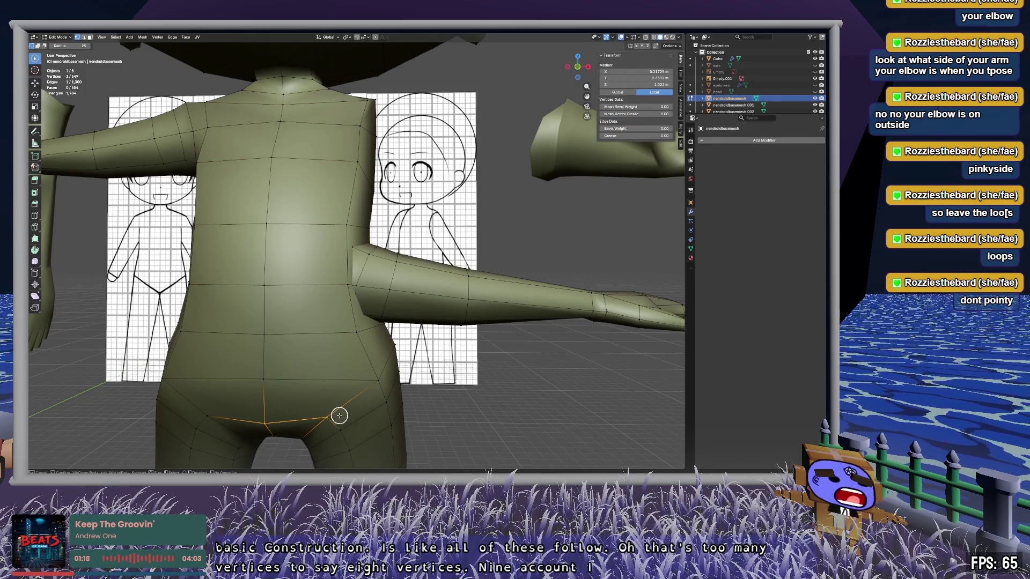
{"action": "left_click", "coordinate": [343, 417]}
{"action": "mouse_move", "coordinate": [392, 391]}
{"action": "left_mouse_down"}
{"action": "mouse_move", "coordinate": [388, 375]}
{"action": "mouse_move", "coordinate": [267, 388]}
{"action": "mouse_move", "coordinate": [173, 379]}
{"action": "left_mouse_up"}
Step: Select the vertical row of waist vertices and inspect the hip, leg and torso from several angles
{"action": "mouse_move", "coordinate": [309, 370]}
{"action": "middle_mouse_down"}
{"action": "mouse_move", "coordinate": [350, 423]}
{"action": "mouse_move", "coordinate": [301, 428]}
{"action": "mouse_move", "coordinate": [320, 357]}
{"action": "middle_mouse_up"}
{"action": "left_click_drag", "start_coordinate": [311, 327], "coordinate": [316, 185]}
{"action": "mouse_move", "coordinate": [305, 181]}
{"action": "middle_mouse_down"}
{"action": "mouse_move", "coordinate": [343, 207]}
{"action": "mouse_move", "coordinate": [237, 196]}
{"action": "middle_mouse_up"}
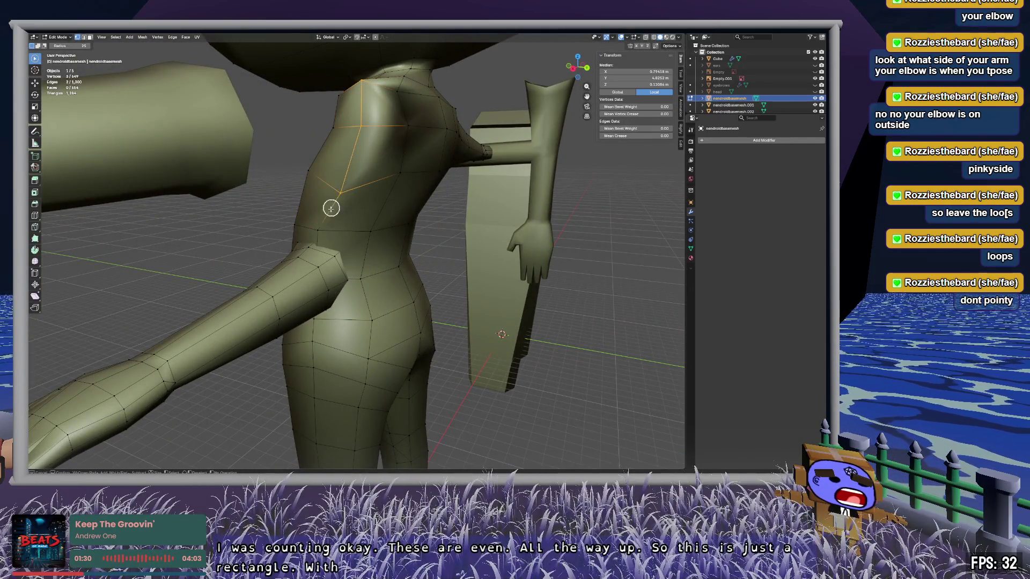
{"action": "mouse_move", "coordinate": [383, 290]}
{"action": "middle_mouse_down"}
{"action": "mouse_move", "coordinate": [434, 260]}
{"action": "mouse_move", "coordinate": [467, 276]}
{"action": "mouse_move", "coordinate": [457, 304]}
{"action": "mouse_move", "coordinate": [488, 290]}
{"action": "mouse_move", "coordinate": [536, 292]}
{"action": "mouse_move", "coordinate": [328, 145]}
{"action": "middle_mouse_up"}
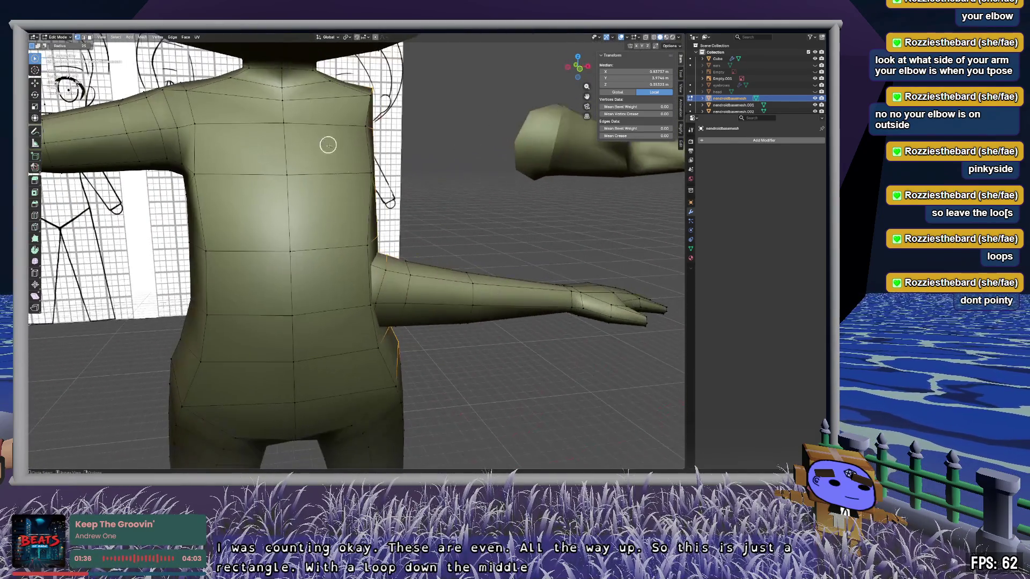
{"action": "mouse_move", "coordinate": [336, 302]}
{"action": "middle_mouse_down"}
{"action": "mouse_move", "coordinate": [285, 299]}
{"action": "mouse_move", "coordinate": [313, 267]}
{"action": "mouse_move", "coordinate": [214, 288]}
{"action": "mouse_move", "coordinate": [405, 306]}
{"action": "mouse_move", "coordinate": [384, 260]}
{"action": "mouse_move", "coordinate": [450, 271]}
{"action": "mouse_move", "coordinate": [375, 289]}
{"action": "middle_mouse_up"}
{"action": "mouse_move", "coordinate": [512, 226]}
{"action": "middle_mouse_down"}
{"action": "mouse_move", "coordinate": [453, 236]}
{"action": "mouse_move", "coordinate": [428, 255]}
{"action": "mouse_move", "coordinate": [315, 269]}
{"action": "mouse_move", "coordinate": [354, 235]}
{"action": "middle_mouse_up"}
{"action": "mouse_move", "coordinate": [278, 214]}
{"action": "middle_mouse_down"}
{"action": "mouse_move", "coordinate": [356, 233]}
{"action": "mouse_move", "coordinate": [305, 217]}
{"action": "middle_mouse_up"}
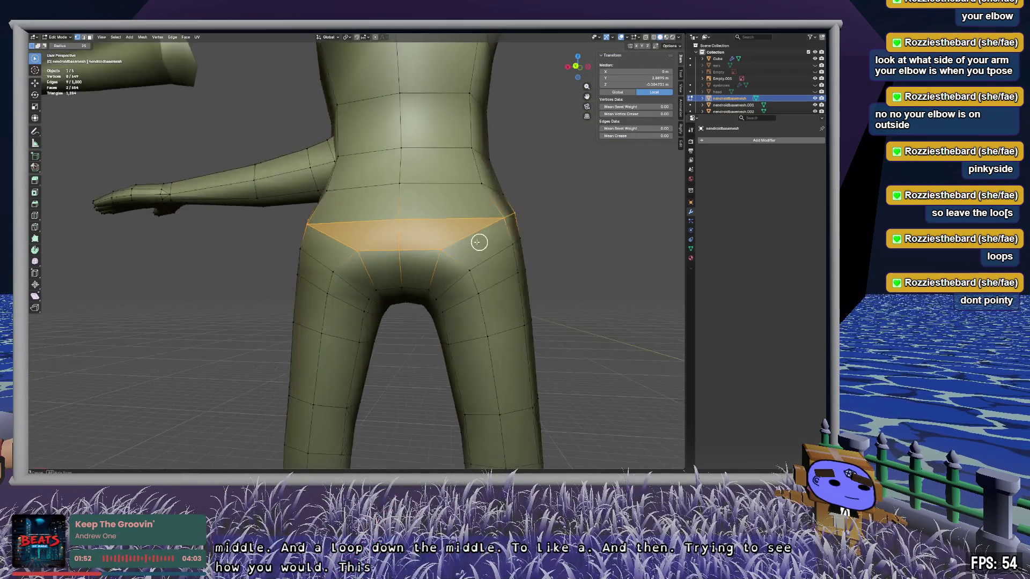
{"action": "mouse_move", "coordinate": [420, 245]}
{"action": "middle_mouse_down"}
{"action": "mouse_move", "coordinate": [426, 255]}
{"action": "mouse_move", "coordinate": [318, 242]}
{"action": "mouse_move", "coordinate": [320, 230]}
{"action": "mouse_move", "coordinate": [390, 199]}
{"action": "middle_mouse_up"}
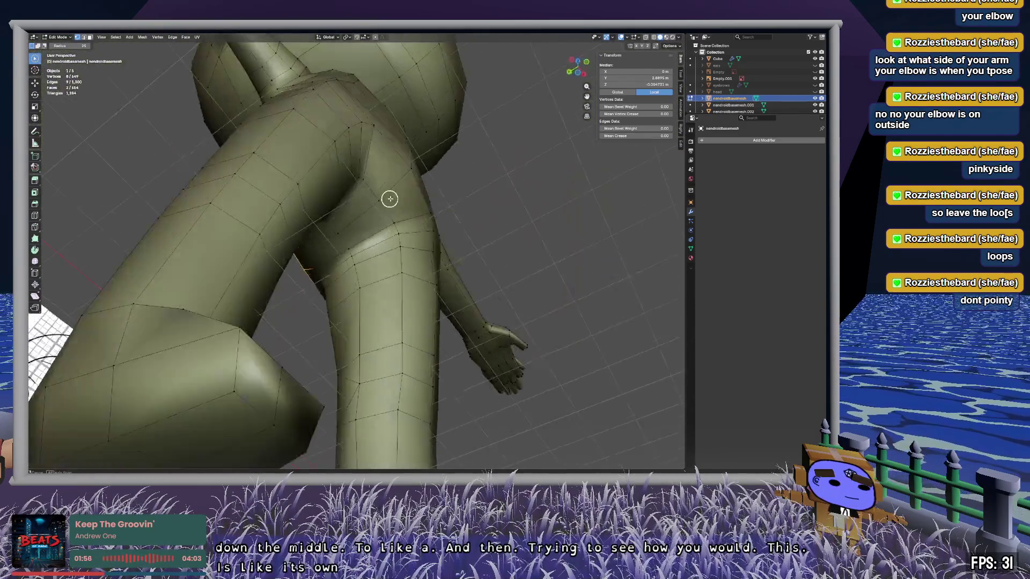
{"action": "mouse_move", "coordinate": [484, 200]}
{"action": "middle_mouse_down"}
{"action": "mouse_move", "coordinate": [478, 248]}
{"action": "mouse_move", "coordinate": [486, 204]}
{"action": "middle_mouse_up"}
{"action": "mouse_move", "coordinate": [412, 291]}
{"action": "middle_mouse_down"}
{"action": "mouse_move", "coordinate": [341, 246]}
{"action": "mouse_move", "coordinate": [272, 288]}
{"action": "middle_mouse_up"}
{"action": "mouse_move", "coordinate": [317, 226]}
{"action": "middle_mouse_down"}
{"action": "mouse_move", "coordinate": [313, 285]}
{"action": "mouse_move", "coordinate": [402, 210]}
{"action": "mouse_move", "coordinate": [356, 278]}
{"action": "mouse_move", "coordinate": [300, 266]}
{"action": "mouse_move", "coordinate": [386, 269]}
{"action": "mouse_move", "coordinate": [242, 270]}
{"action": "mouse_move", "coordinate": [313, 274]}
{"action": "mouse_move", "coordinate": [252, 274]}
{"action": "mouse_move", "coordinate": [246, 257]}
{"action": "mouse_move", "coordinate": [263, 244]}
{"action": "mouse_move", "coordinate": [288, 266]}
{"action": "mouse_move", "coordinate": [279, 268]}
{"action": "middle_mouse_up"}
{"action": "mouse_move", "coordinate": [383, 254]}
{"action": "middle_mouse_down"}
{"action": "mouse_move", "coordinate": [338, 260]}
{"action": "mouse_move", "coordinate": [323, 235]}
{"action": "middle_mouse_up"}
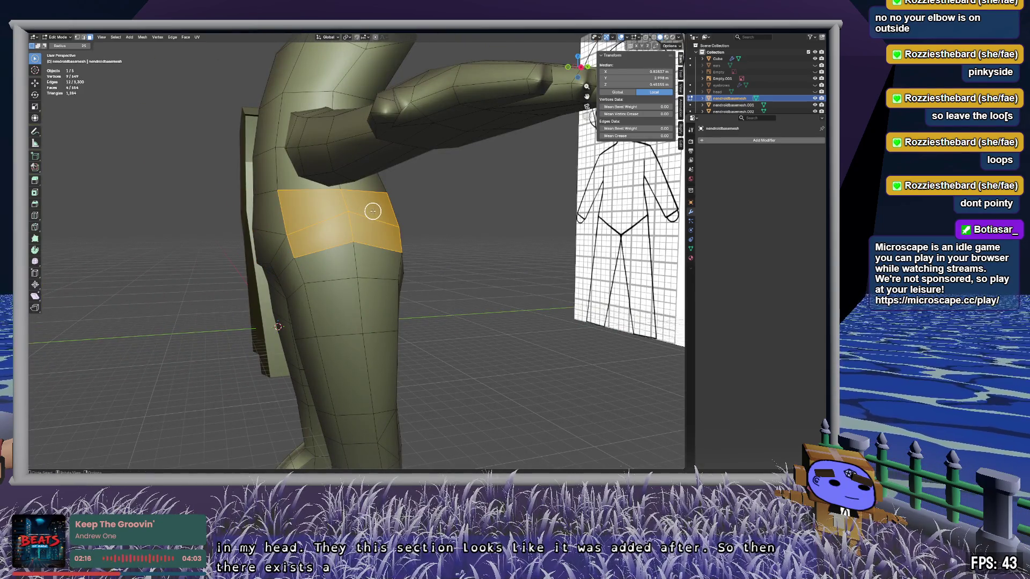
{"action": "mouse_move", "coordinate": [378, 219]}
{"action": "middle_mouse_down"}
{"action": "mouse_move", "coordinate": [387, 227]}
{"action": "mouse_move", "coordinate": [375, 209]}
{"action": "mouse_move", "coordinate": [388, 210]}
{"action": "middle_mouse_up"}
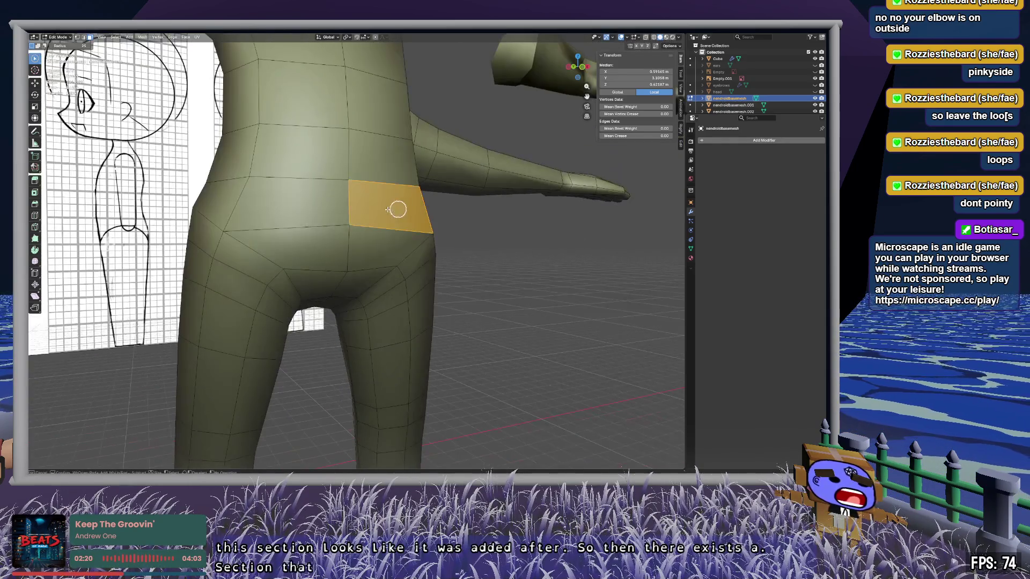
{"action": "middle_click_drag", "start_coordinate": [291, 208], "coordinate": [495, 217]}
{"action": "scroll", "coordinate": [433, 226], "scroll_direction": "down", "scroll_amount": 3}
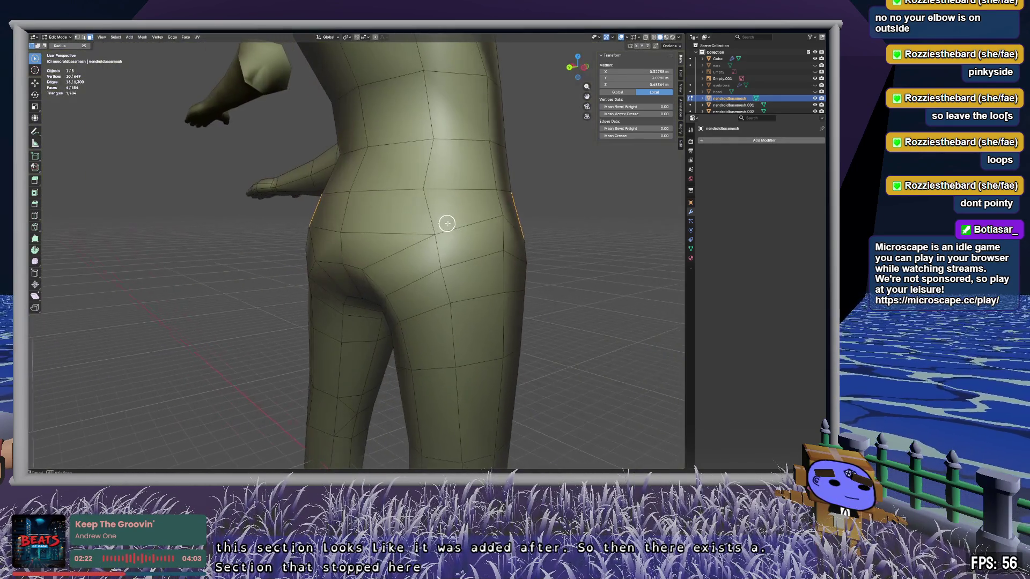
{"action": "mouse_move", "coordinate": [327, 206]}
{"action": "middle_mouse_down"}
{"action": "mouse_move", "coordinate": [379, 219]}
{"action": "mouse_move", "coordinate": [449, 210]}
{"action": "mouse_move", "coordinate": [411, 200]}
{"action": "mouse_move", "coordinate": [407, 184]}
{"action": "mouse_move", "coordinate": [408, 210]}
{"action": "mouse_move", "coordinate": [449, 211]}
{"action": "mouse_move", "coordinate": [393, 208]}
{"action": "middle_mouse_up"}
{"action": "scroll", "coordinate": [389, 214], "scroll_direction": "up", "scroll_amount": 3}
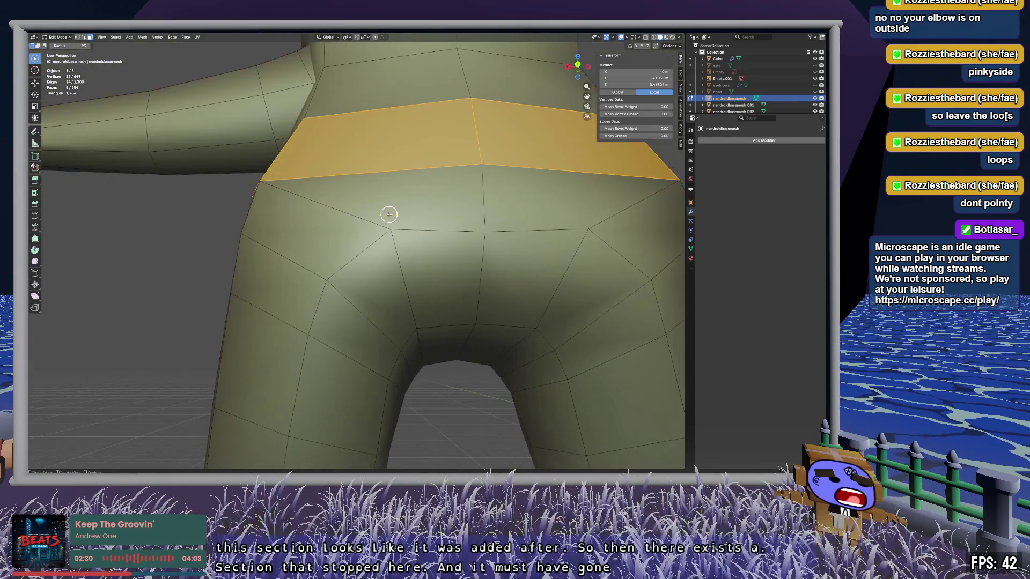
{"action": "mouse_move", "coordinate": [361, 302]}
{"action": "middle_mouse_down"}
{"action": "mouse_move", "coordinate": [347, 320]}
{"action": "mouse_move", "coordinate": [425, 327]}
{"action": "mouse_move", "coordinate": [402, 308]}
{"action": "mouse_move", "coordinate": [282, 283]}
{"action": "mouse_move", "coordinate": [410, 342]}
{"action": "middle_mouse_up"}
{"action": "mouse_move", "coordinate": [252, 266]}
{"action": "middle_mouse_down"}
{"action": "mouse_move", "coordinate": [322, 294]}
{"action": "mouse_move", "coordinate": [196, 191]}
{"action": "middle_mouse_up"}
{"action": "middle_click_drag", "start_coordinate": [210, 299], "coordinate": [411, 314]}
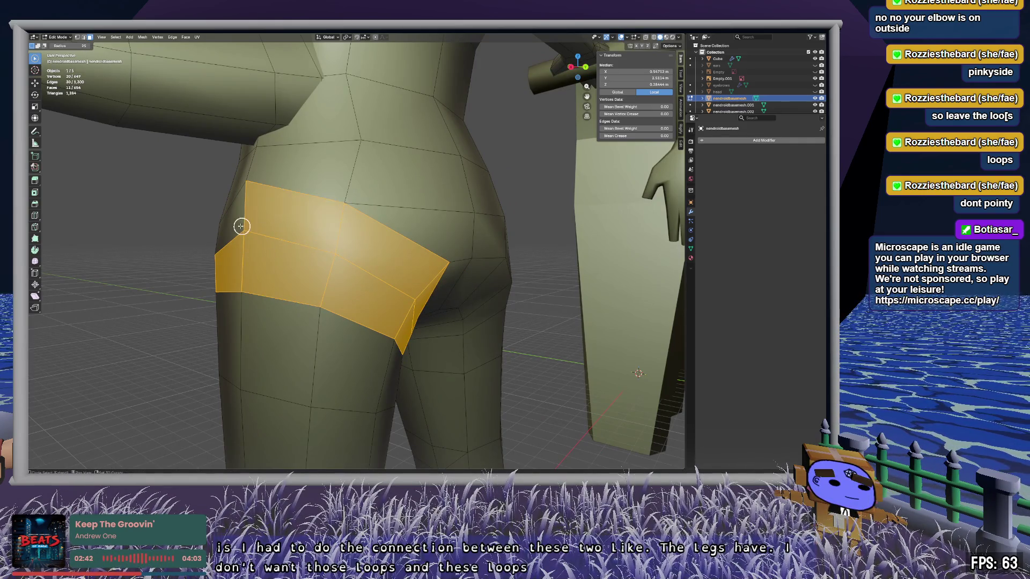
{"action": "mouse_move", "coordinate": [247, 242]}
{"action": "middle_mouse_down"}
{"action": "mouse_move", "coordinate": [317, 266]}
{"action": "mouse_move", "coordinate": [437, 235]}
{"action": "middle_mouse_up"}
{"action": "left_click_drag", "start_coordinate": [437, 234], "coordinate": [312, 316]}
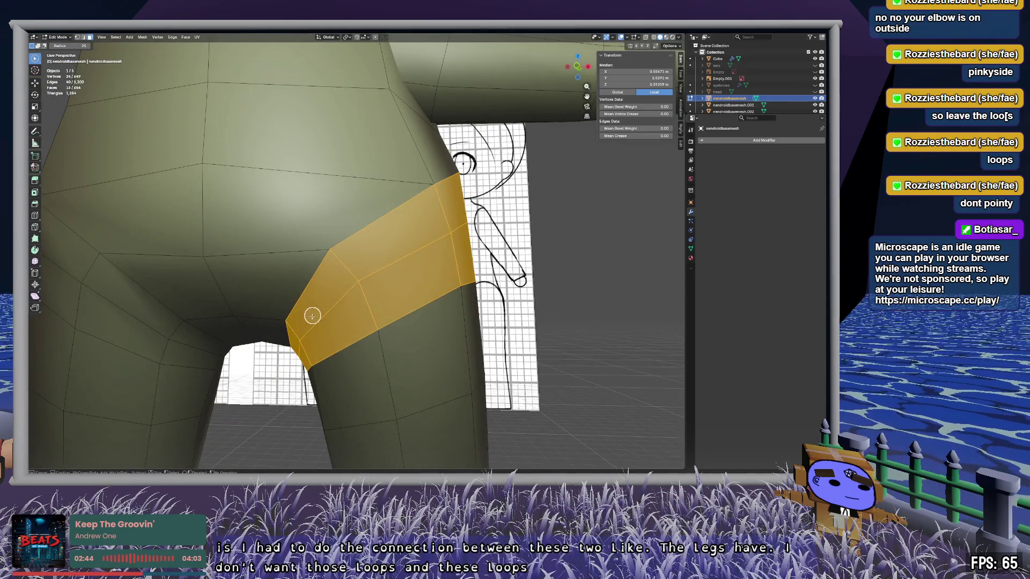
{"action": "mouse_move", "coordinate": [342, 329]}
{"action": "middle_mouse_down"}
{"action": "mouse_move", "coordinate": [393, 306]}
{"action": "mouse_move", "coordinate": [336, 324]}
{"action": "mouse_move", "coordinate": [356, 306]}
{"action": "mouse_move", "coordinate": [338, 326]}
{"action": "mouse_move", "coordinate": [274, 335]}
{"action": "mouse_move", "coordinate": [276, 233]}
{"action": "middle_mouse_up"}
{"action": "key", "text": "1"}
{"action": "left_click", "coordinate": [247, 180]}
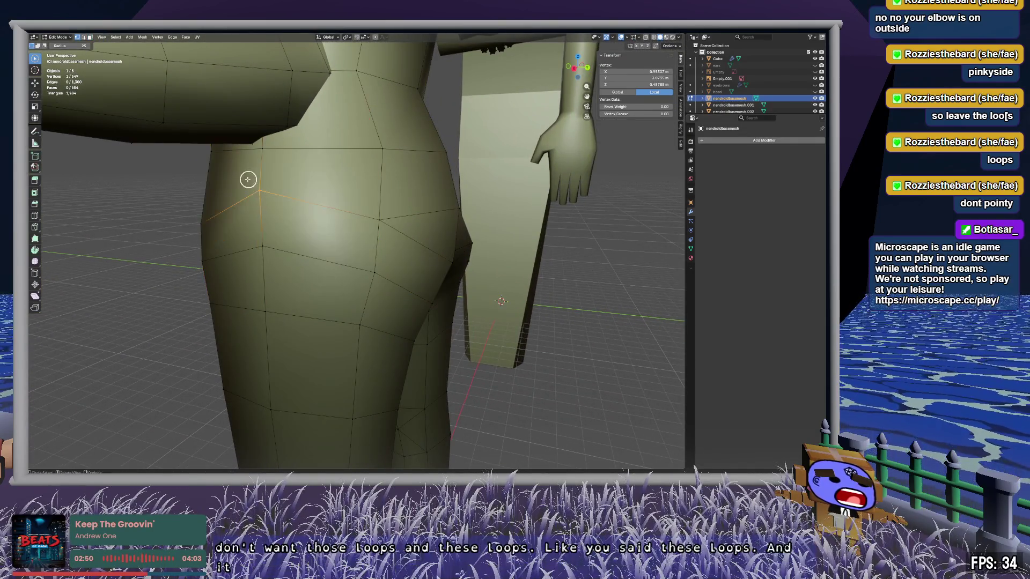
{"action": "mouse_move", "coordinate": [338, 290]}
{"action": "middle_mouse_down"}
{"action": "mouse_move", "coordinate": [285, 278]}
{"action": "mouse_move", "coordinate": [352, 233]}
{"action": "middle_mouse_up"}
{"action": "left_click_drag", "start_coordinate": [352, 232], "coordinate": [364, 277]}
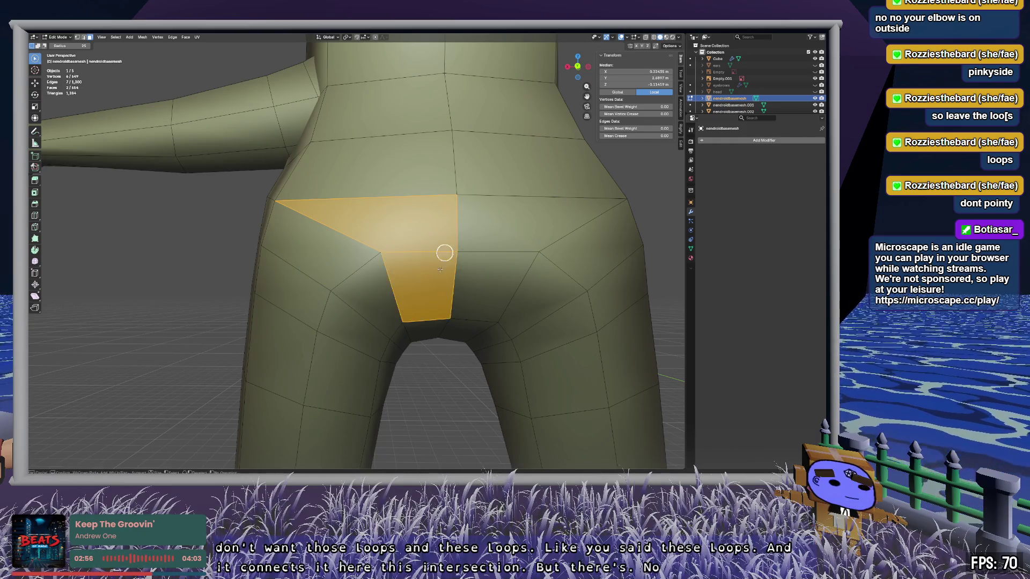
{"action": "middle_click_drag", "start_coordinate": [447, 306], "coordinate": [451, 182]}
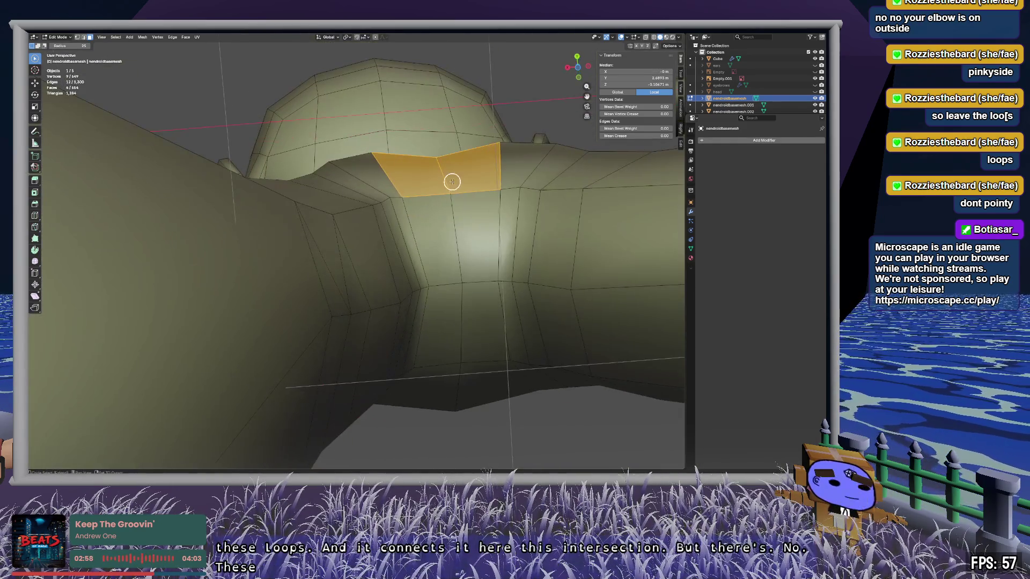
{"action": "mouse_move", "coordinate": [463, 374]}
{"action": "middle_mouse_down"}
{"action": "mouse_move", "coordinate": [489, 345]}
{"action": "mouse_move", "coordinate": [623, 391]}
{"action": "mouse_move", "coordinate": [324, 214]}
{"action": "middle_mouse_up"}
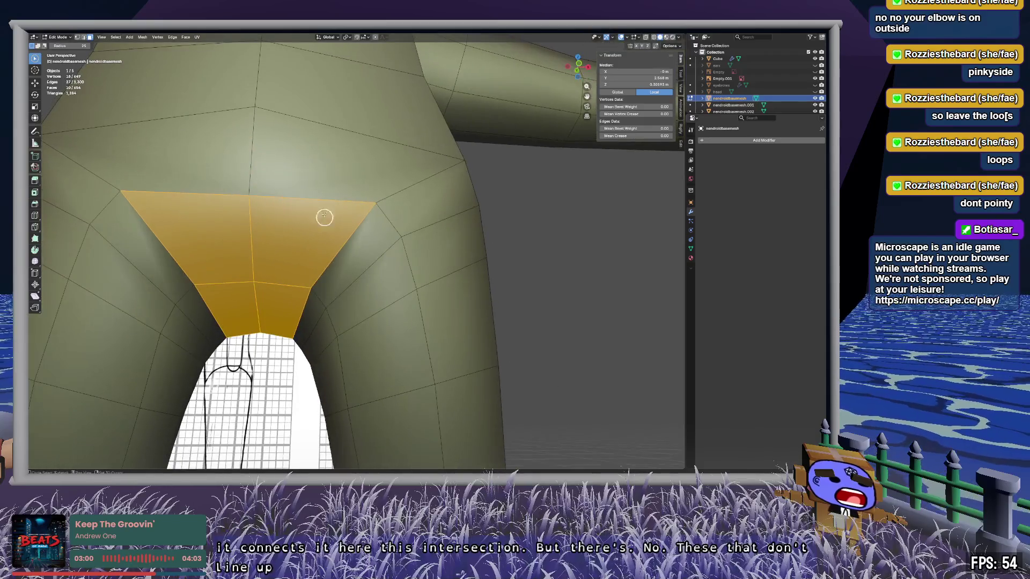
{"action": "left_click_drag", "start_coordinate": [324, 214], "coordinate": [364, 193]}
{"action": "mouse_move", "coordinate": [364, 193]}
{"action": "middle_mouse_down"}
{"action": "mouse_move", "coordinate": [301, 212]}
{"action": "mouse_move", "coordinate": [318, 220]}
{"action": "mouse_move", "coordinate": [327, 214]}
{"action": "mouse_move", "coordinate": [236, 237]}
{"action": "mouse_move", "coordinate": [309, 219]}
{"action": "middle_mouse_up"}
{"action": "left_click", "coordinate": [358, 317]}
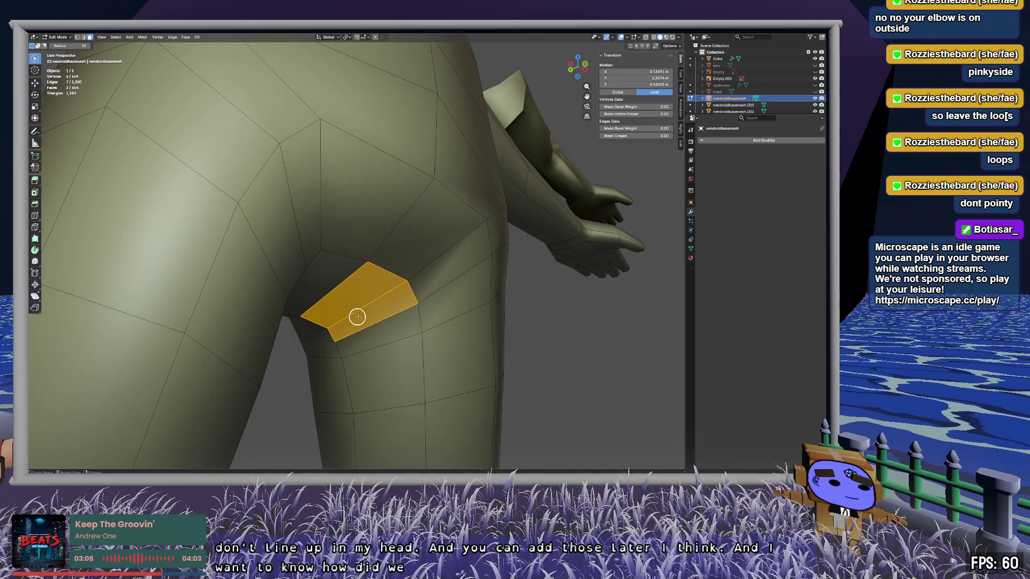
{"action": "mouse_move", "coordinate": [412, 294]}
{"action": "middle_mouse_down"}
{"action": "mouse_move", "coordinate": [312, 304]}
{"action": "mouse_move", "coordinate": [360, 298]}
{"action": "middle_mouse_up"}
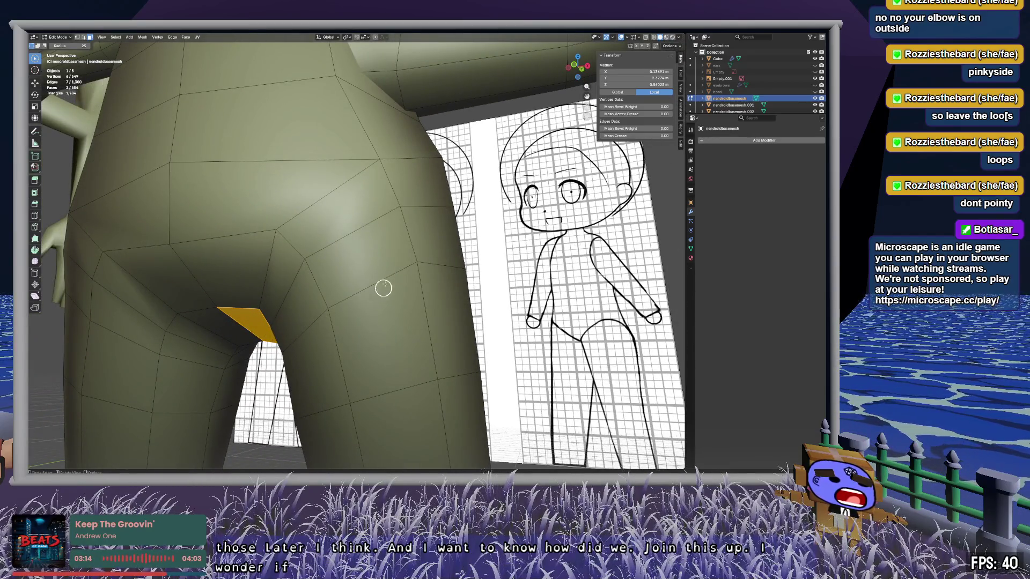
{"action": "mouse_move", "coordinate": [422, 202]}
{"action": "middle_mouse_down"}
{"action": "mouse_move", "coordinate": [325, 259]}
{"action": "mouse_move", "coordinate": [288, 244]}
{"action": "mouse_move", "coordinate": [252, 183]}
{"action": "middle_mouse_up"}
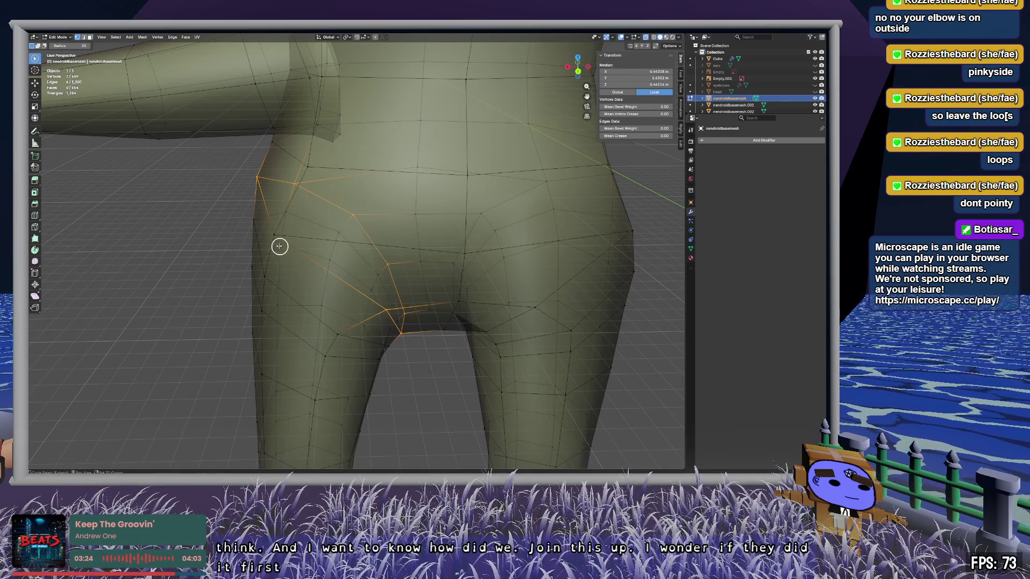
{"action": "mouse_move", "coordinate": [285, 237]}
{"action": "middle_mouse_down"}
{"action": "mouse_move", "coordinate": [439, 211]}
{"action": "mouse_move", "coordinate": [451, 260]}
{"action": "mouse_move", "coordinate": [440, 231]}
{"action": "middle_mouse_up"}
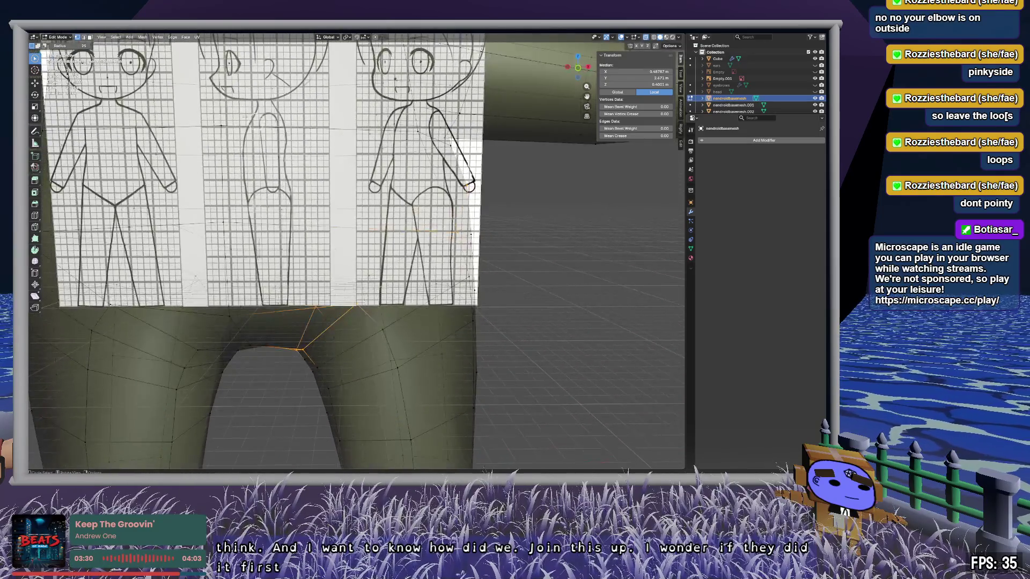
{"action": "middle_click_drag", "start_coordinate": [530, 314], "coordinate": [393, 256]}
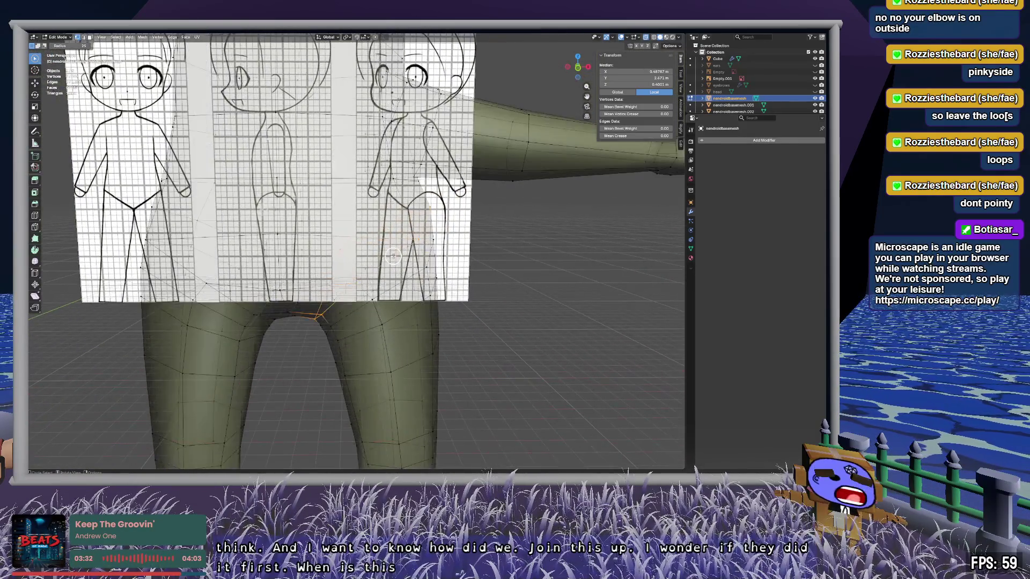
{"action": "mouse_move", "coordinate": [435, 283]}
{"action": "middle_mouse_down"}
{"action": "mouse_move", "coordinate": [414, 258]}
{"action": "mouse_move", "coordinate": [349, 267]}
{"action": "mouse_move", "coordinate": [313, 288]}
{"action": "mouse_move", "coordinate": [362, 272]}
{"action": "mouse_move", "coordinate": [446, 267]}
{"action": "mouse_move", "coordinate": [417, 282]}
{"action": "middle_mouse_up"}
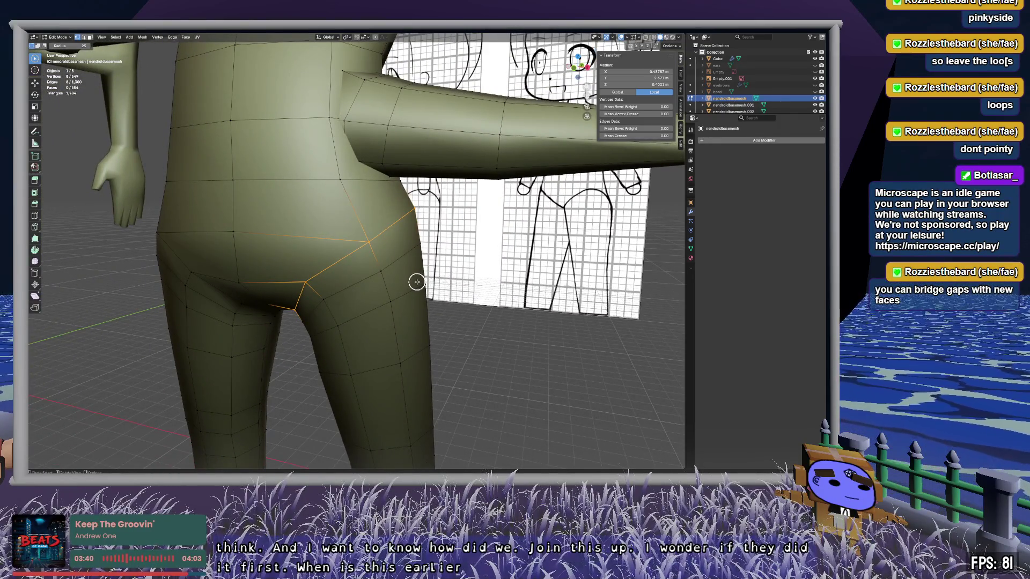
{"action": "scroll", "coordinate": [400, 293], "scroll_direction": "down", "scroll_amount": 5}
{"action": "scroll", "coordinate": [387, 359], "scroll_direction": "up", "scroll_amount": 5}
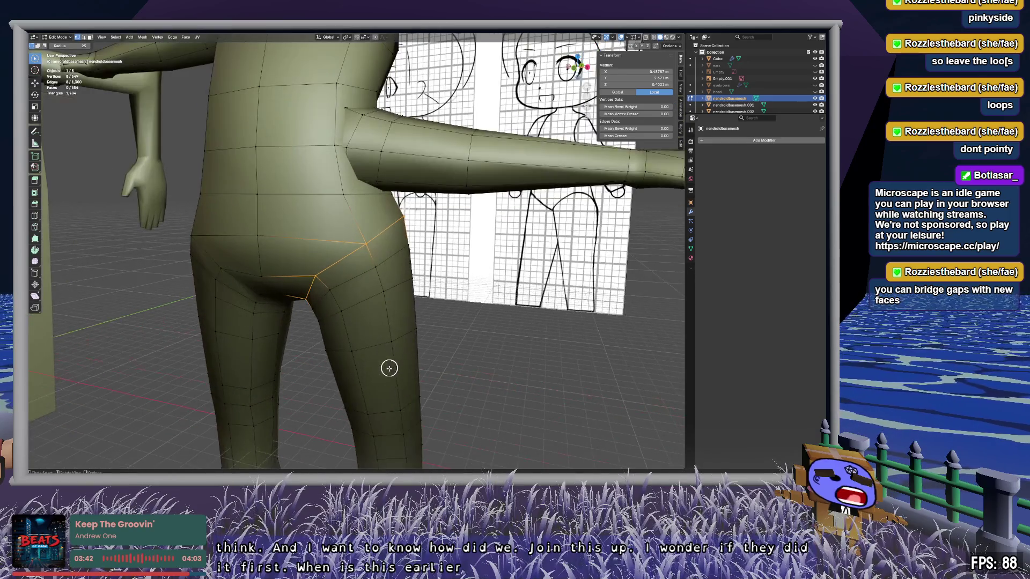
{"action": "mouse_move", "coordinate": [374, 363]}
{"action": "middle_mouse_down"}
{"action": "mouse_move", "coordinate": [398, 343]}
{"action": "mouse_move", "coordinate": [409, 357]}
{"action": "mouse_move", "coordinate": [420, 152]}
{"action": "middle_mouse_up"}
{"action": "mouse_move", "coordinate": [431, 210]}
{"action": "middle_mouse_down"}
{"action": "mouse_move", "coordinate": [382, 202]}
{"action": "mouse_move", "coordinate": [382, 225]}
{"action": "mouse_move", "coordinate": [401, 227]}
{"action": "mouse_move", "coordinate": [396, 283]}
{"action": "middle_mouse_up"}
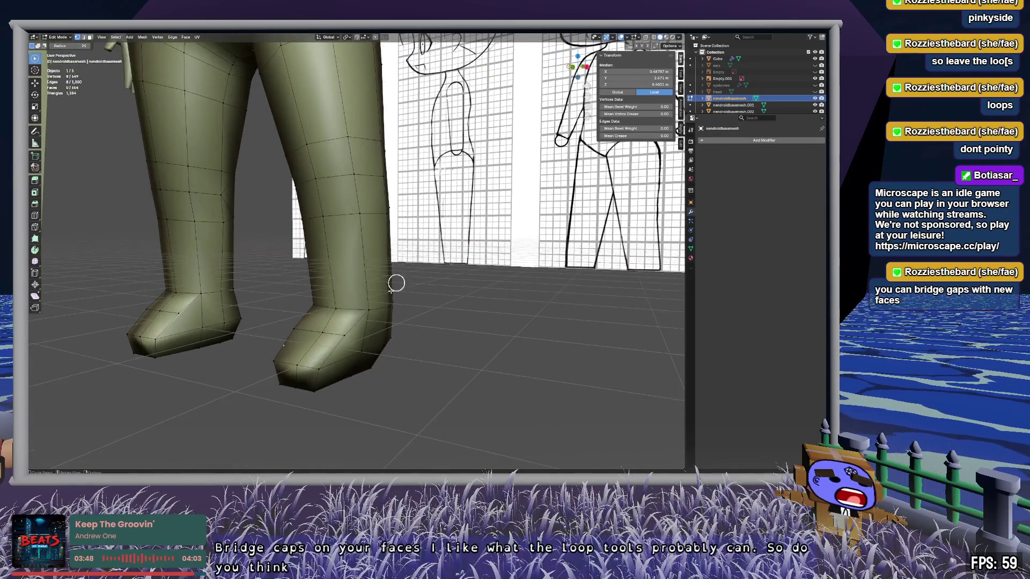
{"action": "mouse_move", "coordinate": [365, 328]}
{"action": "middle_mouse_down"}
{"action": "mouse_move", "coordinate": [368, 315]}
{"action": "mouse_move", "coordinate": [330, 314]}
{"action": "mouse_move", "coordinate": [343, 326]}
{"action": "mouse_move", "coordinate": [330, 318]}
{"action": "mouse_move", "coordinate": [326, 248]}
{"action": "middle_mouse_up"}
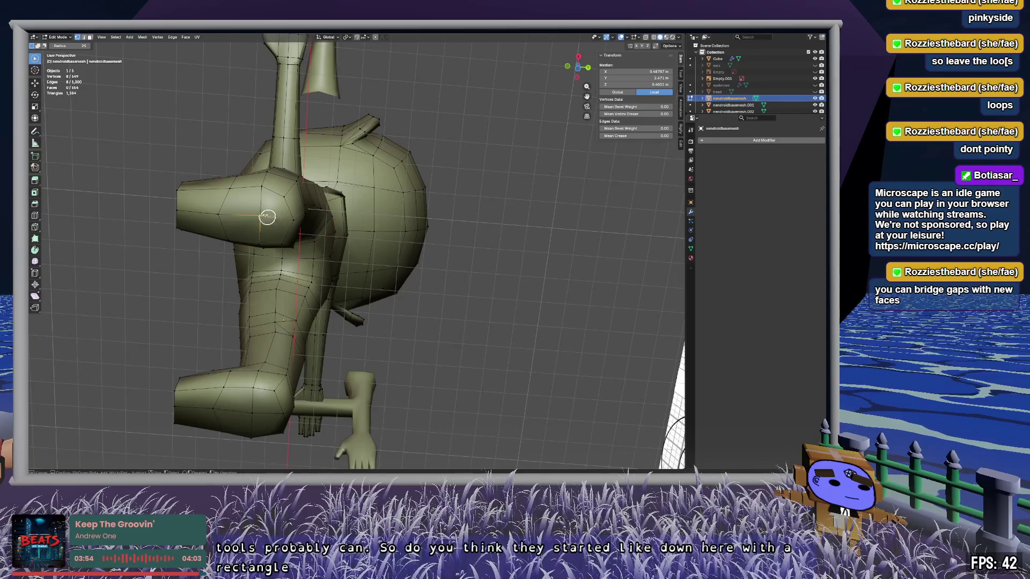
{"action": "mouse_move", "coordinate": [271, 226]}
{"action": "middle_mouse_down"}
{"action": "mouse_move", "coordinate": [294, 230]}
{"action": "mouse_move", "coordinate": [281, 253]}
{"action": "mouse_move", "coordinate": [248, 258]}
{"action": "mouse_move", "coordinate": [210, 296]}
{"action": "mouse_move", "coordinate": [336, 301]}
{"action": "mouse_move", "coordinate": [235, 277]}
{"action": "mouse_move", "coordinate": [221, 253]}
{"action": "mouse_move", "coordinate": [223, 223]}
{"action": "mouse_move", "coordinate": [227, 252]}
{"action": "mouse_move", "coordinate": [323, 283]}
{"action": "mouse_move", "coordinate": [384, 161]}
{"action": "mouse_move", "coordinate": [333, 303]}
{"action": "mouse_move", "coordinate": [361, 311]}
{"action": "mouse_move", "coordinate": [335, 292]}
{"action": "mouse_move", "coordinate": [241, 112]}
{"action": "middle_mouse_up"}
Step: Select faces across the waist, checking the hips from rear and side angles
{"action": "mouse_move", "coordinate": [287, 136]}
{"action": "middle_mouse_down"}
{"action": "mouse_move", "coordinate": [278, 166]}
{"action": "mouse_move", "coordinate": [195, 179]}
{"action": "mouse_move", "coordinate": [340, 192]}
{"action": "middle_mouse_up"}
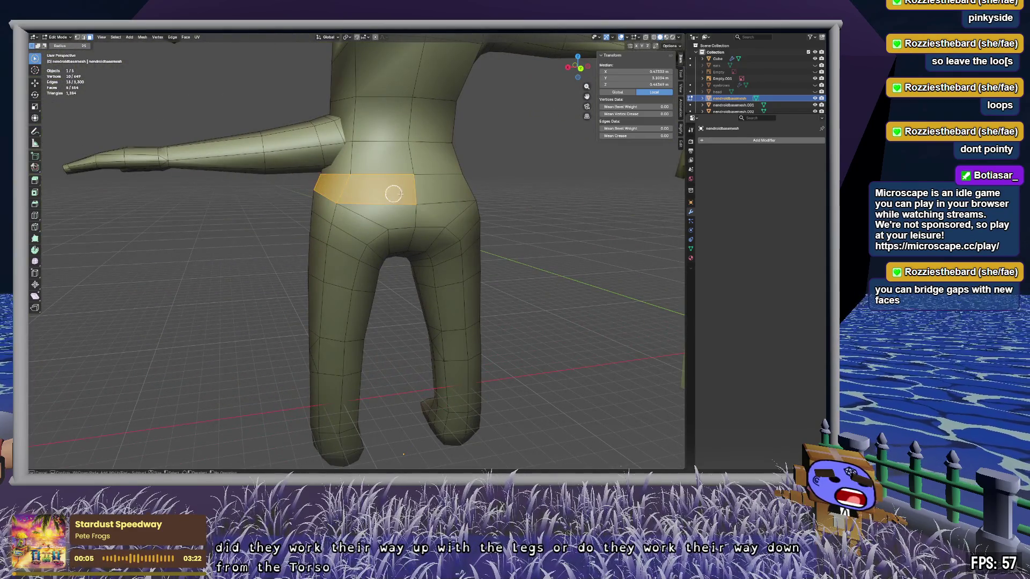
{"action": "left_click_drag", "start_coordinate": [400, 194], "coordinate": [413, 193]}
{"action": "middle_click_drag", "start_coordinate": [413, 193], "coordinate": [436, 195]}
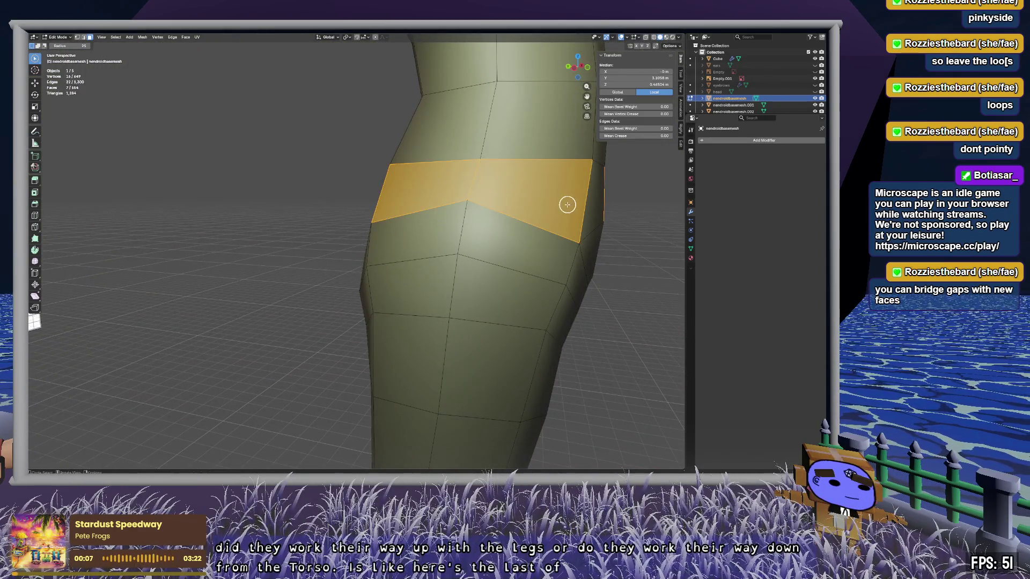
{"action": "middle_click_drag", "start_coordinate": [567, 205], "coordinate": [295, 188]}
{"action": "scroll", "coordinate": [299, 196], "scroll_direction": "down", "scroll_amount": 10}
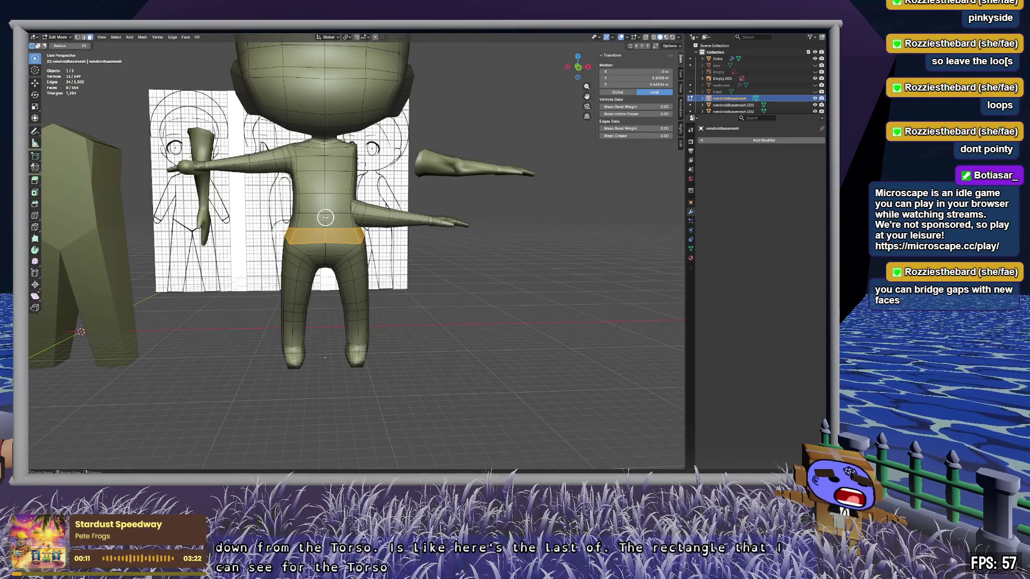
{"action": "middle_click_drag", "start_coordinate": [320, 212], "coordinate": [277, 200]}
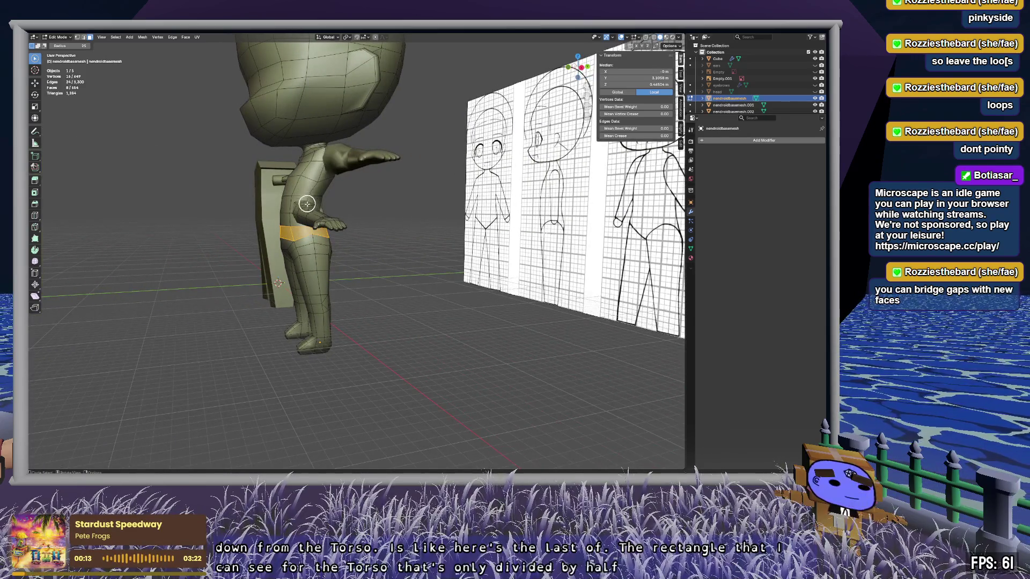
{"action": "mouse_move", "coordinate": [314, 231]}
{"action": "middle_mouse_down"}
{"action": "mouse_move", "coordinate": [306, 228]}
{"action": "mouse_move", "coordinate": [407, 223]}
{"action": "mouse_move", "coordinate": [390, 254]}
{"action": "middle_mouse_up"}
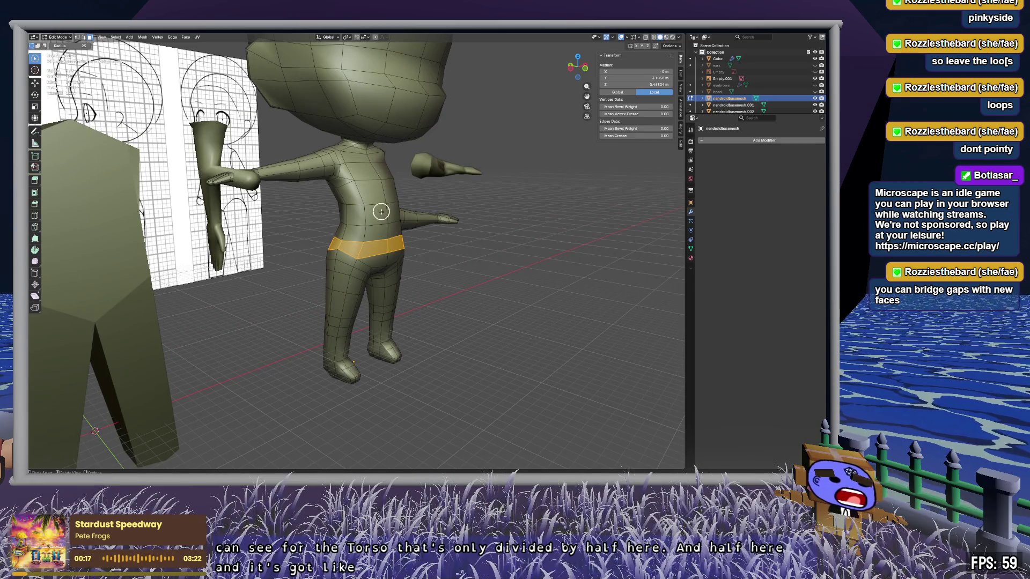
{"action": "scroll", "coordinate": [382, 212], "scroll_direction": "up", "scroll_amount": 5}
{"action": "mouse_move", "coordinate": [428, 172]}
{"action": "middle_mouse_down"}
{"action": "mouse_move", "coordinate": [472, 268]}
{"action": "mouse_move", "coordinate": [402, 223]}
{"action": "mouse_move", "coordinate": [445, 225]}
{"action": "middle_mouse_up"}
{"action": "mouse_move", "coordinate": [347, 91]}
{"action": "middle_mouse_down"}
{"action": "mouse_move", "coordinate": [295, 111]}
{"action": "mouse_move", "coordinate": [356, 114]}
{"action": "mouse_move", "coordinate": [315, 110]}
{"action": "middle_mouse_up"}
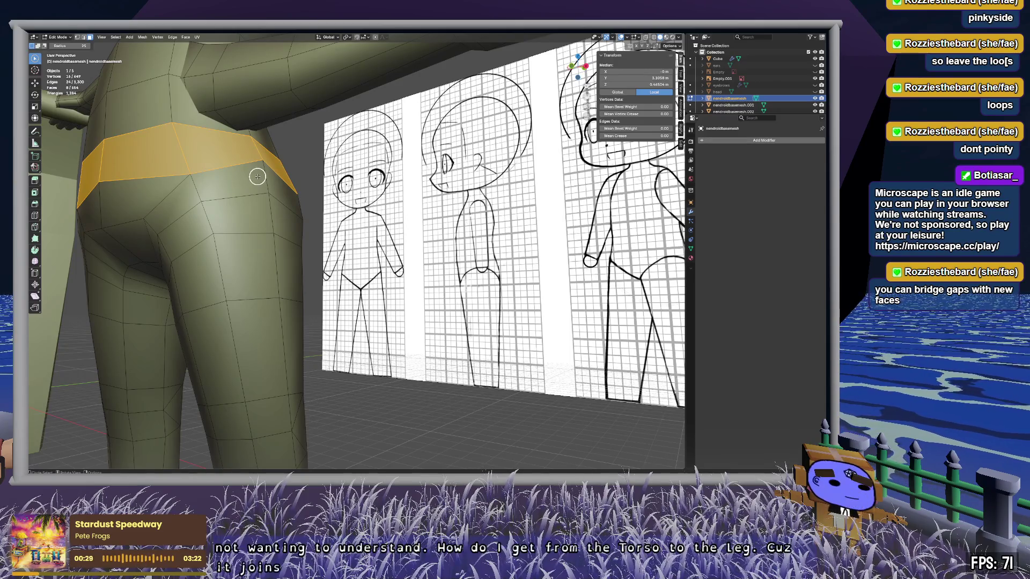
Step: Add the two faces just below the waist and more hip faces to the selection
{"action": "left_click_drag", "start_coordinate": [258, 177], "coordinate": [272, 184]}
{"action": "middle_click_drag", "start_coordinate": [258, 190], "coordinate": [324, 160]}
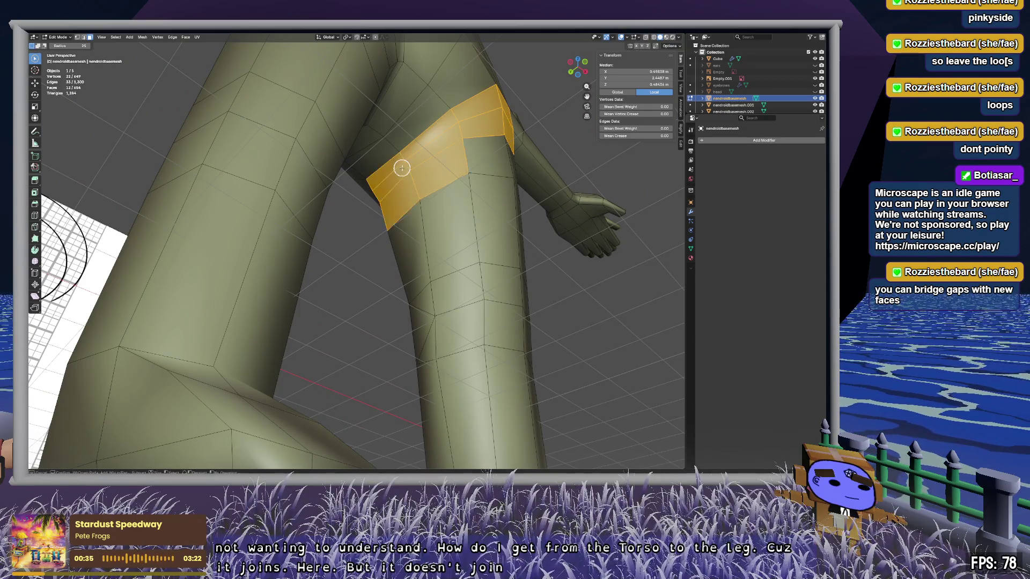
{"action": "mouse_move", "coordinate": [399, 189]}
{"action": "middle_mouse_down"}
{"action": "mouse_move", "coordinate": [421, 213]}
{"action": "mouse_move", "coordinate": [497, 226]}
{"action": "middle_mouse_up"}
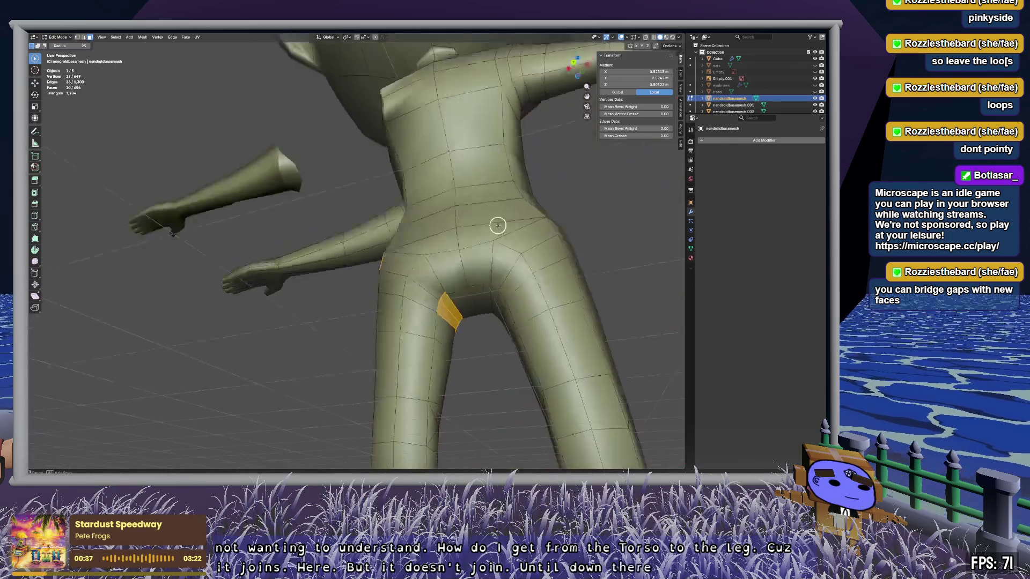
{"action": "left_click_drag", "start_coordinate": [420, 293], "coordinate": [409, 281]}
{"action": "mouse_move", "coordinate": [409, 280]}
{"action": "middle_mouse_down"}
{"action": "mouse_move", "coordinate": [421, 285]}
{"action": "mouse_move", "coordinate": [269, 258]}
{"action": "mouse_move", "coordinate": [274, 234]}
{"action": "mouse_move", "coordinate": [318, 235]}
{"action": "mouse_move", "coordinate": [320, 177]}
{"action": "mouse_move", "coordinate": [339, 272]}
{"action": "middle_mouse_up"}
{"action": "middle_click_drag", "start_coordinate": [358, 217], "coordinate": [356, 246]}
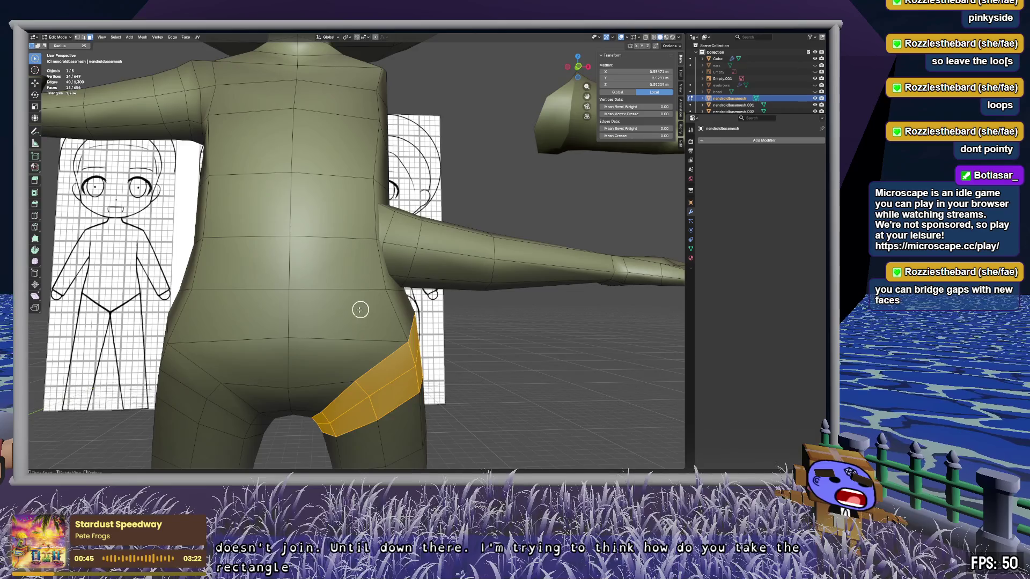
Step: Select a fresh pair of waist faces and extend the selection down to the crotch
{"action": "left_click", "coordinate": [232, 319]}
{"action": "mouse_move", "coordinate": [233, 320]}
{"action": "middle_mouse_down"}
{"action": "mouse_move", "coordinate": [343, 301]}
{"action": "mouse_move", "coordinate": [332, 242]}
{"action": "middle_mouse_up"}
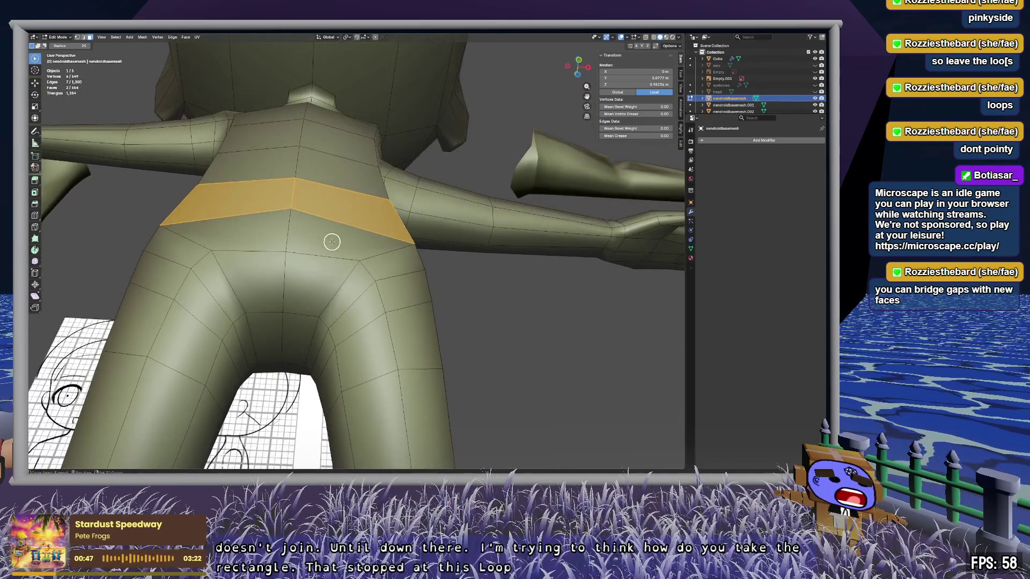
{"action": "left_click_drag", "start_coordinate": [334, 241], "coordinate": [284, 301]}
{"action": "mouse_move", "coordinate": [288, 319]}
{"action": "middle_mouse_down"}
{"action": "mouse_move", "coordinate": [283, 292]}
{"action": "mouse_move", "coordinate": [159, 301]}
{"action": "mouse_move", "coordinate": [220, 303]}
{"action": "mouse_move", "coordinate": [290, 246]}
{"action": "mouse_move", "coordinate": [257, 188]}
{"action": "mouse_move", "coordinate": [223, 316]}
{"action": "mouse_move", "coordinate": [338, 361]}
{"action": "mouse_move", "coordinate": [368, 230]}
{"action": "mouse_move", "coordinate": [411, 238]}
{"action": "middle_mouse_up"}
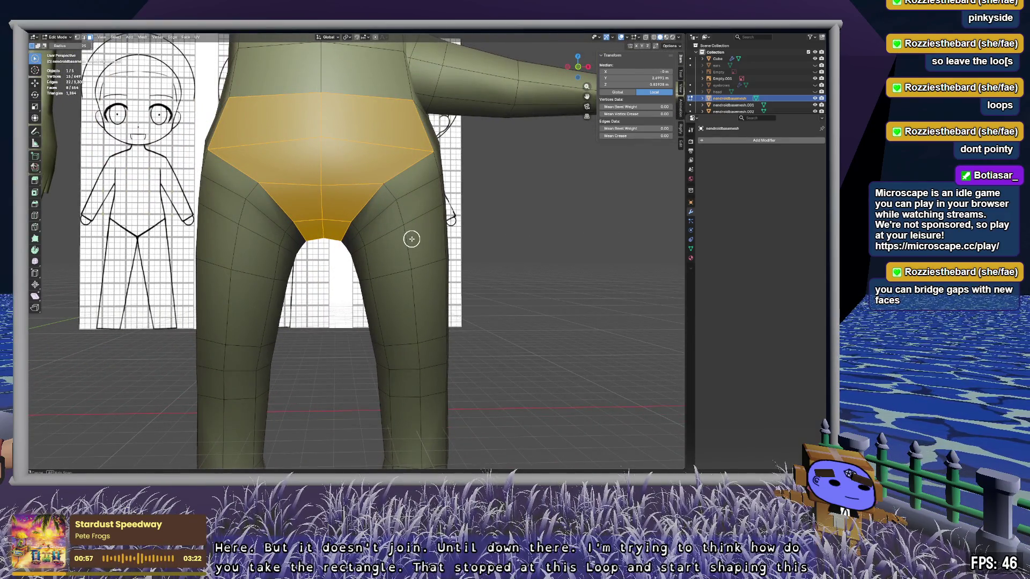
{"action": "middle_click_drag", "start_coordinate": [416, 237], "coordinate": [338, 234]}
Step: Select a waist band of faces and grow it into the full face ring around the waist
{"action": "left_click", "coordinate": [322, 124], "text": "alt"}
{"action": "mouse_move", "coordinate": [324, 129]}
{"action": "middle_mouse_down"}
{"action": "mouse_move", "coordinate": [418, 138]}
{"action": "mouse_move", "coordinate": [272, 142]}
{"action": "middle_mouse_up"}
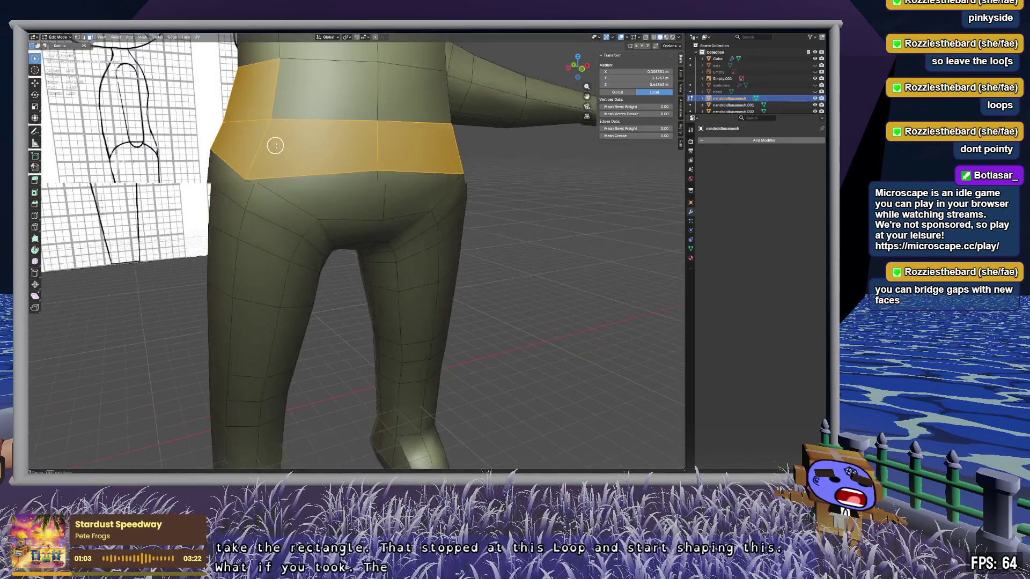
{"action": "scroll", "coordinate": [272, 143], "scroll_direction": "up", "scroll_amount": 5}
{"action": "scroll", "coordinate": [486, 111], "scroll_direction": "down", "scroll_amount": 5}
{"action": "middle_click_drag", "start_coordinate": [485, 110], "coordinate": [509, 145]}
{"action": "left_click", "coordinate": [338, 141], "text": "alt+shift"}
{"action": "mouse_move", "coordinate": [338, 143]}
{"action": "middle_mouse_down"}
{"action": "mouse_move", "coordinate": [361, 161]}
{"action": "mouse_move", "coordinate": [395, 143]}
{"action": "middle_mouse_up"}
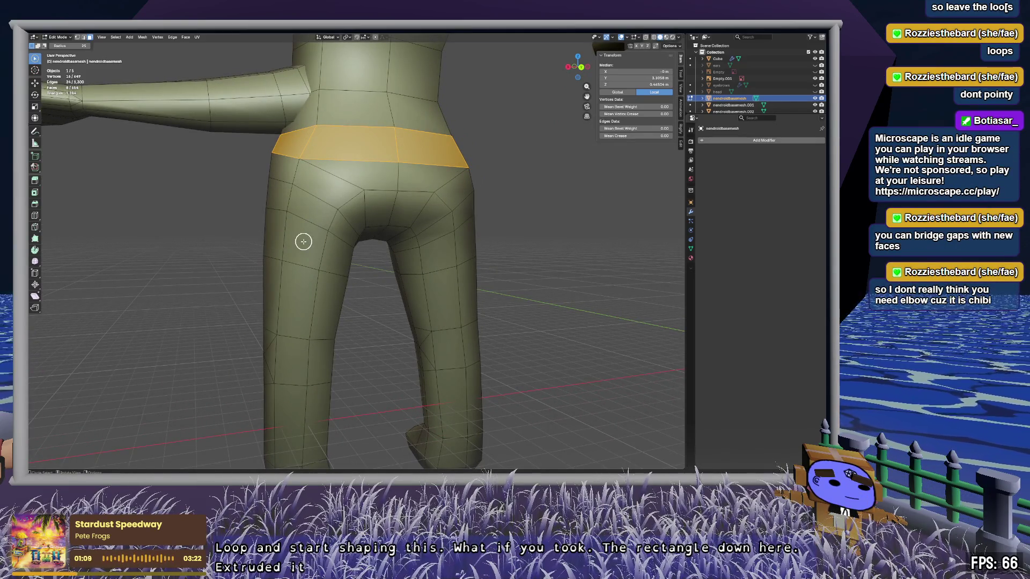
{"action": "middle_click_drag", "start_coordinate": [280, 288], "coordinate": [526, 311]}
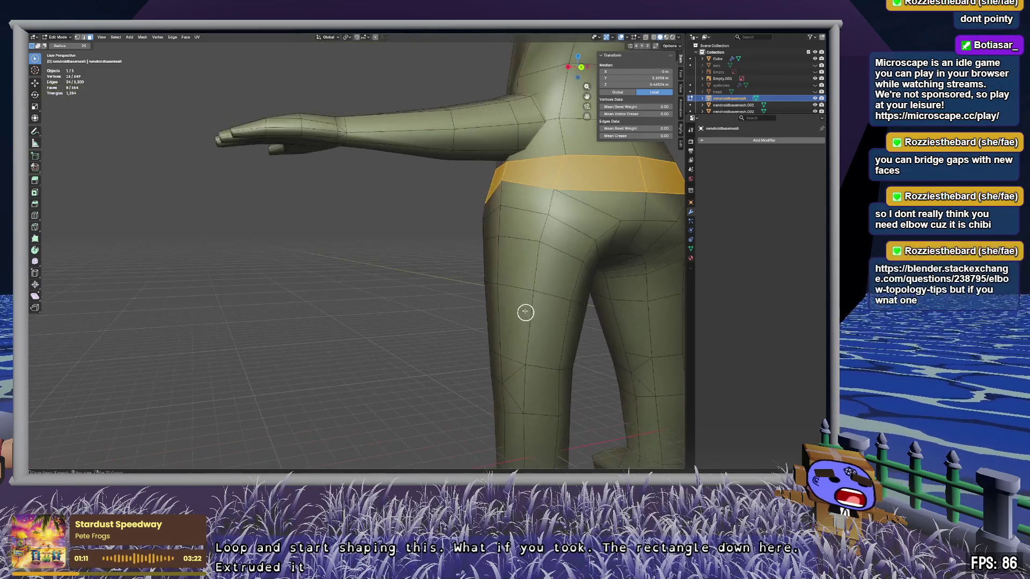
{"action": "scroll", "coordinate": [510, 289], "scroll_direction": "down", "scroll_amount": 2}
{"action": "scroll", "coordinate": [587, 265], "scroll_direction": "up", "scroll_amount": 3}
{"action": "mouse_move", "coordinate": [588, 265]}
{"action": "middle_mouse_down"}
{"action": "mouse_move", "coordinate": [556, 280]}
{"action": "mouse_move", "coordinate": [476, 262]}
{"action": "mouse_move", "coordinate": [402, 262]}
{"action": "mouse_move", "coordinate": [413, 271]}
{"action": "middle_mouse_up"}
{"action": "scroll", "coordinate": [520, 267], "scroll_direction": "up", "scroll_amount": 2}
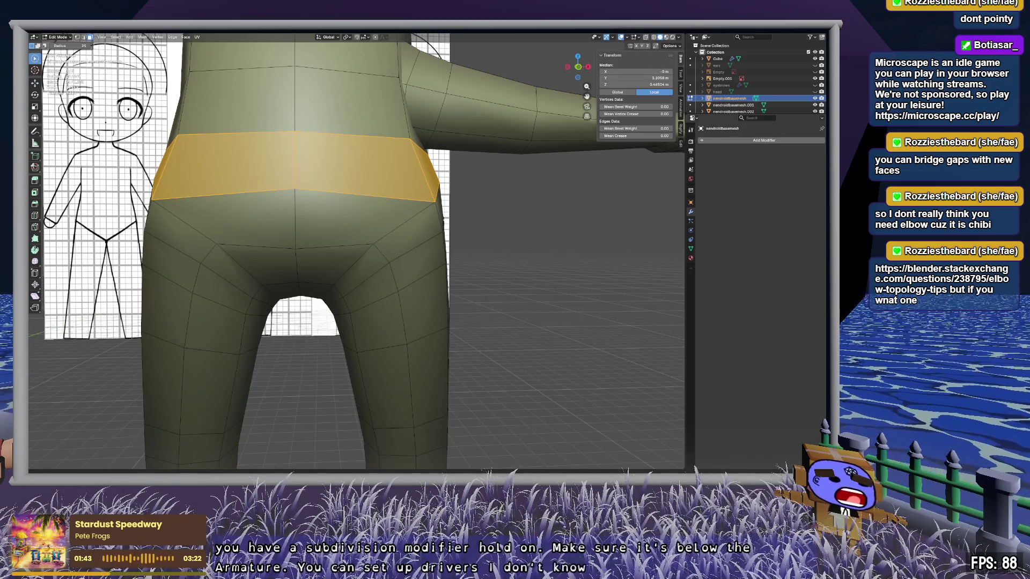
{"action": "left_click", "coordinate": [551, 209]}
{"action": "mouse_move", "coordinate": [549, 192]}
{"action": "middle_mouse_down"}
{"action": "mouse_move", "coordinate": [408, 201]}
{"action": "mouse_move", "coordinate": [290, 177]}
{"action": "middle_mouse_up"}
{"action": "left_click_drag", "start_coordinate": [290, 177], "coordinate": [527, 176]}
{"action": "mouse_move", "coordinate": [266, 177]}
{"action": "middle_mouse_down"}
{"action": "mouse_move", "coordinate": [329, 240]}
{"action": "mouse_move", "coordinate": [407, 175]}
{"action": "middle_mouse_up"}
{"action": "left_click_drag", "start_coordinate": [407, 175], "coordinate": [209, 207]}
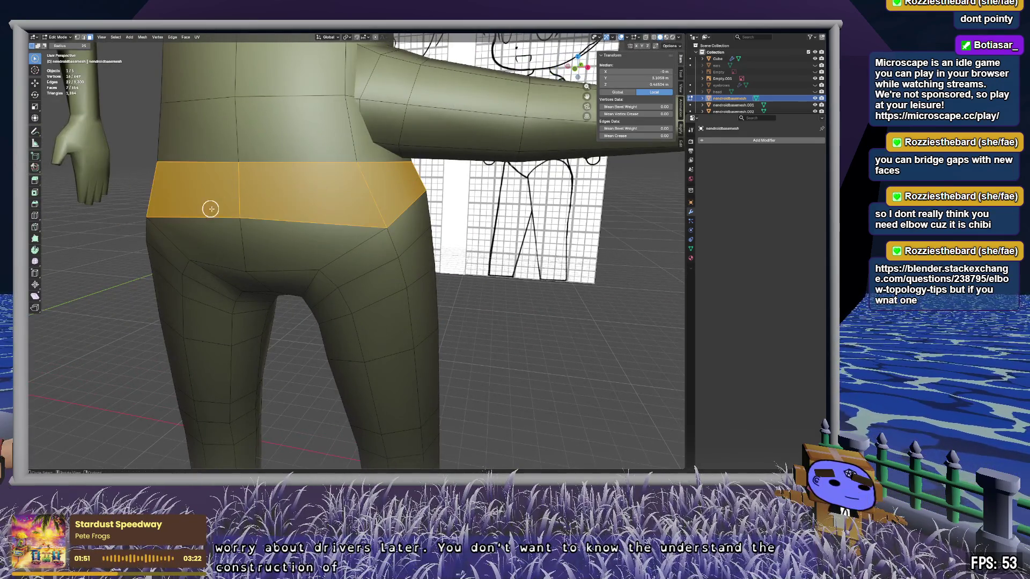
{"action": "middle_click_drag", "start_coordinate": [209, 207], "coordinate": [307, 212]}
{"action": "left_click_drag", "start_coordinate": [306, 212], "coordinate": [469, 225]}
{"action": "mouse_move", "coordinate": [470, 226]}
{"action": "middle_mouse_down"}
{"action": "mouse_move", "coordinate": [388, 235]}
{"action": "mouse_move", "coordinate": [345, 218]}
{"action": "mouse_move", "coordinate": [297, 235]}
{"action": "mouse_move", "coordinate": [345, 233]}
{"action": "middle_mouse_up"}
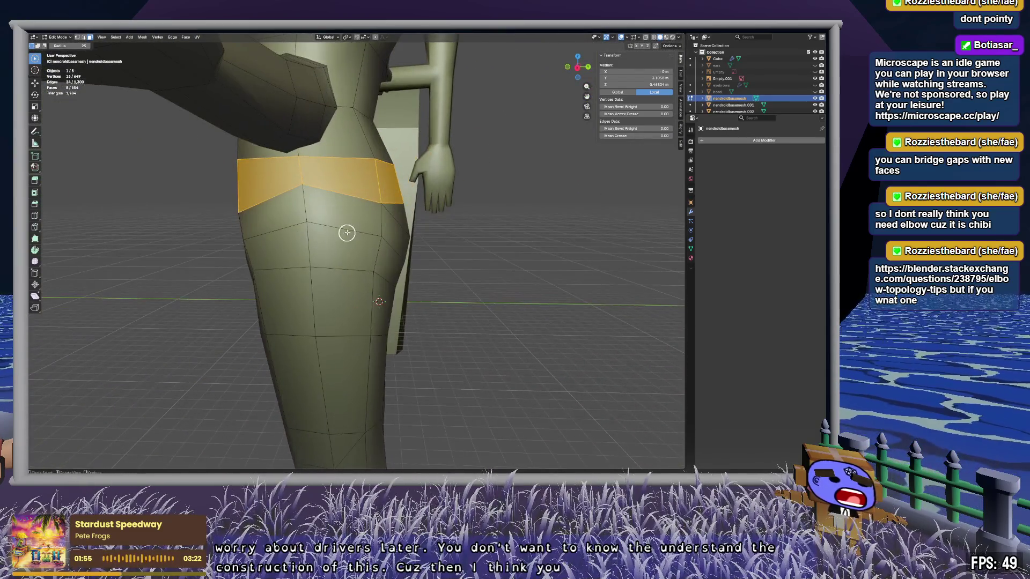
{"action": "mouse_move", "coordinate": [470, 299]}
{"action": "middle_mouse_down"}
{"action": "mouse_move", "coordinate": [395, 290]}
{"action": "mouse_move", "coordinate": [410, 226]}
{"action": "middle_mouse_up"}
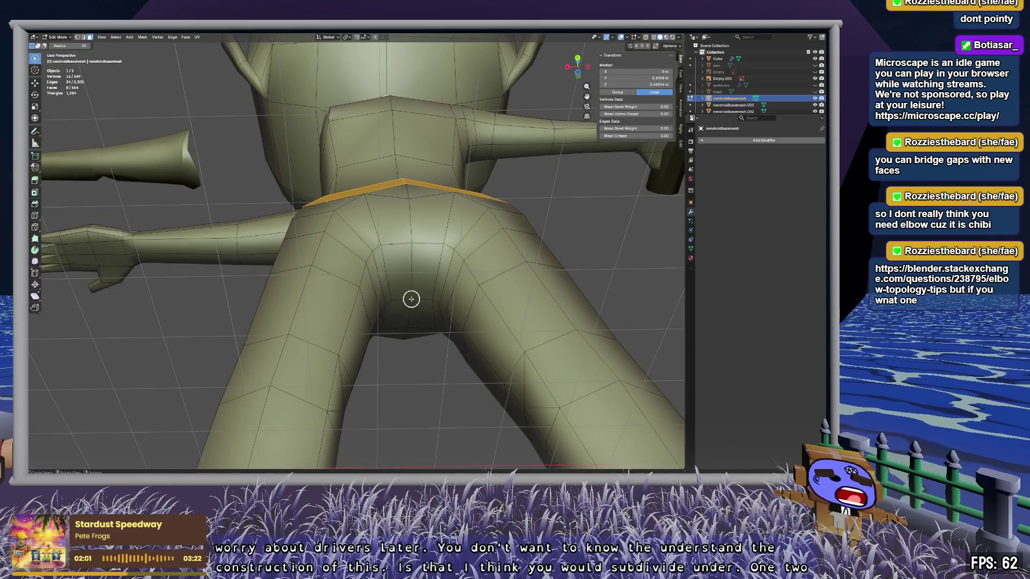
{"action": "mouse_move", "coordinate": [412, 299]}
{"action": "middle_mouse_down"}
{"action": "mouse_move", "coordinate": [410, 242]}
{"action": "mouse_move", "coordinate": [412, 342]}
{"action": "middle_mouse_up"}
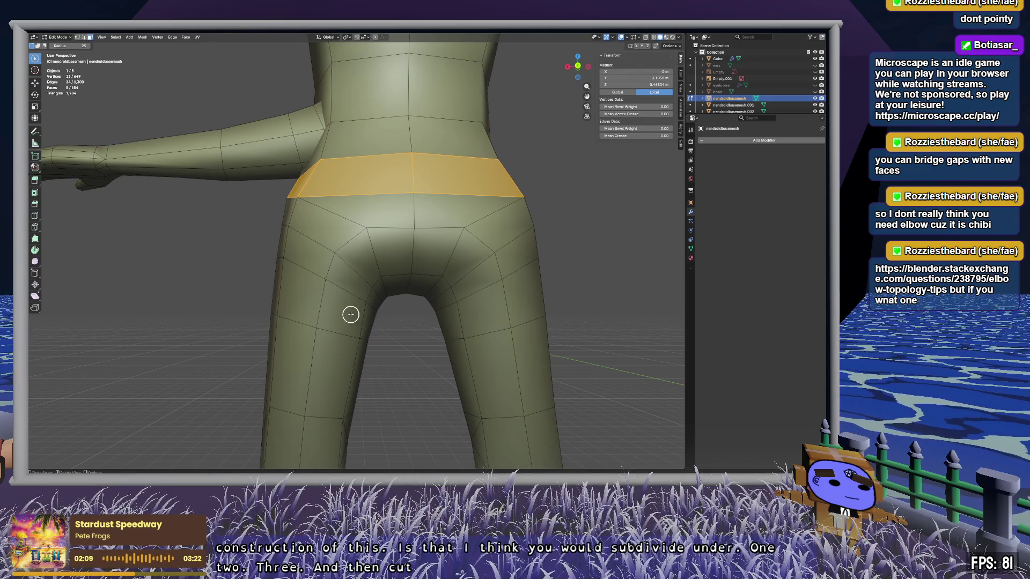
{"action": "mouse_move", "coordinate": [324, 284]}
{"action": "middle_mouse_down"}
{"action": "mouse_move", "coordinate": [405, 290]}
{"action": "mouse_move", "coordinate": [335, 287]}
{"action": "middle_mouse_up"}
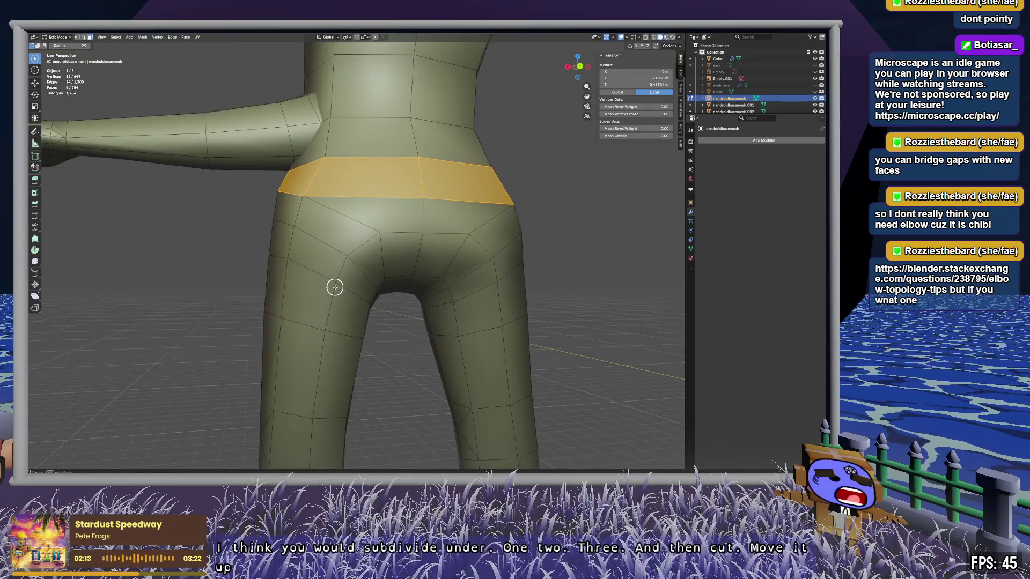
{"action": "mouse_move", "coordinate": [406, 290]}
{"action": "middle_mouse_down"}
{"action": "mouse_move", "coordinate": [372, 282]}
{"action": "mouse_move", "coordinate": [391, 230]}
{"action": "mouse_move", "coordinate": [376, 239]}
{"action": "mouse_move", "coordinate": [384, 290]}
{"action": "mouse_move", "coordinate": [391, 218]}
{"action": "middle_mouse_up"}
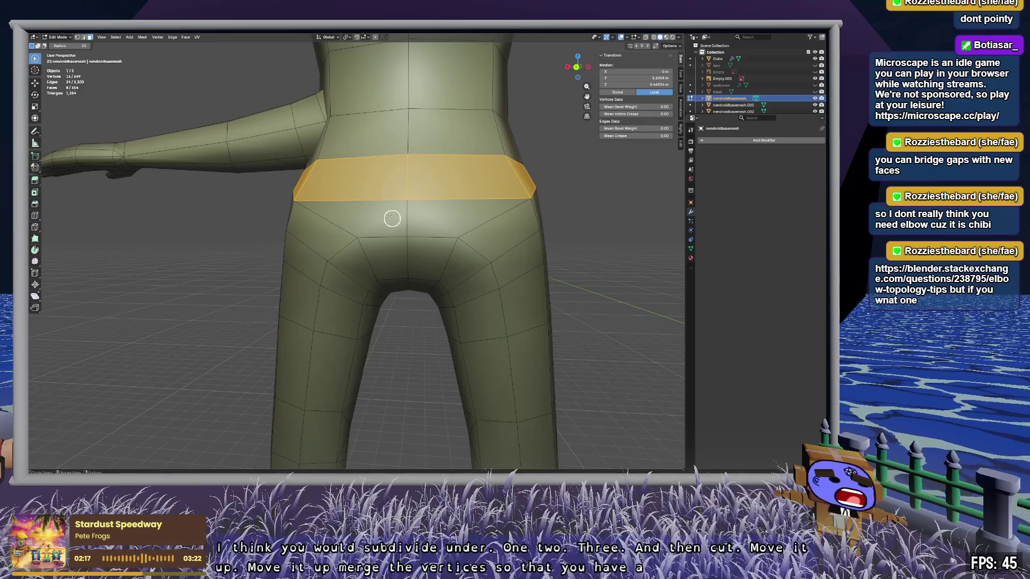
{"action": "left_click", "coordinate": [431, 229]}
{"action": "left_click_drag", "start_coordinate": [412, 268], "coordinate": [411, 292]}
{"action": "middle_click_drag", "start_coordinate": [411, 291], "coordinate": [256, 185]}
{"action": "left_click", "coordinate": [252, 190]}
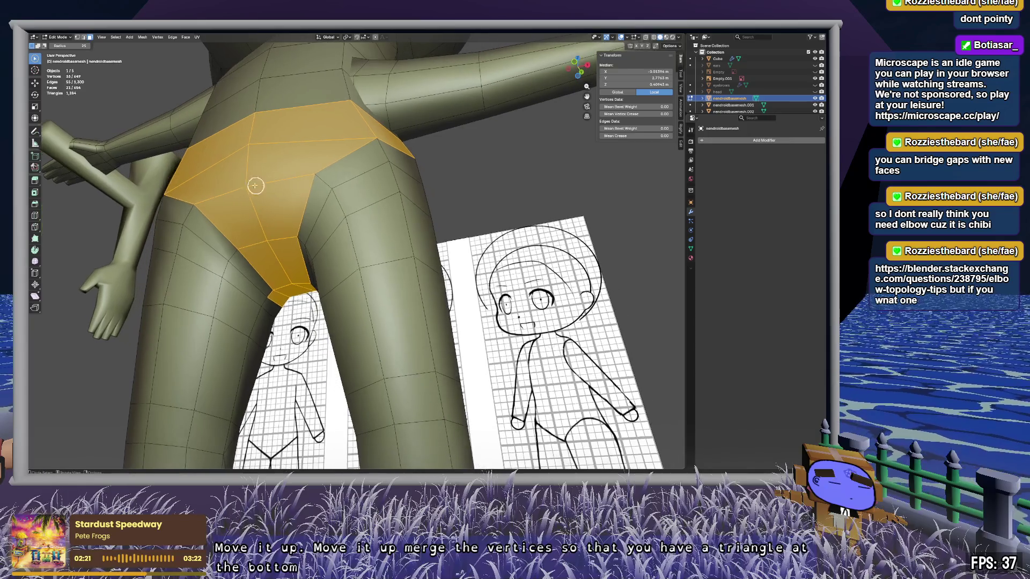
{"action": "mouse_move", "coordinate": [269, 226]}
{"action": "middle_mouse_down"}
{"action": "mouse_move", "coordinate": [295, 266]}
{"action": "mouse_move", "coordinate": [166, 244]}
{"action": "mouse_move", "coordinate": [308, 236]}
{"action": "mouse_move", "coordinate": [363, 200]}
{"action": "mouse_move", "coordinate": [294, 248]}
{"action": "mouse_move", "coordinate": [305, 250]}
{"action": "mouse_move", "coordinate": [306, 177]}
{"action": "mouse_move", "coordinate": [265, 170]}
{"action": "mouse_move", "coordinate": [253, 189]}
{"action": "mouse_move", "coordinate": [258, 131]}
{"action": "mouse_move", "coordinate": [280, 133]}
{"action": "middle_mouse_up"}
{"action": "left_click", "coordinate": [370, 231]}
{"action": "middle_click_drag", "start_coordinate": [370, 253], "coordinate": [309, 166]}
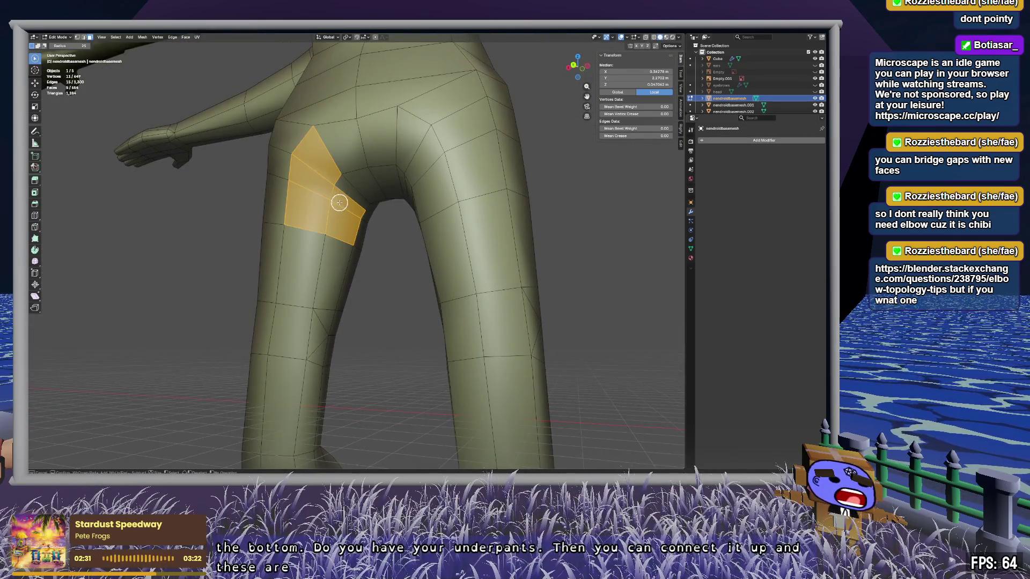
{"action": "mouse_move", "coordinate": [299, 210]}
{"action": "middle_mouse_down"}
{"action": "mouse_move", "coordinate": [343, 246]}
{"action": "mouse_move", "coordinate": [383, 208]}
{"action": "middle_mouse_up"}
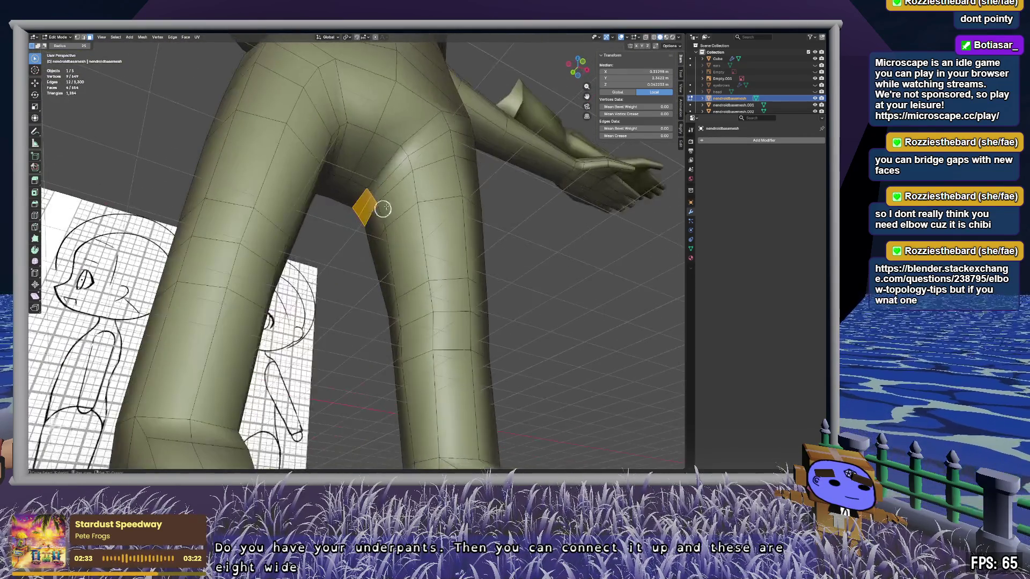
{"action": "left_click", "coordinate": [418, 148]}
{"action": "mouse_move", "coordinate": [418, 148]}
{"action": "middle_mouse_down"}
{"action": "mouse_move", "coordinate": [413, 161]}
{"action": "mouse_move", "coordinate": [362, 184]}
{"action": "middle_mouse_up"}
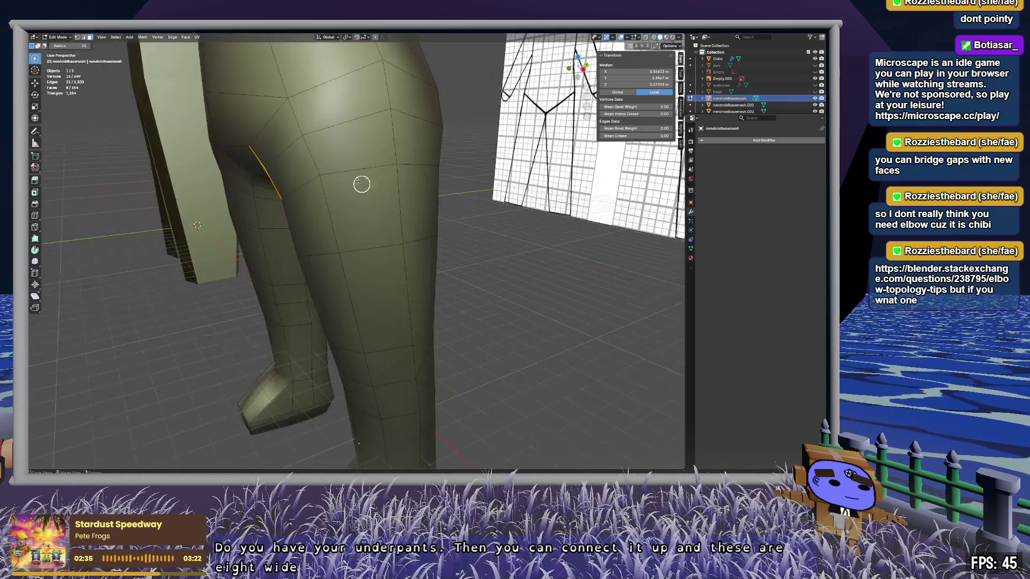
{"action": "mouse_move", "coordinate": [404, 122]}
{"action": "middle_mouse_down"}
{"action": "mouse_move", "coordinate": [393, 140]}
{"action": "mouse_move", "coordinate": [244, 149]}
{"action": "middle_mouse_up"}
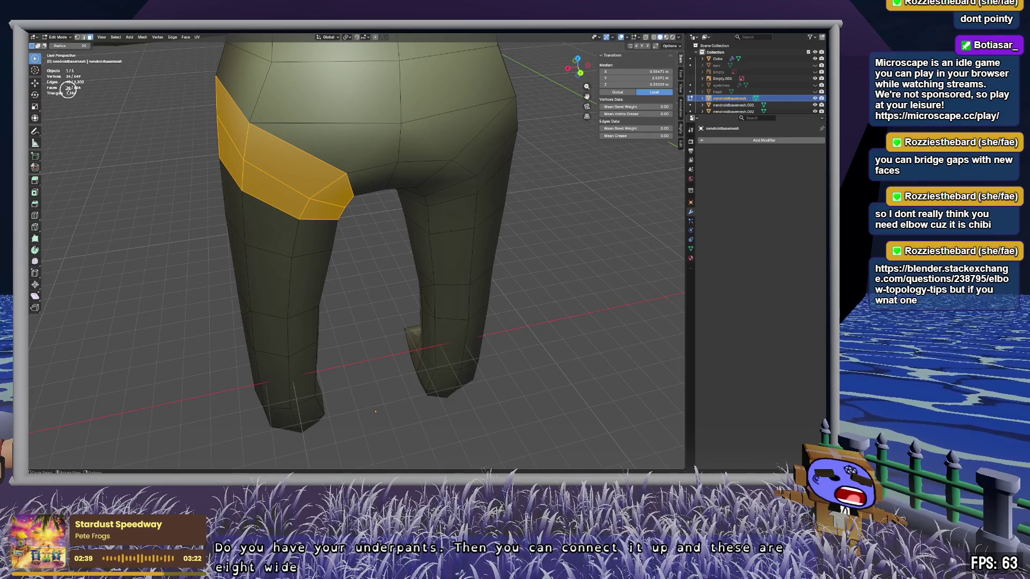
{"action": "mouse_move", "coordinate": [303, 240]}
{"action": "middle_mouse_down"}
{"action": "mouse_move", "coordinate": [331, 210]}
{"action": "mouse_move", "coordinate": [393, 198]}
{"action": "middle_mouse_up"}
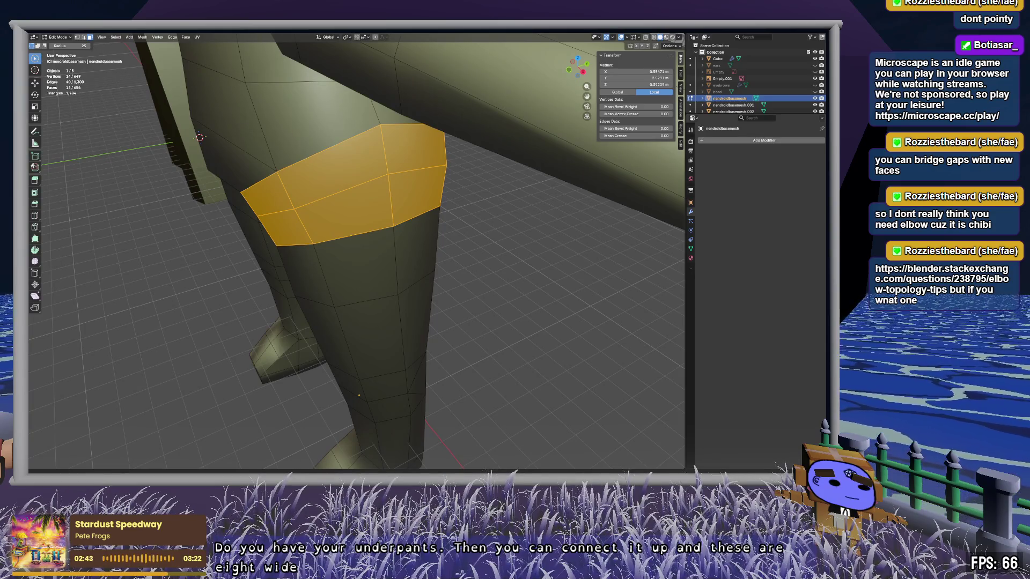
{"action": "mouse_move", "coordinate": [337, 207]}
{"action": "middle_mouse_down"}
{"action": "mouse_move", "coordinate": [372, 182]}
{"action": "mouse_move", "coordinate": [410, 177]}
{"action": "mouse_move", "coordinate": [364, 213]}
{"action": "mouse_move", "coordinate": [465, 220]}
{"action": "mouse_move", "coordinate": [446, 223]}
{"action": "middle_mouse_up"}
{"action": "scroll", "coordinate": [376, 276], "scroll_direction": "up", "scroll_amount": 3}
{"action": "mouse_move", "coordinate": [375, 276]}
{"action": "middle_mouse_down"}
{"action": "mouse_move", "coordinate": [349, 244]}
{"action": "mouse_move", "coordinate": [466, 242]}
{"action": "mouse_move", "coordinate": [393, 226]}
{"action": "middle_mouse_up"}
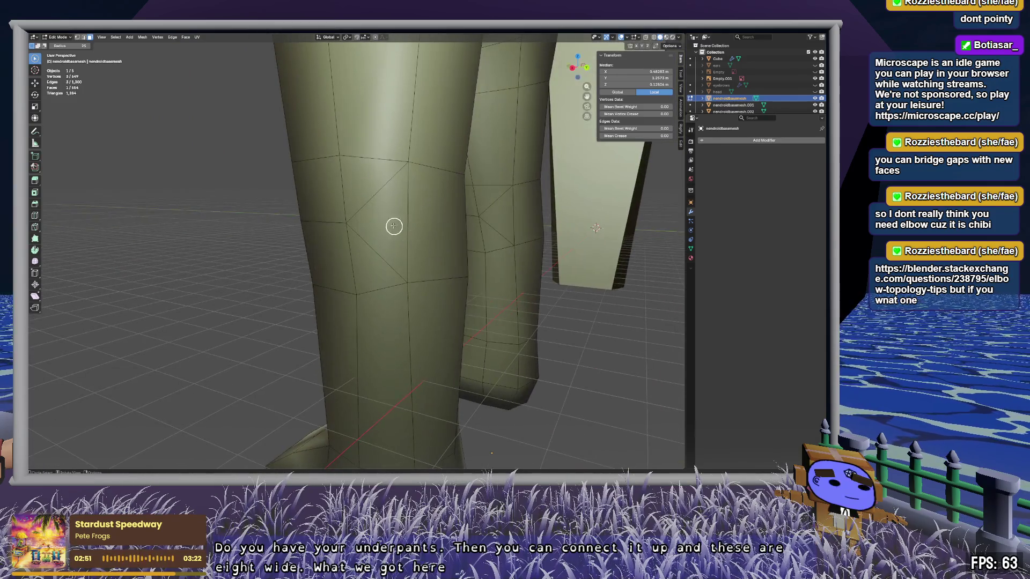
{"action": "mouse_move", "coordinate": [432, 269]}
{"action": "middle_mouse_down"}
{"action": "mouse_move", "coordinate": [375, 263]}
{"action": "mouse_move", "coordinate": [478, 273]}
{"action": "mouse_move", "coordinate": [378, 267]}
{"action": "middle_mouse_up"}
{"action": "key", "text": "alt+a"}
{"action": "mouse_move", "coordinate": [214, 246]}
{"action": "middle_mouse_down"}
{"action": "mouse_move", "coordinate": [220, 253]}
{"action": "mouse_move", "coordinate": [83, 240]}
{"action": "mouse_move", "coordinate": [317, 248]}
{"action": "mouse_move", "coordinate": [250, 244]}
{"action": "mouse_move", "coordinate": [420, 211]}
{"action": "middle_mouse_up"}
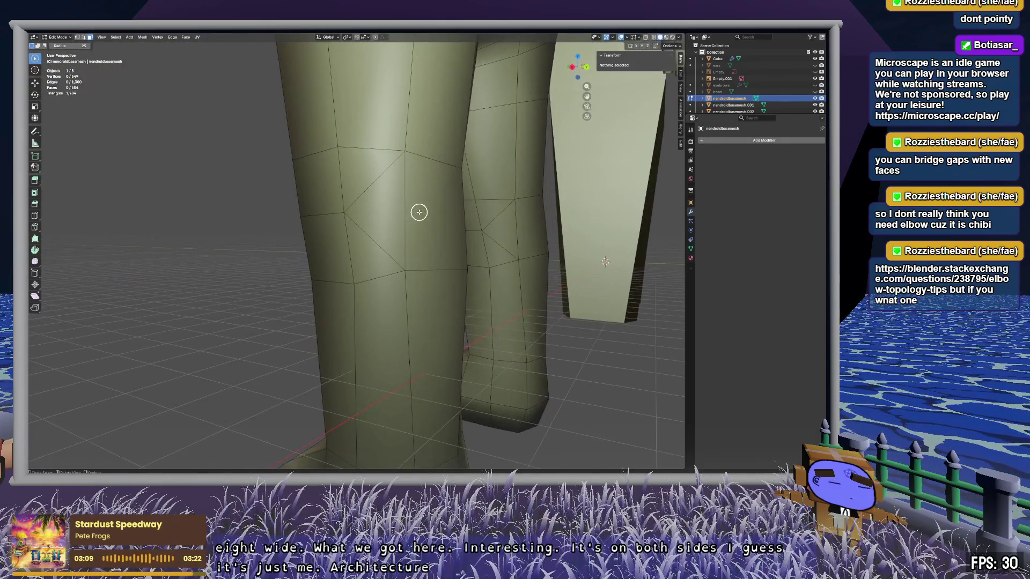
{"action": "left_click", "coordinate": [405, 213]}
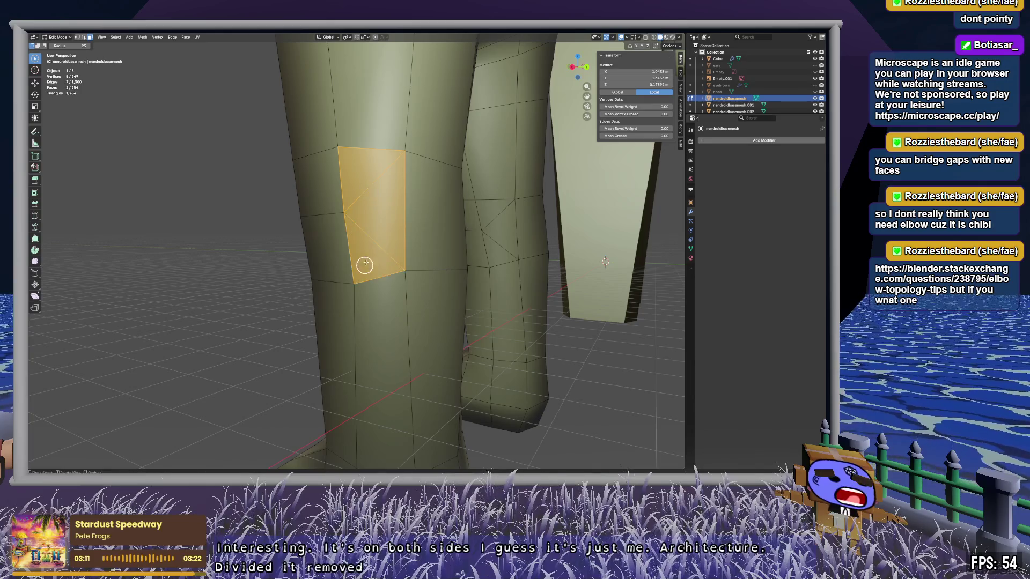
{"action": "mouse_move", "coordinate": [399, 218]}
{"action": "middle_mouse_down"}
{"action": "mouse_move", "coordinate": [409, 230]}
{"action": "mouse_move", "coordinate": [368, 235]}
{"action": "mouse_move", "coordinate": [448, 230]}
{"action": "mouse_move", "coordinate": [581, 297]}
{"action": "mouse_move", "coordinate": [525, 283]}
{"action": "mouse_move", "coordinate": [451, 244]}
{"action": "mouse_move", "coordinate": [341, 243]}
{"action": "mouse_move", "coordinate": [385, 208]}
{"action": "mouse_move", "coordinate": [354, 285]}
{"action": "mouse_move", "coordinate": [468, 295]}
{"action": "mouse_move", "coordinate": [370, 246]}
{"action": "mouse_move", "coordinate": [384, 252]}
{"action": "mouse_move", "coordinate": [409, 195]}
{"action": "mouse_move", "coordinate": [370, 334]}
{"action": "middle_mouse_up"}
{"action": "left_click", "coordinate": [581, 296]}
Step: In the leg blockout's Edit Mode, select the whole right leg and dissolve its faces
{"action": "left_click", "coordinate": [718, 58]}
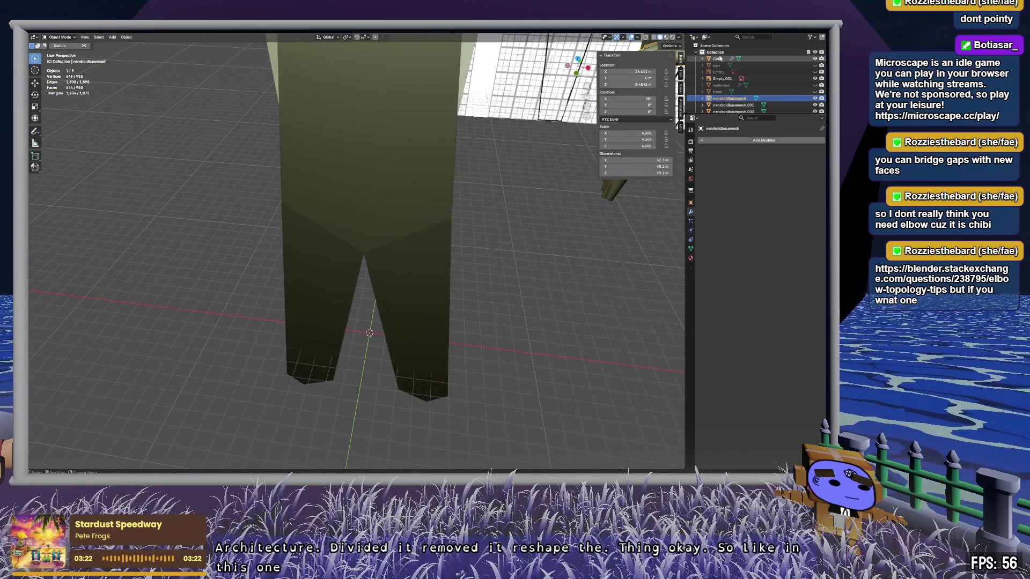
{"action": "left_click", "coordinate": [472, 155]}
{"action": "mouse_move", "coordinate": [409, 209]}
{"action": "middle_mouse_down"}
{"action": "mouse_move", "coordinate": [413, 161]}
{"action": "mouse_move", "coordinate": [409, 184]}
{"action": "mouse_move", "coordinate": [351, 262]}
{"action": "mouse_move", "coordinate": [376, 348]}
{"action": "mouse_move", "coordinate": [359, 432]}
{"action": "middle_mouse_up"}
{"action": "key", "text": "Tab"}
{"action": "mouse_move", "coordinate": [391, 345]}
{"action": "middle_mouse_down"}
{"action": "mouse_move", "coordinate": [406, 265]}
{"action": "mouse_move", "coordinate": [445, 326]}
{"action": "mouse_move", "coordinate": [422, 374]}
{"action": "middle_mouse_up"}
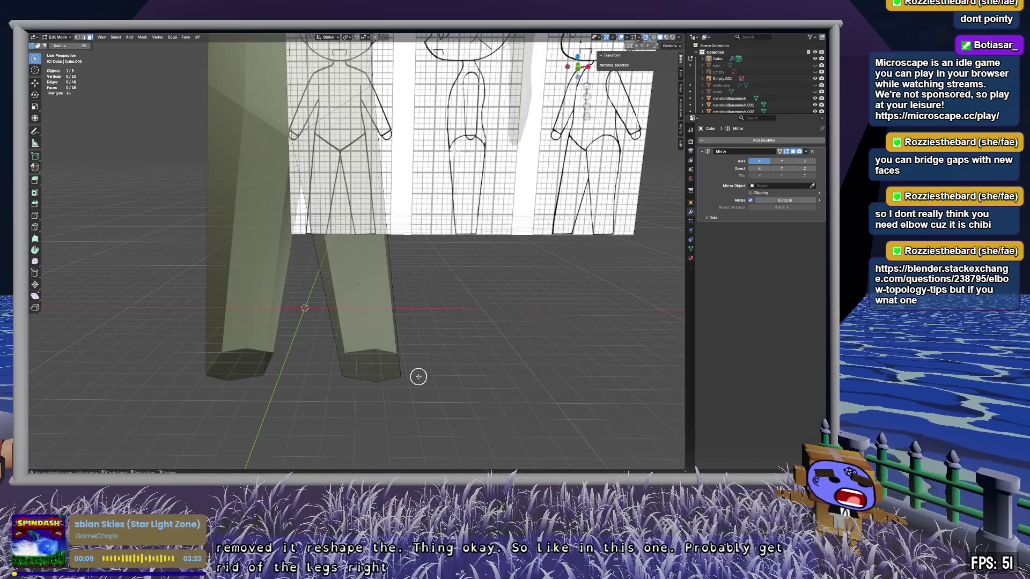
{"action": "left_click_drag", "start_coordinate": [419, 377], "coordinate": [385, 371]}
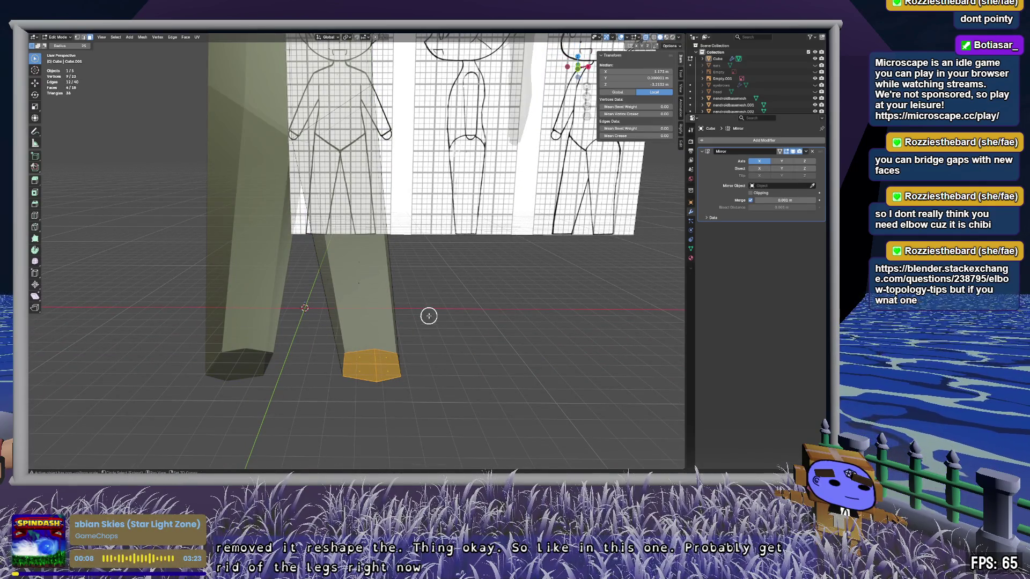
{"action": "middle_click_drag", "start_coordinate": [428, 316], "coordinate": [414, 368]}
{"action": "key", "text": "ctrl+l"}
{"action": "mouse_move", "coordinate": [455, 341]}
{"action": "middle_mouse_down"}
{"action": "mouse_move", "coordinate": [428, 340]}
{"action": "mouse_move", "coordinate": [450, 379]}
{"action": "middle_mouse_up"}
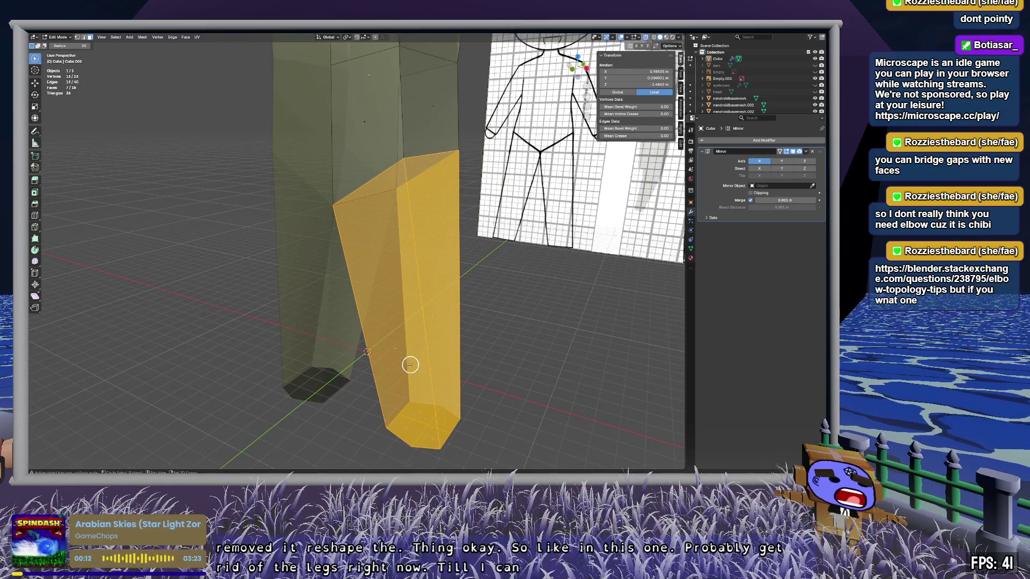
{"action": "key", "text": "x"}
{"action": "left_click", "coordinate": [392, 343]}
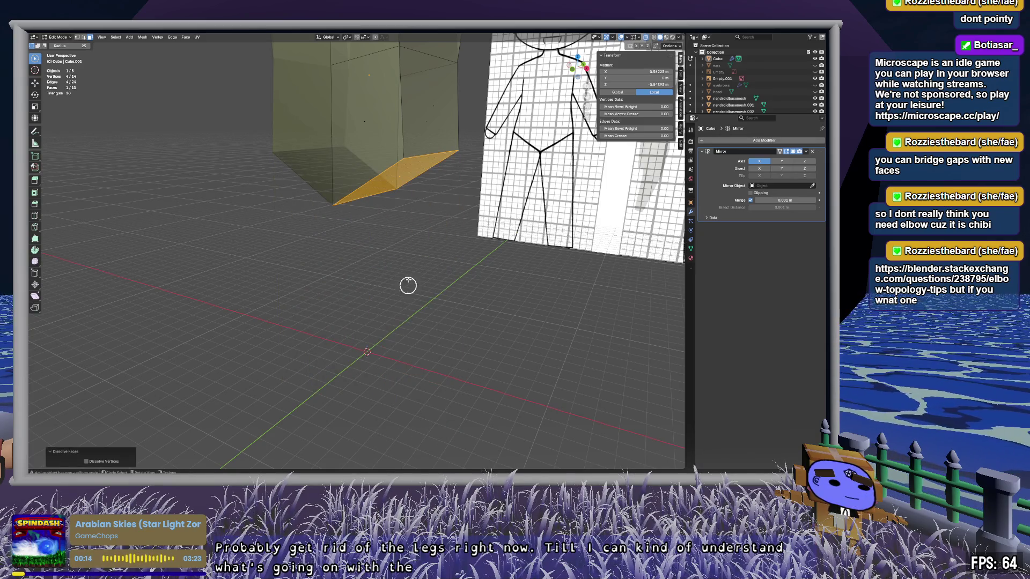
Step: Delete the four leftover faces on the blockout's side
{"action": "mouse_move", "coordinate": [408, 285]}
{"action": "middle_mouse_down"}
{"action": "mouse_move", "coordinate": [391, 391]}
{"action": "mouse_move", "coordinate": [432, 377]}
{"action": "mouse_move", "coordinate": [458, 384]}
{"action": "mouse_move", "coordinate": [354, 386]}
{"action": "mouse_move", "coordinate": [384, 147]}
{"action": "mouse_move", "coordinate": [267, 169]}
{"action": "middle_mouse_up"}
{"action": "left_click", "coordinate": [380, 146]}
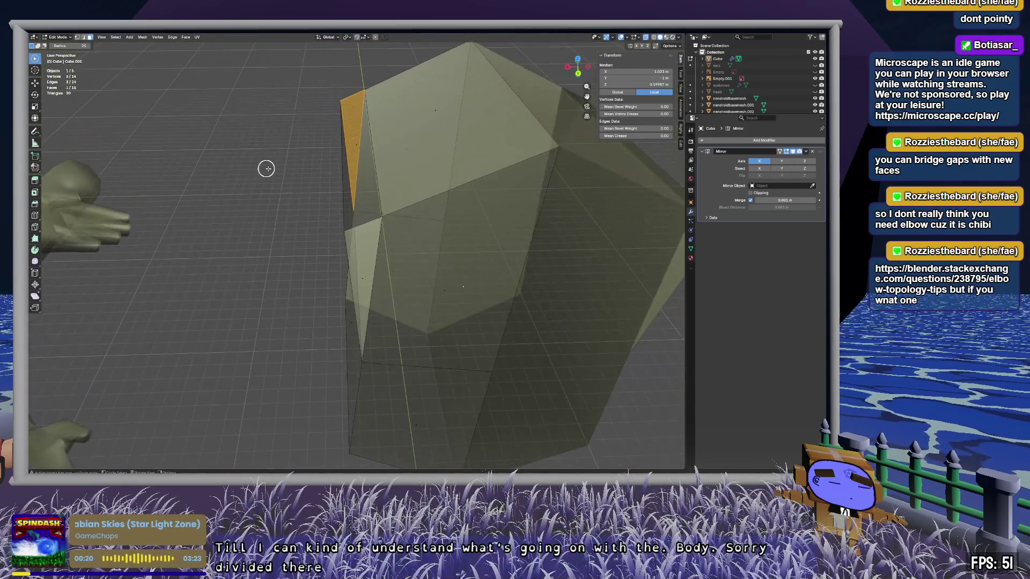
{"action": "left_click", "coordinate": [360, 182], "text": "shift"}
{"action": "left_click", "coordinate": [350, 236], "text": "shift"}
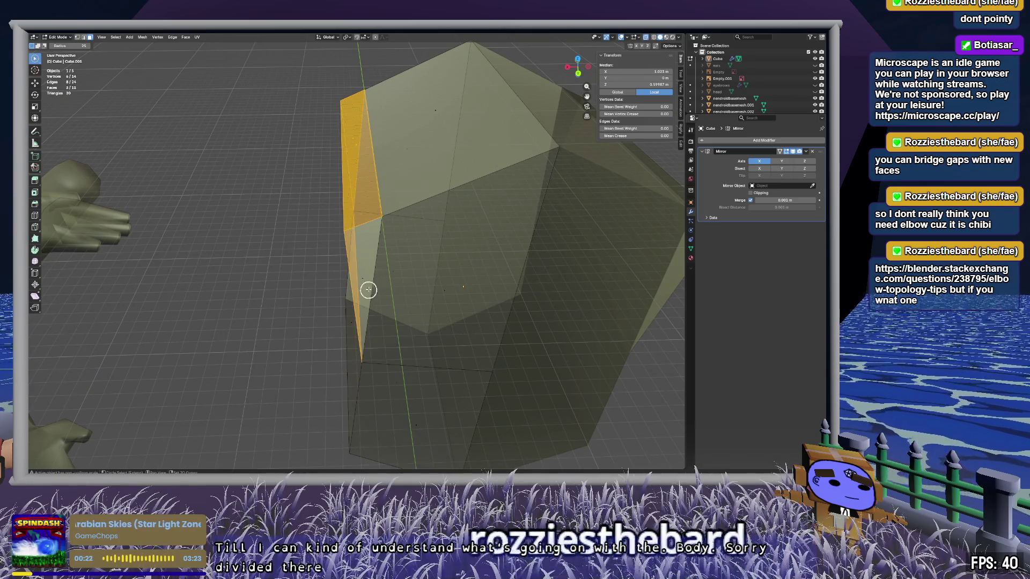
{"action": "mouse_move", "coordinate": [342, 293]}
{"action": "middle_mouse_down"}
{"action": "mouse_move", "coordinate": [444, 269]}
{"action": "mouse_move", "coordinate": [428, 276]}
{"action": "mouse_move", "coordinate": [421, 249]}
{"action": "mouse_move", "coordinate": [340, 253]}
{"action": "middle_mouse_up"}
{"action": "key", "text": "x"}
{"action": "left_click", "coordinate": [427, 290]}
Step: Fill the hole between its two opposite edges with a new face, then exit Edit Mode
{"action": "left_click", "coordinate": [364, 131]}
{"action": "left_click", "coordinate": [403, 168], "text": "shift"}
{"action": "key", "text": "f"}
{"action": "left_click", "coordinate": [312, 221]}
{"action": "mouse_move", "coordinate": [313, 220]}
{"action": "middle_mouse_down"}
{"action": "mouse_move", "coordinate": [375, 191]}
{"action": "mouse_move", "coordinate": [590, 202]}
{"action": "mouse_move", "coordinate": [499, 212]}
{"action": "middle_mouse_up"}
{"action": "key", "text": "Tab"}
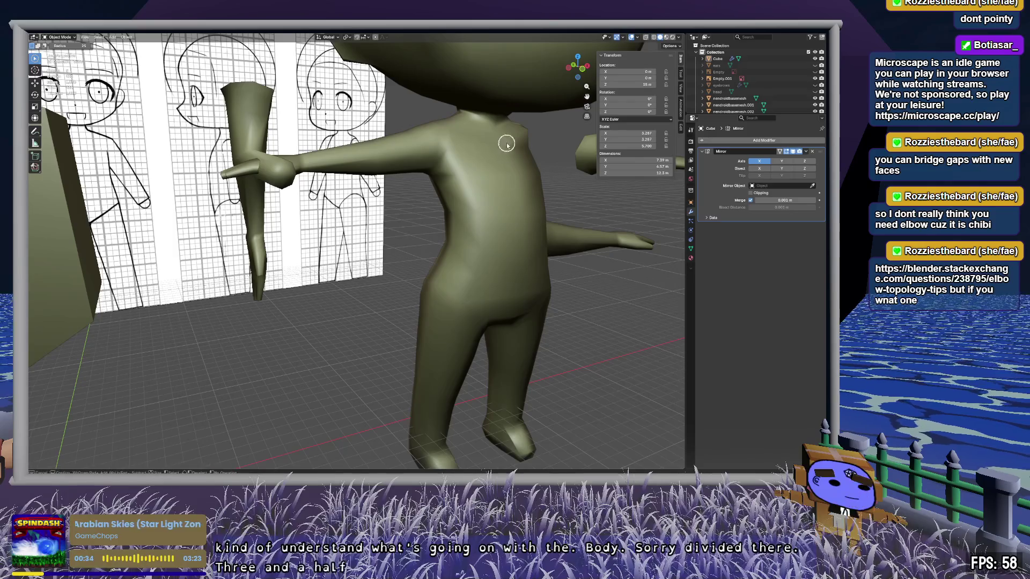
{"action": "key", "text": "Escape"}
Step: Open the nendroidbasemesh body in Edit Mode to compare it against the reference sheet
{"action": "left_click", "coordinate": [507, 205]}
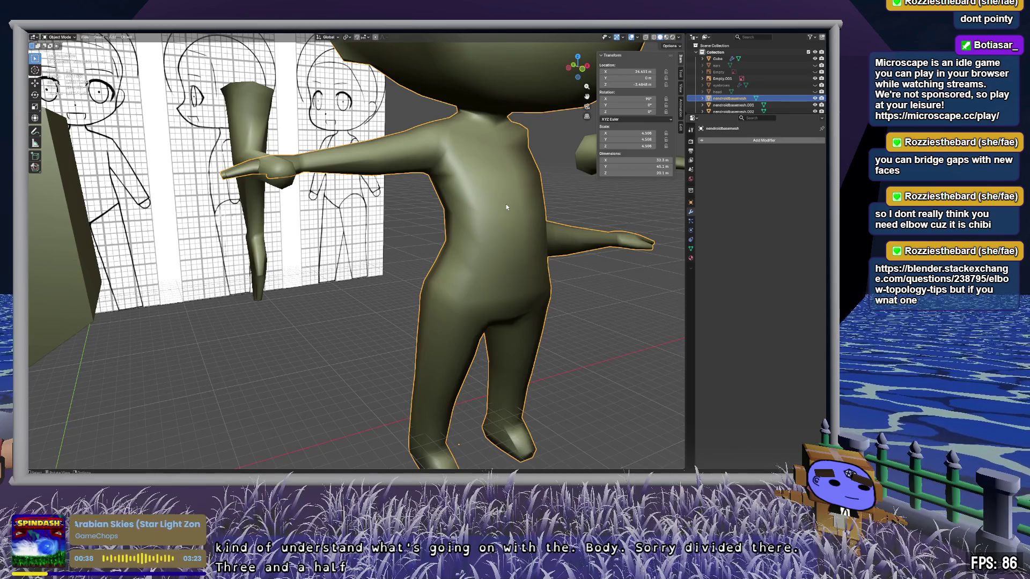
{"action": "left_click_drag", "start_coordinate": [354, 257], "coordinate": [522, 279], "text": "shift"}
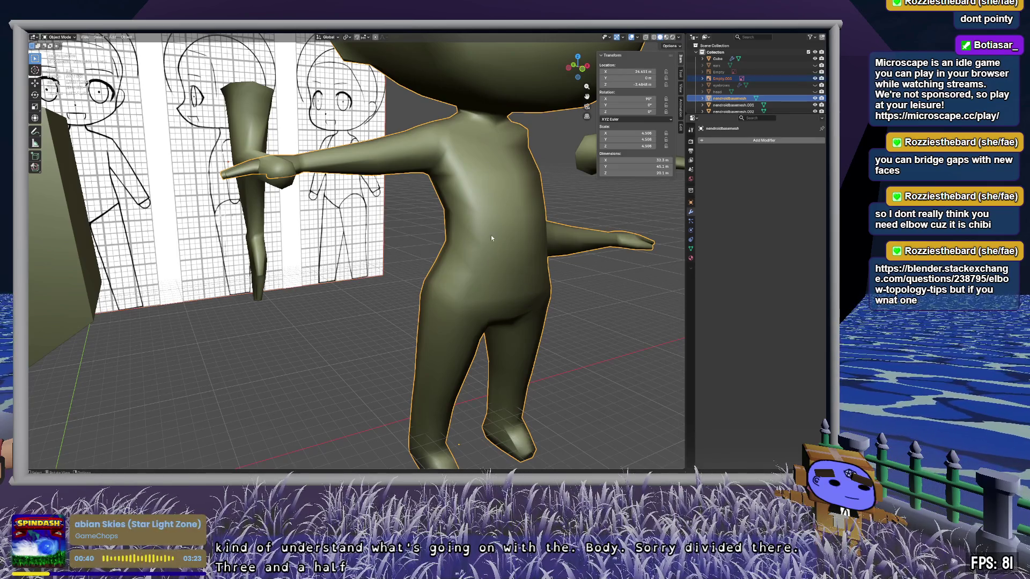
{"action": "key", "text": "Tab"}
{"action": "scroll", "coordinate": [523, 152], "scroll_direction": "up", "scroll_amount": 1}
{"action": "middle_click_drag", "start_coordinate": [524, 153], "coordinate": [605, 200]}
{"action": "mouse_move", "coordinate": [461, 343]}
{"action": "middle_mouse_down"}
{"action": "mouse_move", "coordinate": [364, 274]}
{"action": "mouse_move", "coordinate": [273, 263]}
{"action": "middle_mouse_up"}
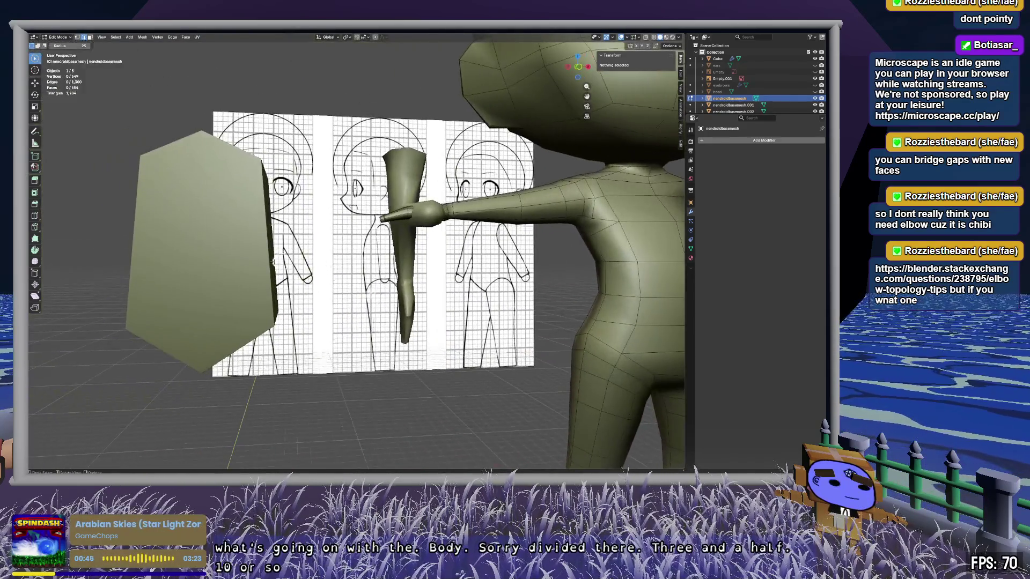
{"action": "key", "text": "Tab"}
Step: Select the hexagonal torso cube, view it in front orthographic, and enter Edit Mode
{"action": "left_click", "coordinate": [217, 250]}
{"action": "mouse_move", "coordinate": [288, 310]}
{"action": "middle_mouse_down"}
{"action": "mouse_move", "coordinate": [306, 327]}
{"action": "mouse_move", "coordinate": [307, 307]}
{"action": "mouse_move", "coordinate": [311, 352]}
{"action": "middle_mouse_up"}
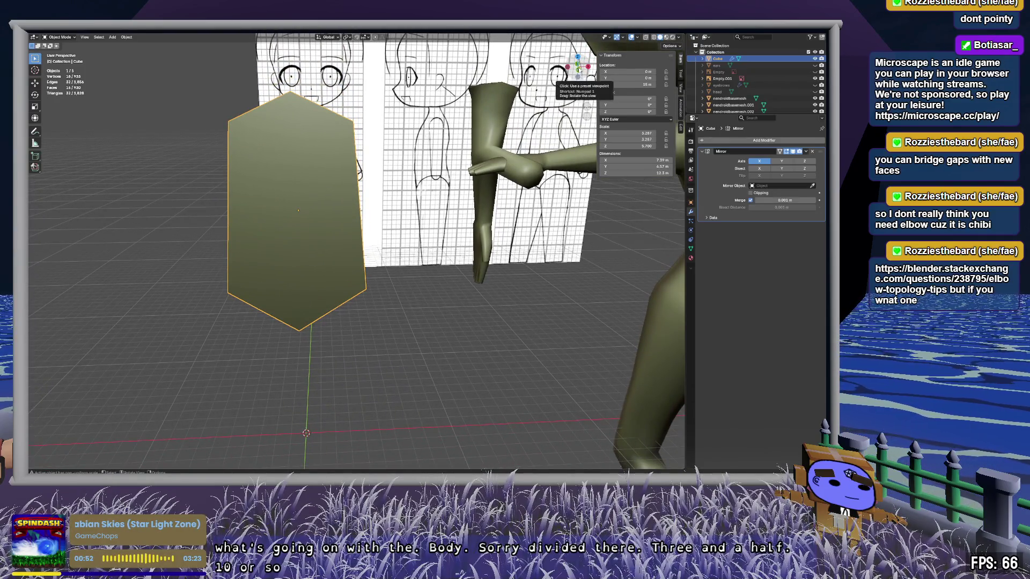
{"action": "left_click", "coordinate": [578, 69]}
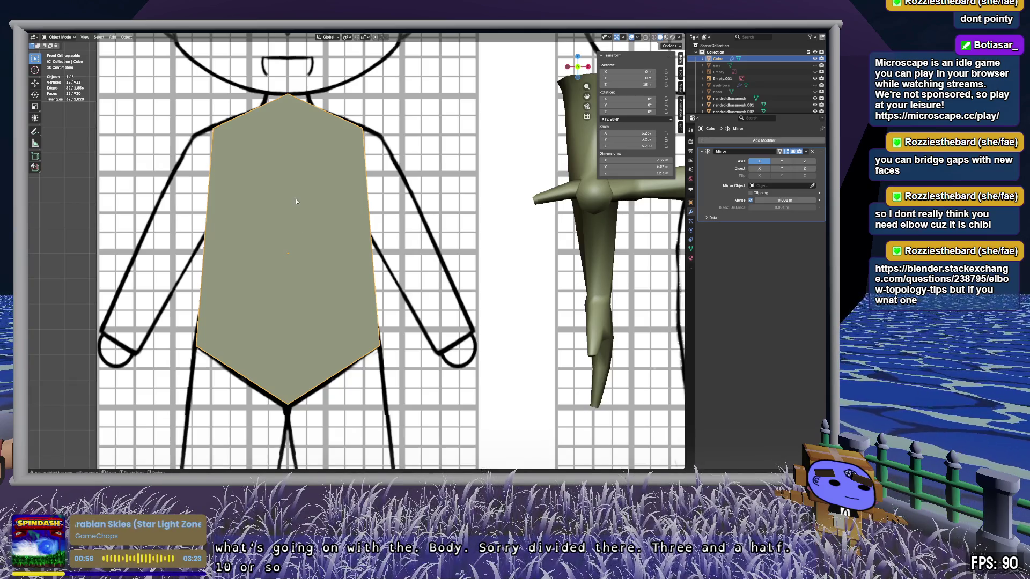
{"action": "key", "text": "Tab"}
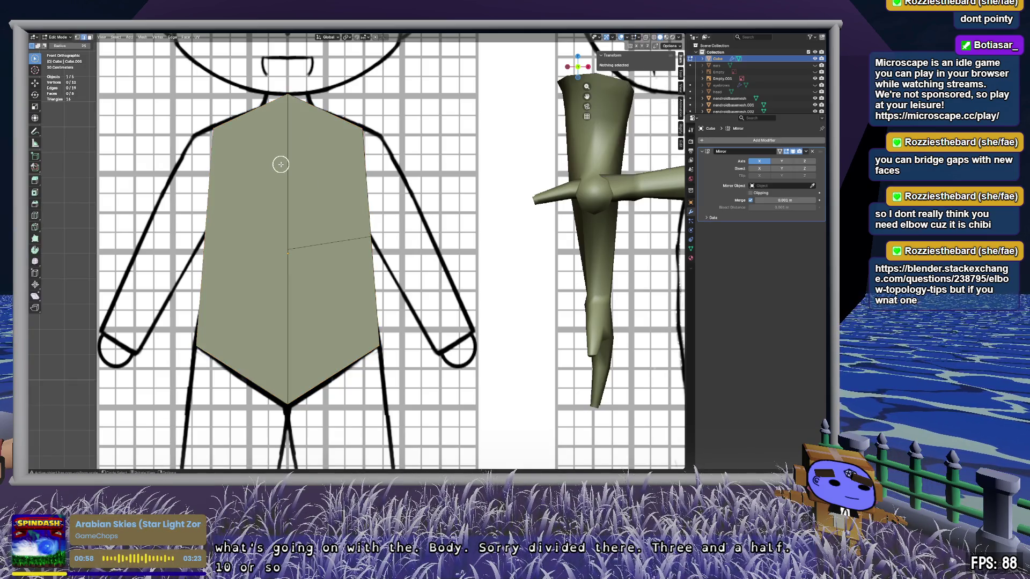
Step: Add two centred loop cuts across the torso, one upper and one through the lower faces
{"action": "key", "text": "ctrl+r"}
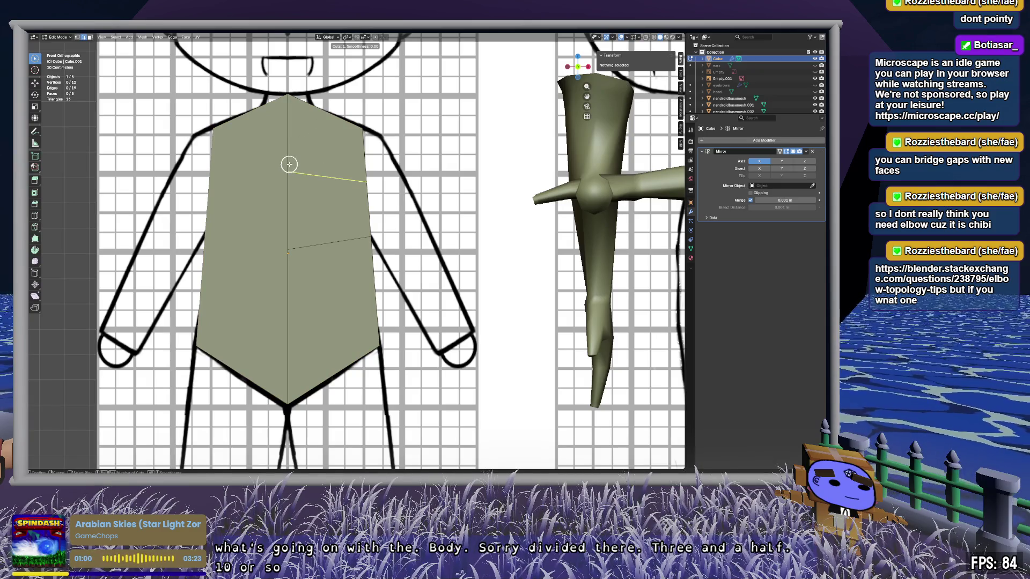
{"action": "left_click", "coordinate": [288, 163]}
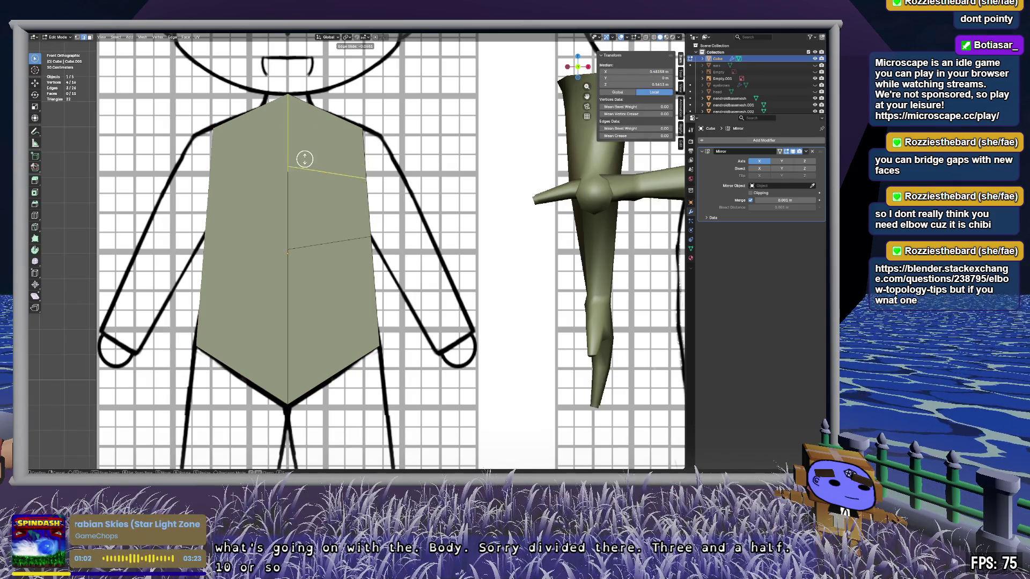
{"action": "right_click", "coordinate": [337, 148]}
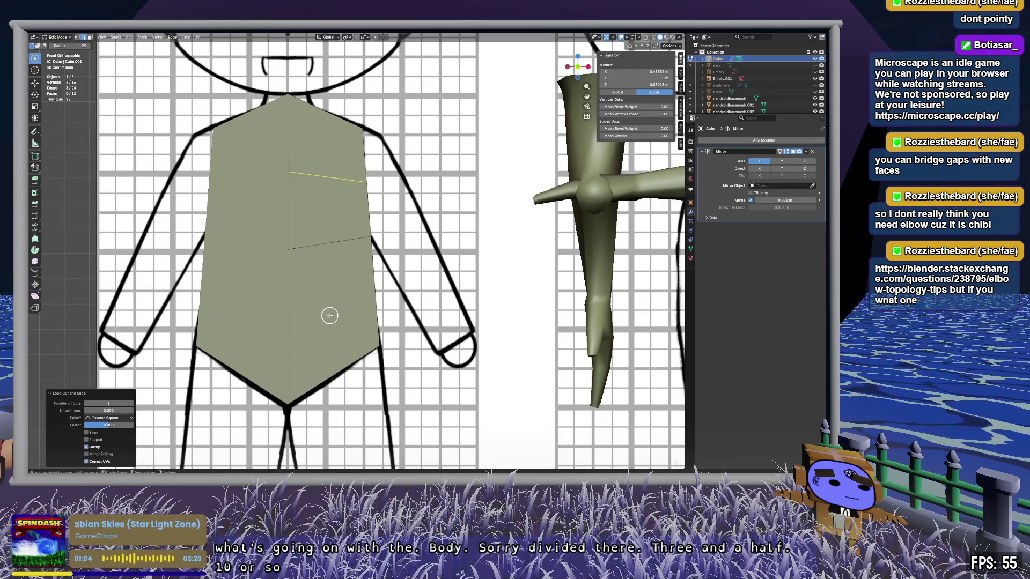
{"action": "key", "text": "ctrl+r"}
{"action": "left_click", "coordinate": [294, 306]}
{"action": "right_click", "coordinate": [294, 304]}
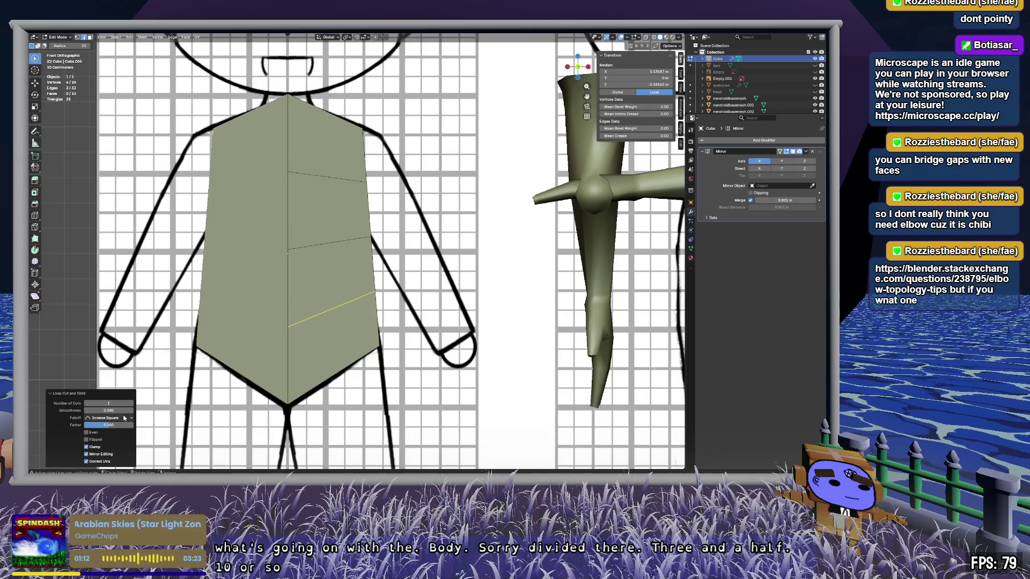
Step: Select the torso's right half and dissolve the new loop edges
{"action": "left_click", "coordinate": [328, 185]}
{"action": "key", "text": "ctrl+l"}
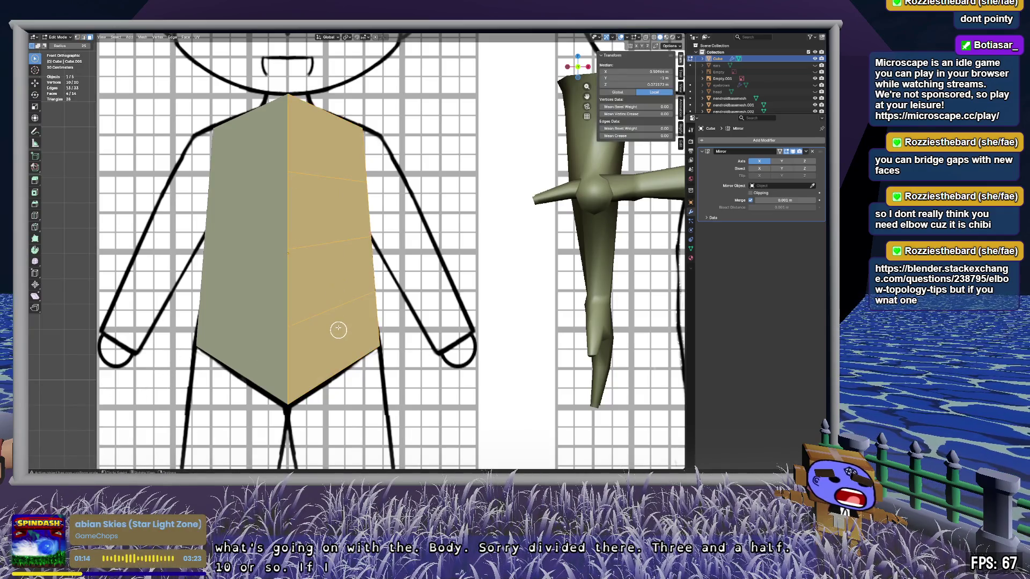
{"action": "key", "text": "x"}
{"action": "left_click", "coordinate": [336, 322]}
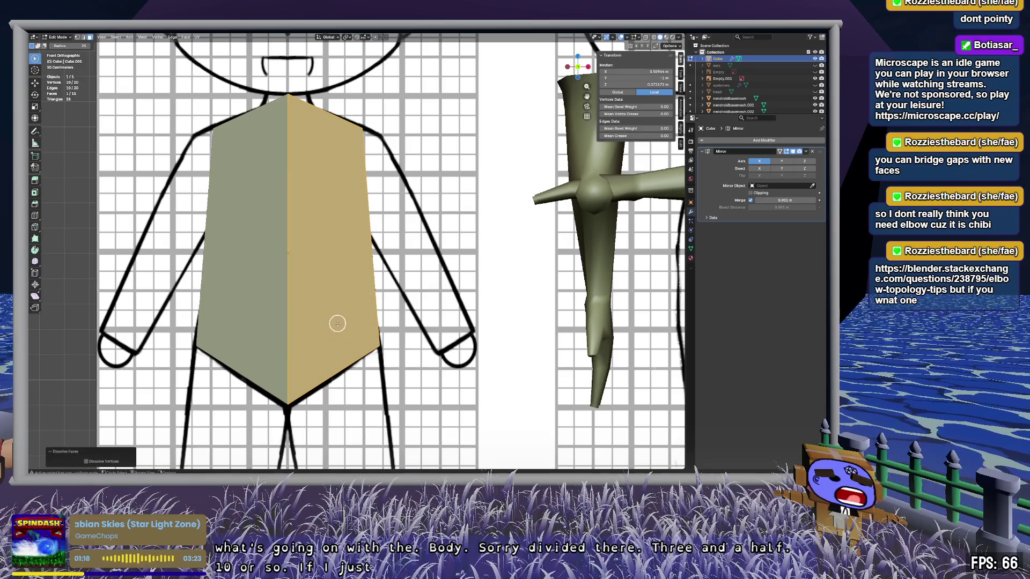
Step: Dissolve the top and lower front faces into a single front face
{"action": "mouse_move", "coordinate": [338, 281]}
{"action": "middle_mouse_down"}
{"action": "mouse_move", "coordinate": [257, 276]}
{"action": "mouse_move", "coordinate": [354, 274]}
{"action": "mouse_move", "coordinate": [236, 280]}
{"action": "middle_mouse_up"}
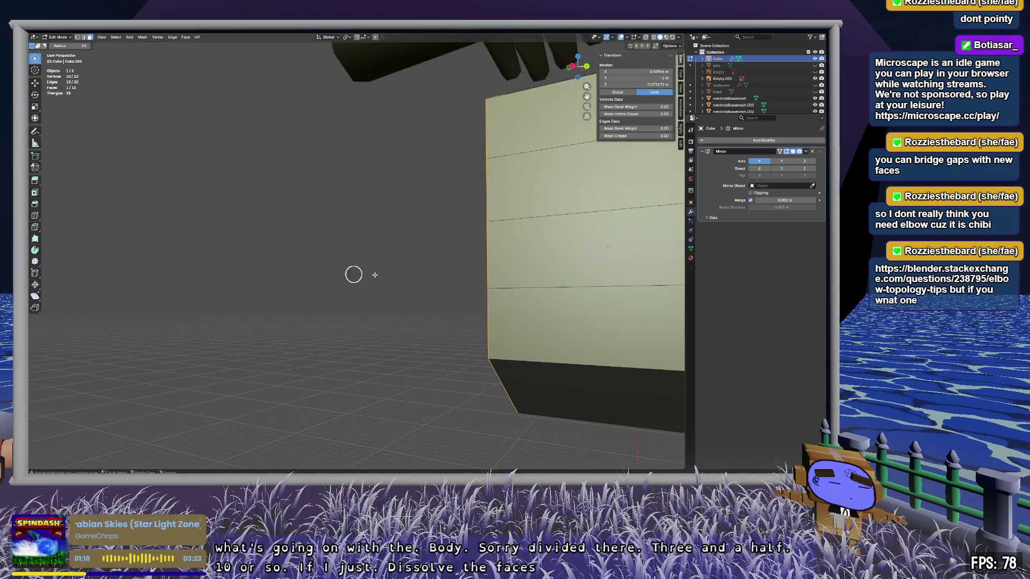
{"action": "left_click", "coordinate": [272, 130]}
{"action": "left_click", "coordinate": [262, 307], "text": "ctrl"}
{"action": "key", "text": "x"}
{"action": "left_click", "coordinate": [261, 311]}
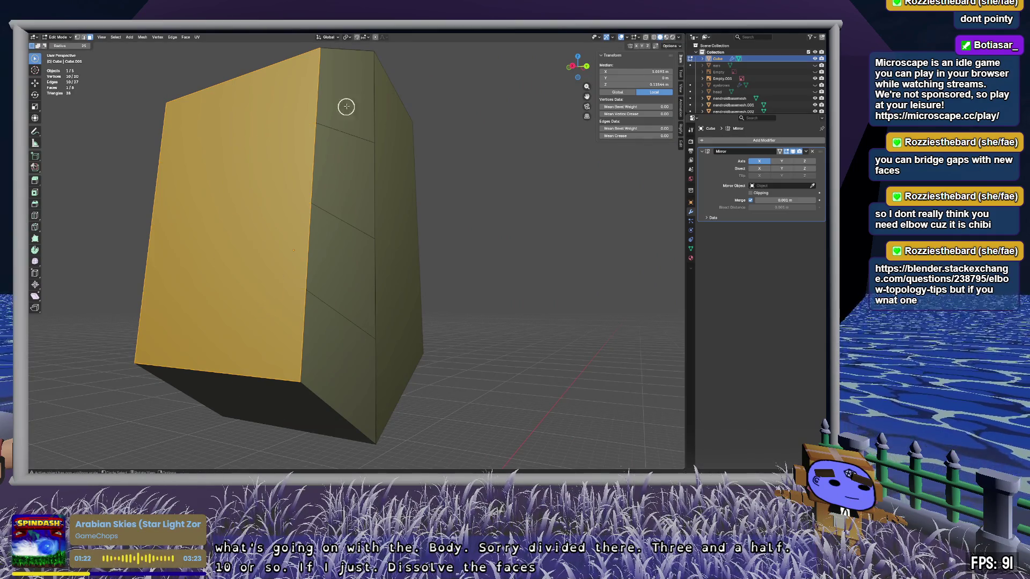
Step: Face the box front-on, select its right face and bring up the face operations menu
{"action": "mouse_move", "coordinate": [346, 107]}
{"action": "middle_mouse_down"}
{"action": "mouse_move", "coordinate": [352, 372]}
{"action": "mouse_move", "coordinate": [319, 317]}
{"action": "mouse_move", "coordinate": [389, 301]}
{"action": "mouse_move", "coordinate": [443, 342]}
{"action": "mouse_move", "coordinate": [424, 377]}
{"action": "mouse_move", "coordinate": [445, 366]}
{"action": "middle_mouse_up"}
{"action": "mouse_move", "coordinate": [518, 290]}
{"action": "middle_mouse_down"}
{"action": "mouse_move", "coordinate": [361, 301]}
{"action": "mouse_move", "coordinate": [368, 285]}
{"action": "mouse_move", "coordinate": [340, 259]}
{"action": "middle_mouse_up"}
{"action": "left_click", "coordinate": [363, 290]}
{"action": "scroll", "coordinate": [372, 293], "scroll_direction": "up", "scroll_amount": 2}
{"action": "key", "text": "ctrl+f"}
{"action": "mouse_move", "coordinate": [340, 260]}
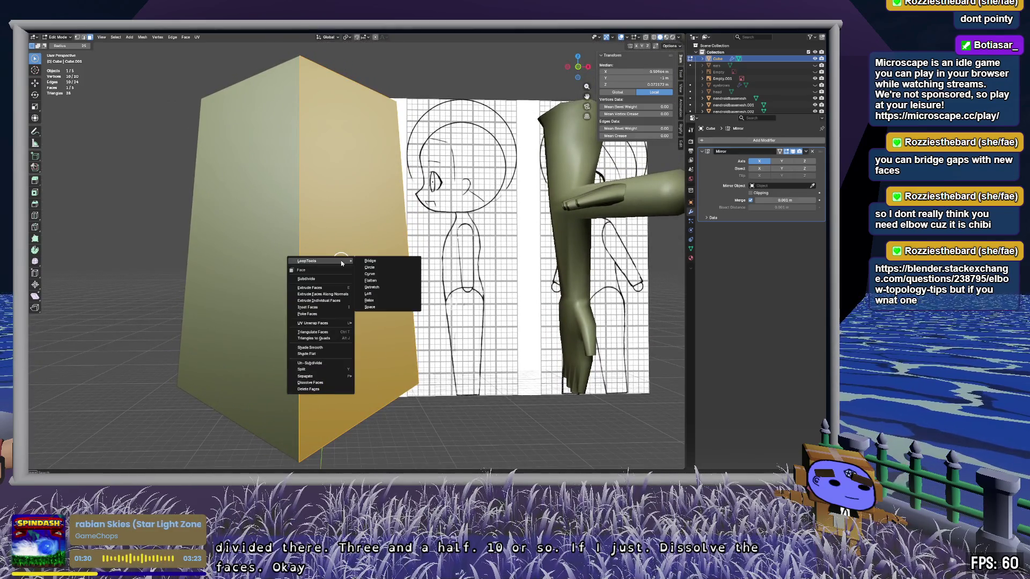
Step: Start a loop cut on the box, cancel it, and deselect all faces
{"action": "key", "text": "ctrl+r"}
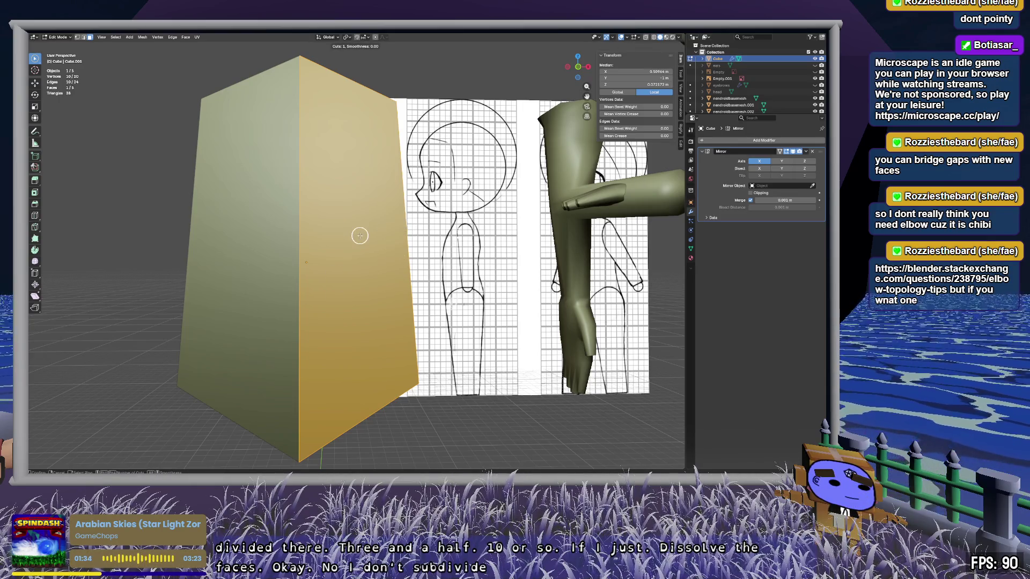
{"action": "key", "text": "Escape"}
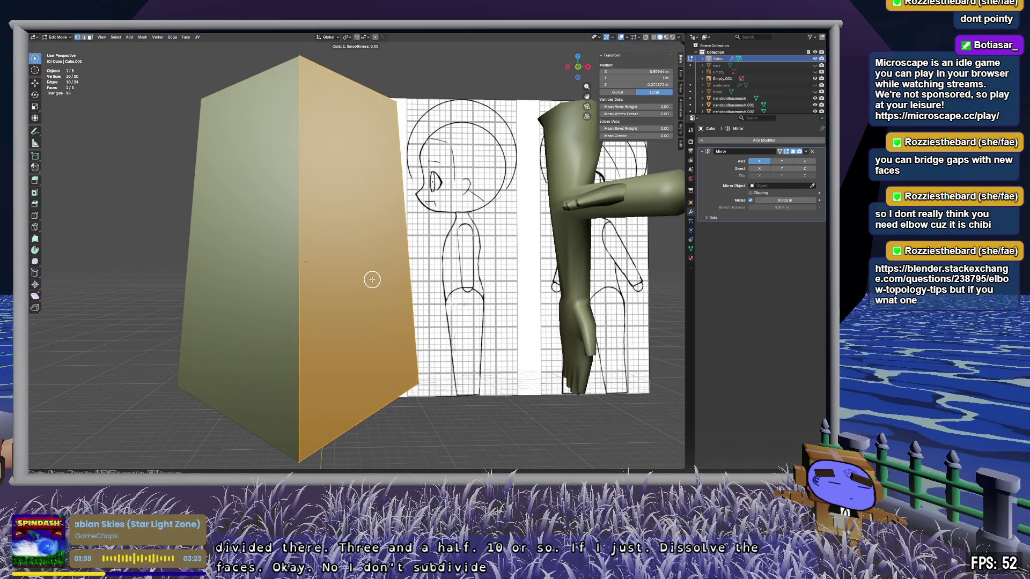
{"action": "mouse_move", "coordinate": [342, 262]}
{"action": "middle_mouse_down"}
{"action": "mouse_move", "coordinate": [339, 311]}
{"action": "mouse_move", "coordinate": [301, 306]}
{"action": "mouse_move", "coordinate": [306, 315]}
{"action": "middle_mouse_up"}
{"action": "key", "text": "alt+a"}
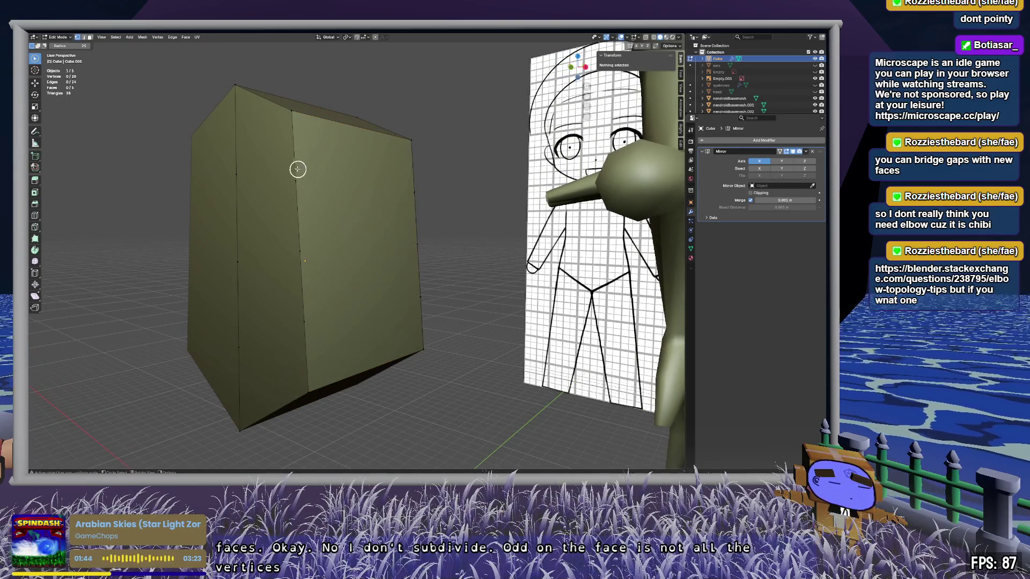
Step: Dissolve the stray vertices down the box's middle edge, undoing an accidental face dissolve
{"action": "left_click_drag", "start_coordinate": [298, 169], "coordinate": [307, 366]}
{"action": "key", "text": "x"}
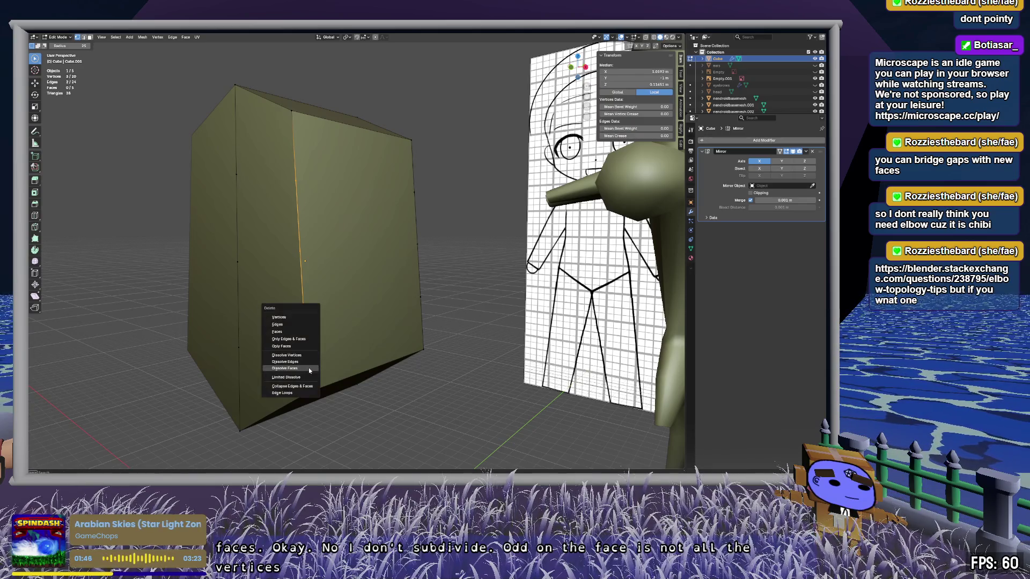
{"action": "left_click", "coordinate": [309, 368]}
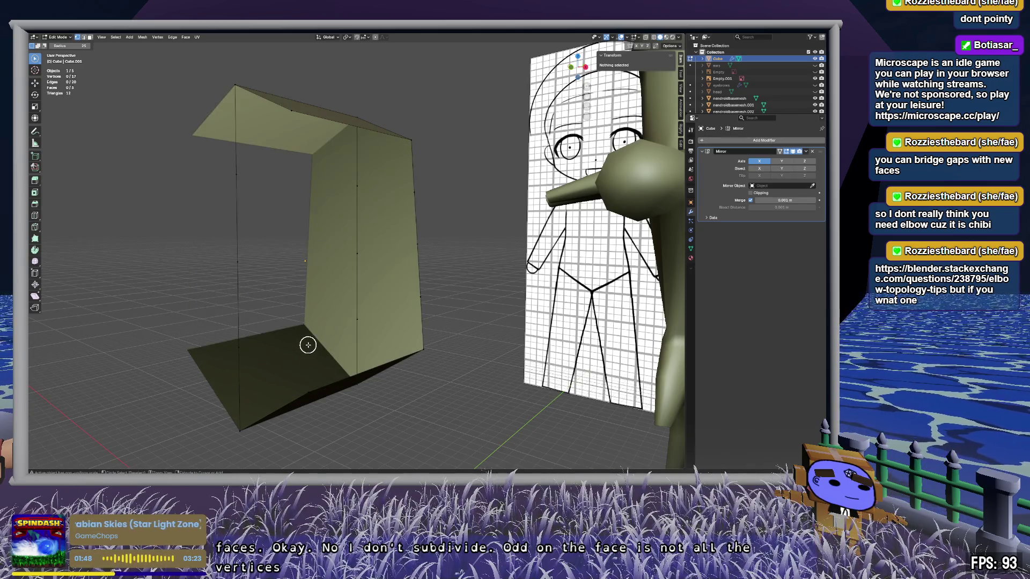
{"action": "key", "text": "ctrl+z"}
{"action": "key", "text": "x"}
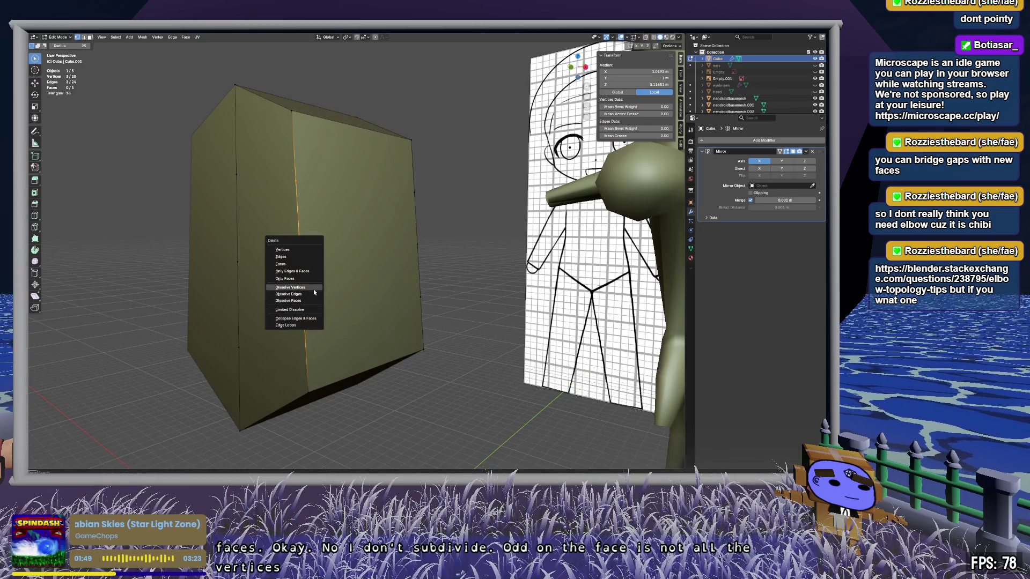
{"action": "left_click", "coordinate": [314, 292]}
Step: Dissolve the extra vertices along the box's left edge and another vertical edge
{"action": "key", "text": "c"}
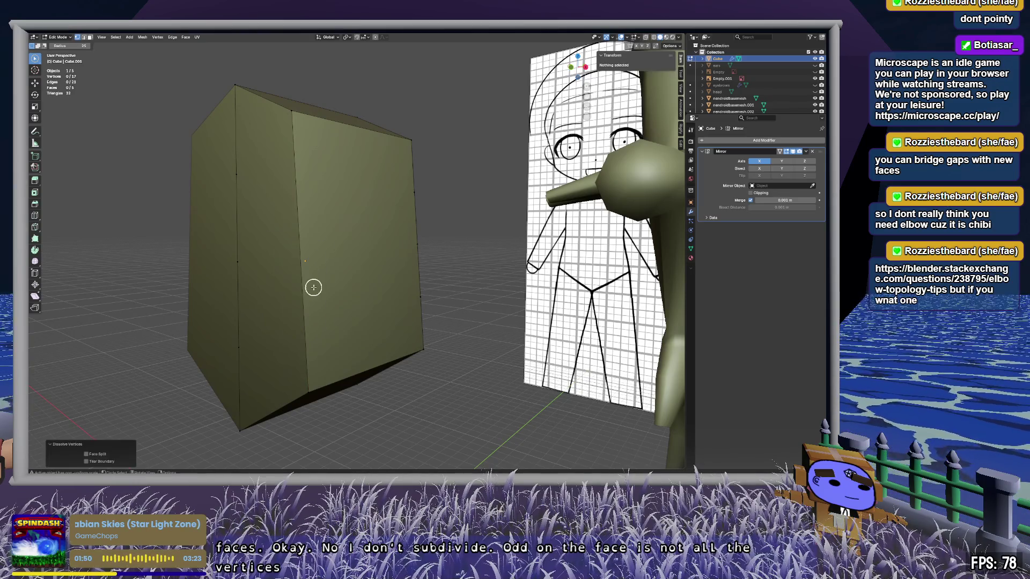
{"action": "left_click_drag", "start_coordinate": [265, 211], "coordinate": [240, 279]}
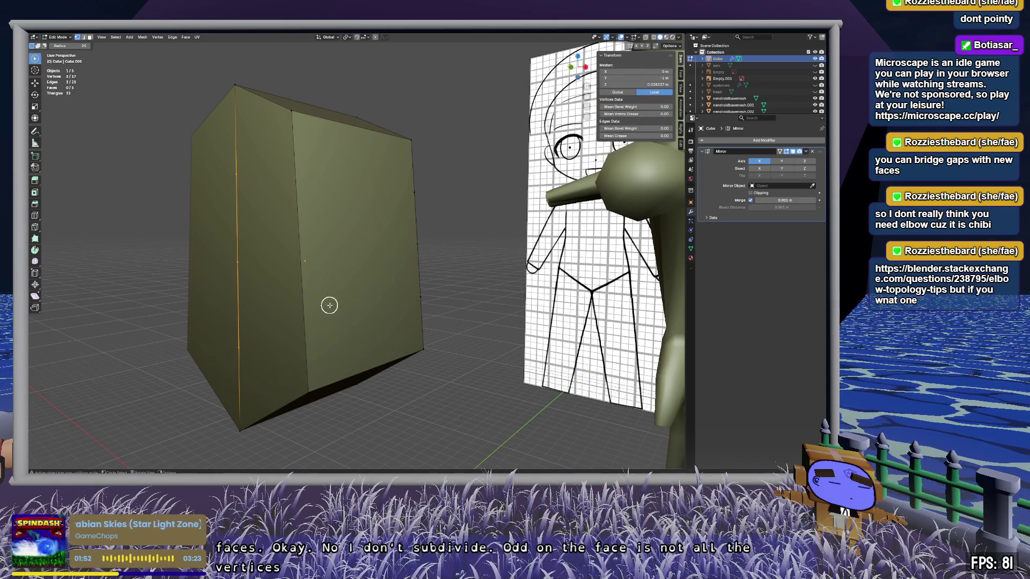
{"action": "key", "text": "ctrl+x"}
{"action": "mouse_move", "coordinate": [392, 280]}
{"action": "middle_mouse_down"}
{"action": "mouse_move", "coordinate": [296, 274]}
{"action": "mouse_move", "coordinate": [316, 252]}
{"action": "middle_mouse_up"}
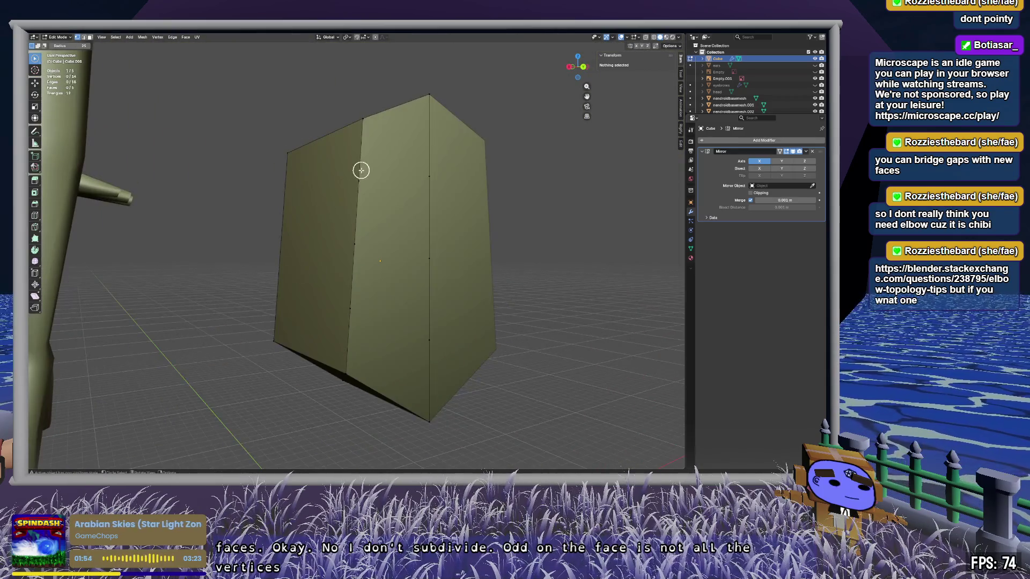
{"action": "left_click", "coordinate": [361, 170]}
{"action": "mouse_move", "coordinate": [408, 225]}
{"action": "left_mouse_down"}
{"action": "mouse_move", "coordinate": [434, 189]}
{"action": "mouse_move", "coordinate": [404, 319]}
{"action": "left_mouse_up"}
{"action": "key", "text": "ctrl+x"}
Step: Add a centred loop cut across the box with Number of Cuts set to 5
{"action": "mouse_move", "coordinate": [340, 326]}
{"action": "middle_mouse_down"}
{"action": "mouse_move", "coordinate": [402, 283]}
{"action": "mouse_move", "coordinate": [443, 347]}
{"action": "mouse_move", "coordinate": [299, 285]}
{"action": "mouse_move", "coordinate": [345, 306]}
{"action": "mouse_move", "coordinate": [342, 250]}
{"action": "middle_mouse_up"}
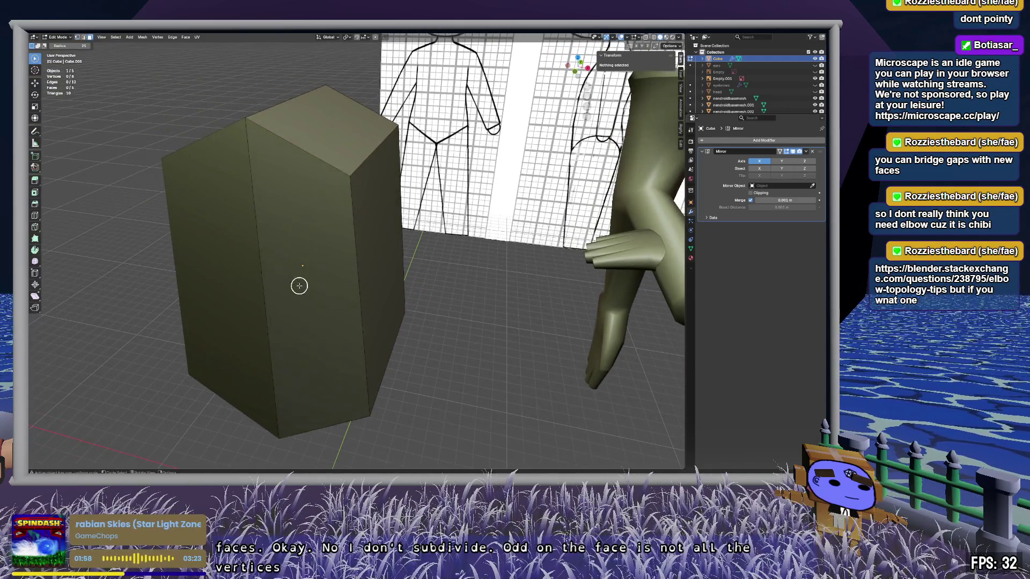
{"action": "left_click", "coordinate": [345, 306]}
{"action": "key", "text": "ctrl+r"}
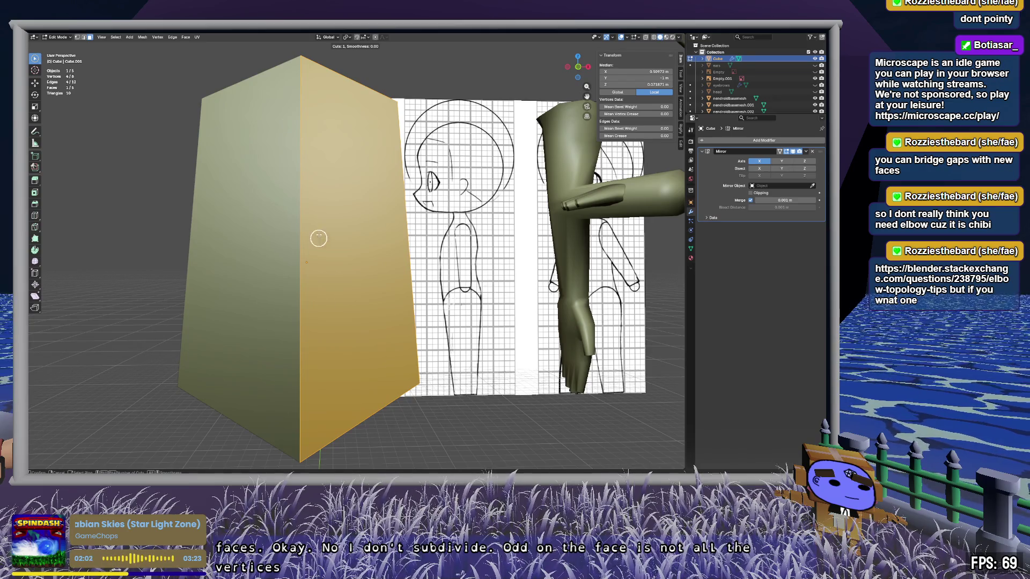
{"action": "left_click", "coordinate": [303, 269]}
{"action": "right_click", "coordinate": [304, 268]}
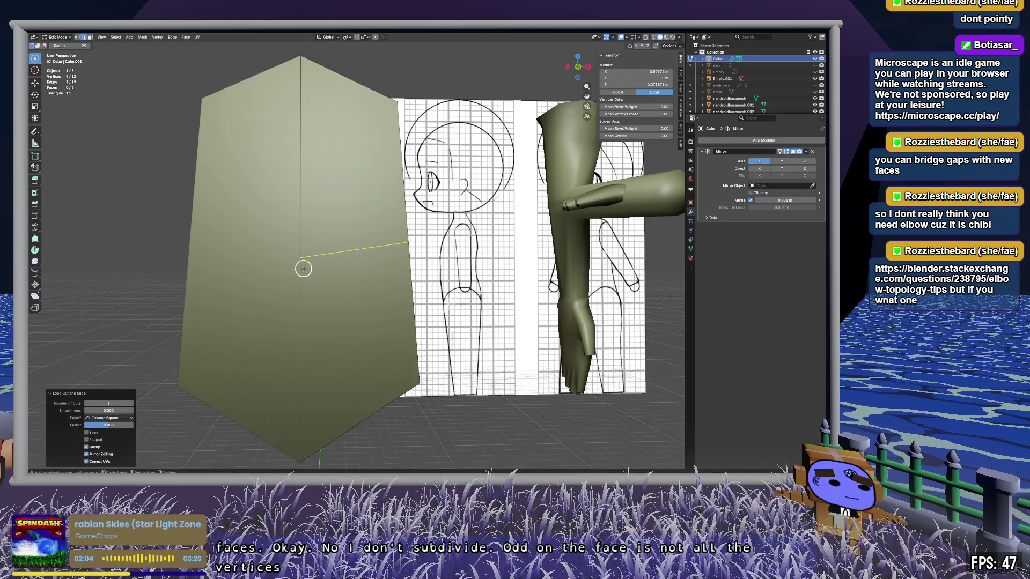
{"action": "left_click", "coordinate": [117, 403]}
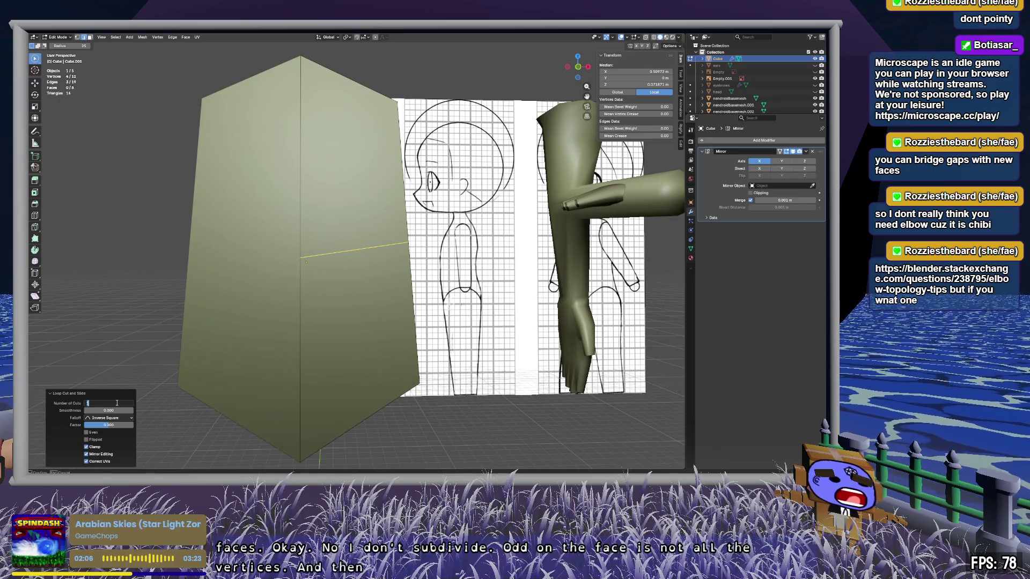
{"action": "type", "text": "5"}
{"action": "key", "text": "Return"}
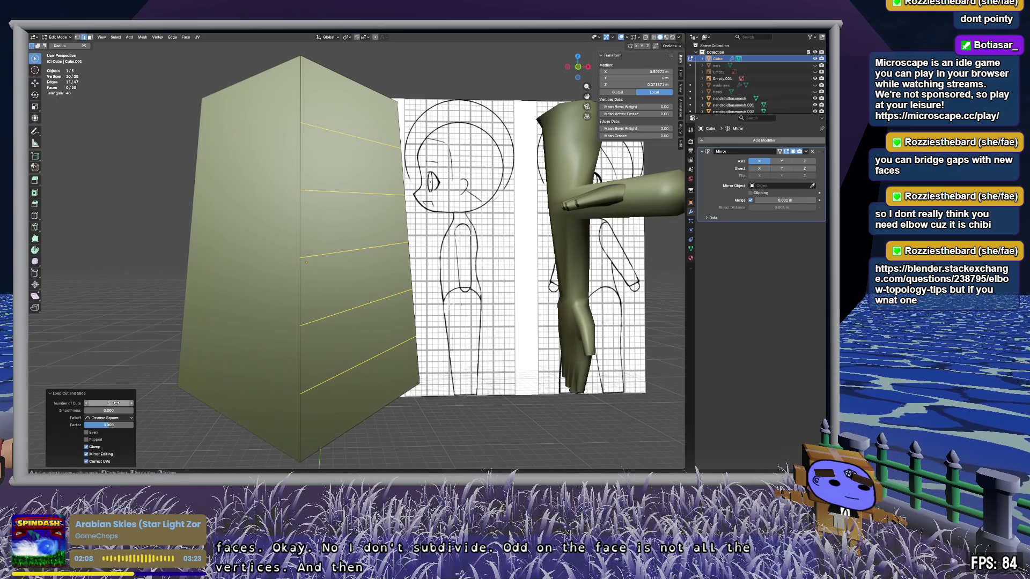
Step: Raise the number of cuts further, deselect the new loops, and face the character's torso
{"action": "left_click", "coordinate": [116, 403]}
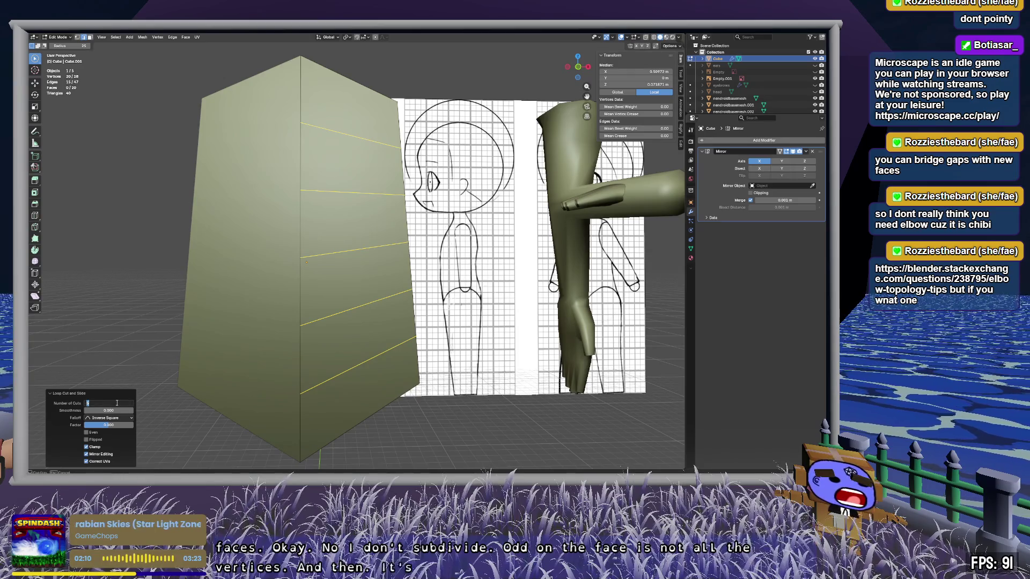
{"action": "key", "text": "Return"}
{"action": "left_click", "coordinate": [493, 422]}
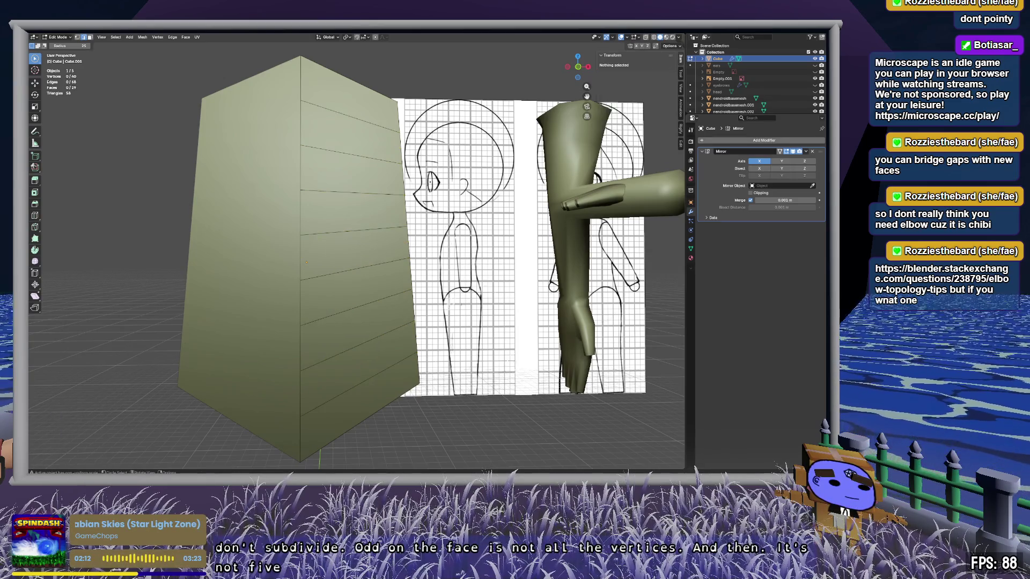
{"action": "middle_click_drag", "start_coordinate": [494, 422], "coordinate": [536, 424]}
{"action": "mouse_move", "coordinate": [644, 322]}
{"action": "middle_mouse_down"}
{"action": "mouse_move", "coordinate": [552, 317]}
{"action": "mouse_move", "coordinate": [472, 253]}
{"action": "middle_mouse_up"}
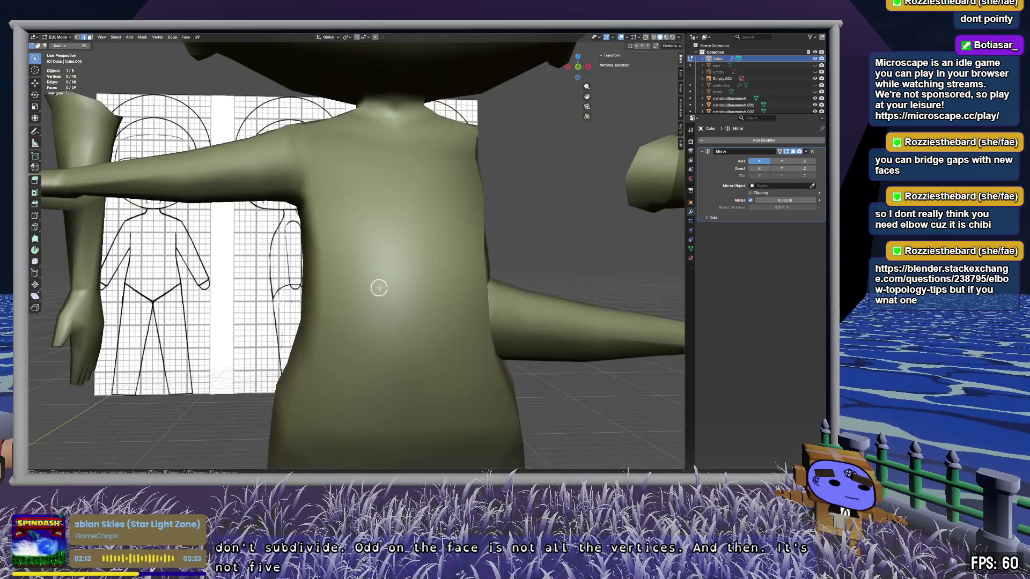
Step: Edit the base body mesh and select a column of torso faces from neck down to hips
{"action": "key", "text": "Tab"}
{"action": "left_click", "coordinate": [425, 256]}
{"action": "key", "text": "Tab"}
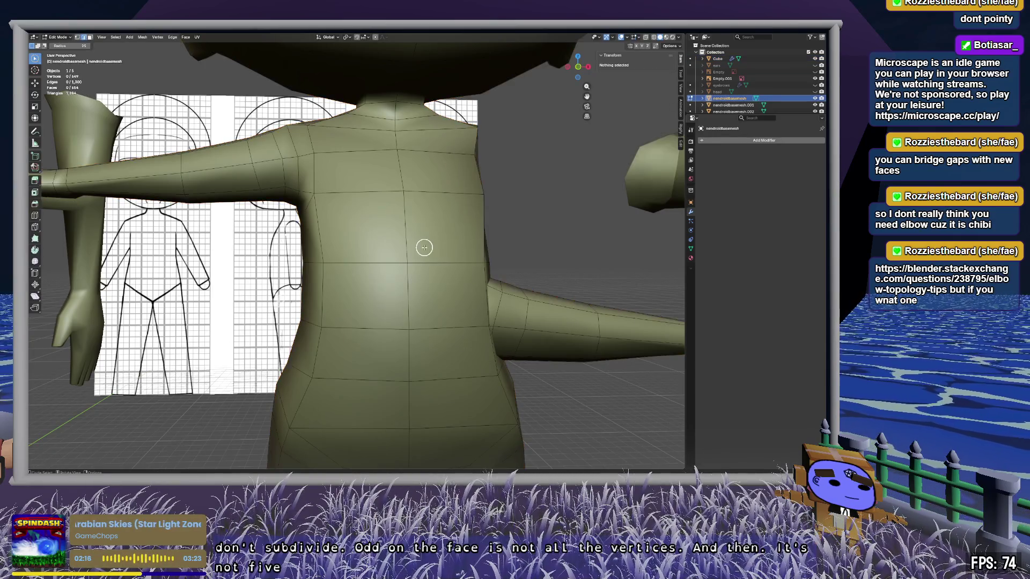
{"action": "mouse_move", "coordinate": [421, 123]}
{"action": "middle_mouse_down"}
{"action": "mouse_move", "coordinate": [379, 249]}
{"action": "mouse_move", "coordinate": [367, 239]}
{"action": "mouse_move", "coordinate": [346, 245]}
{"action": "middle_mouse_up"}
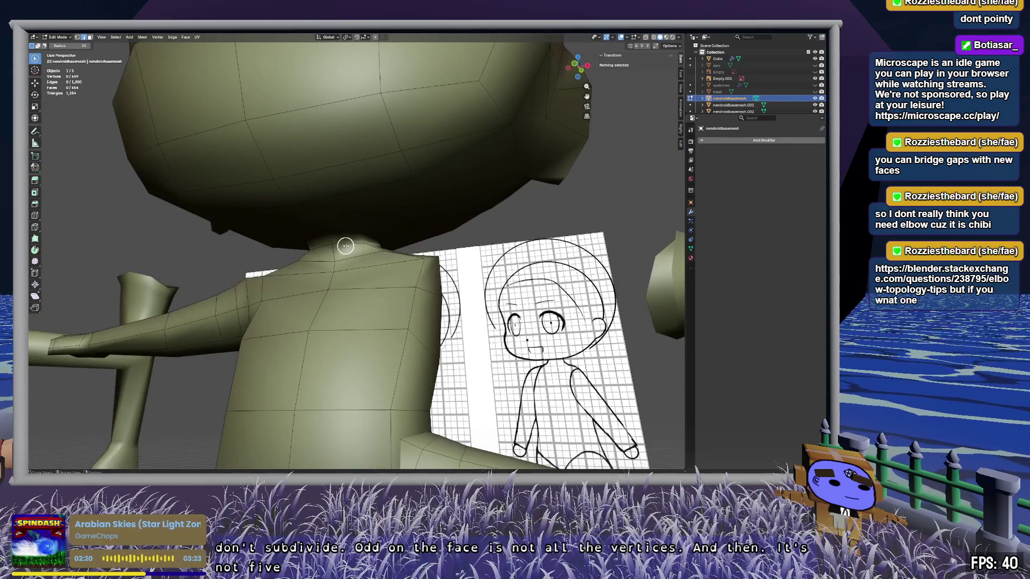
{"action": "left_click", "coordinate": [346, 246]}
{"action": "left_click_drag", "start_coordinate": [346, 246], "coordinate": [357, 372], "text": "shift"}
{"action": "middle_click_drag", "start_coordinate": [357, 371], "coordinate": [414, 144], "text": "shift"}
{"action": "mouse_move", "coordinate": [436, 55]}
{"action": "left_mouse_down", "text": "shift"}
{"action": "mouse_move", "coordinate": [435, 263]}
{"action": "mouse_move", "coordinate": [471, 280]}
{"action": "left_mouse_up", "text": "shift"}
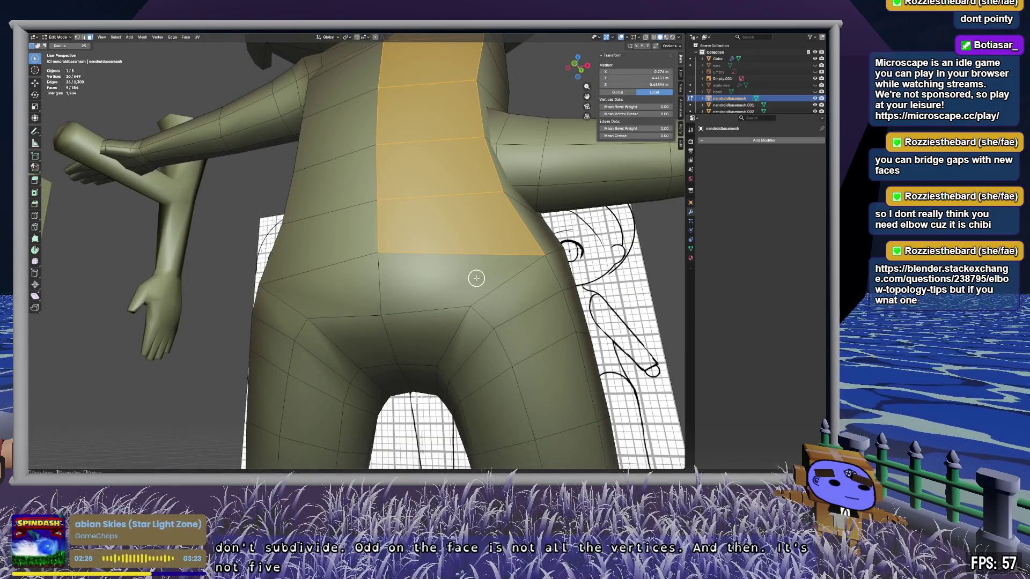
{"action": "mouse_move", "coordinate": [452, 155]}
{"action": "middle_mouse_down"}
{"action": "mouse_move", "coordinate": [361, 299]}
{"action": "mouse_move", "coordinate": [410, 295]}
{"action": "mouse_move", "coordinate": [270, 311]}
{"action": "mouse_move", "coordinate": [405, 336]}
{"action": "mouse_move", "coordinate": [345, 143]}
{"action": "mouse_move", "coordinate": [354, 156]}
{"action": "mouse_move", "coordinate": [342, 204]}
{"action": "mouse_move", "coordinate": [263, 209]}
{"action": "mouse_move", "coordinate": [379, 251]}
{"action": "middle_mouse_up"}
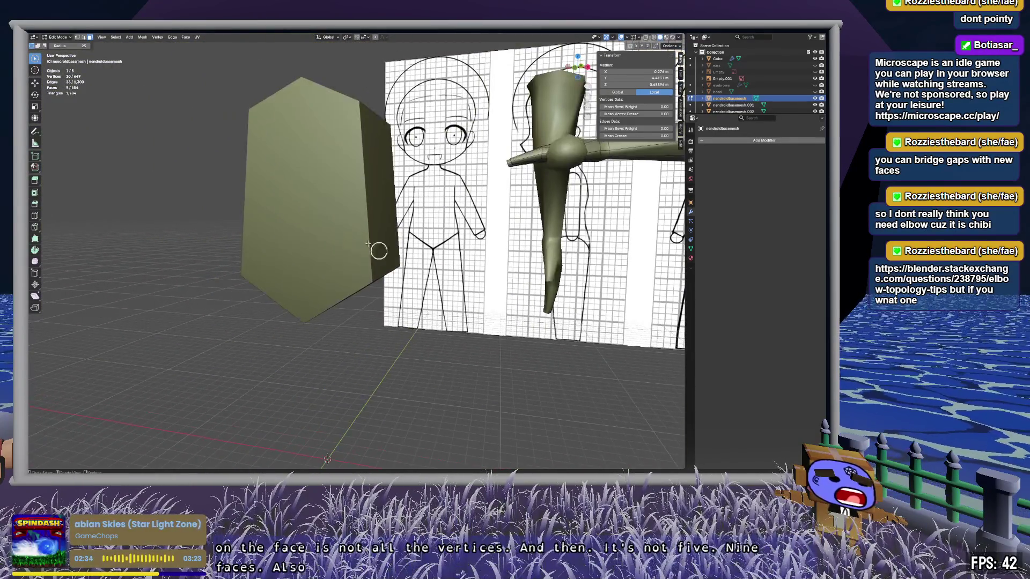
Step: Edit the cube blockout and select its side faces to count them
{"action": "key", "text": "Tab"}
{"action": "left_click", "coordinate": [304, 168]}
{"action": "mouse_move", "coordinate": [304, 167]}
{"action": "middle_mouse_down"}
{"action": "mouse_move", "coordinate": [349, 175]}
{"action": "mouse_move", "coordinate": [333, 170]}
{"action": "mouse_move", "coordinate": [357, 261]}
{"action": "middle_mouse_up"}
{"action": "key", "text": "Tab"}
{"action": "mouse_move", "coordinate": [324, 181]}
{"action": "left_mouse_down"}
{"action": "mouse_move", "coordinate": [330, 366]}
{"action": "mouse_move", "coordinate": [339, 363]}
{"action": "left_mouse_up"}
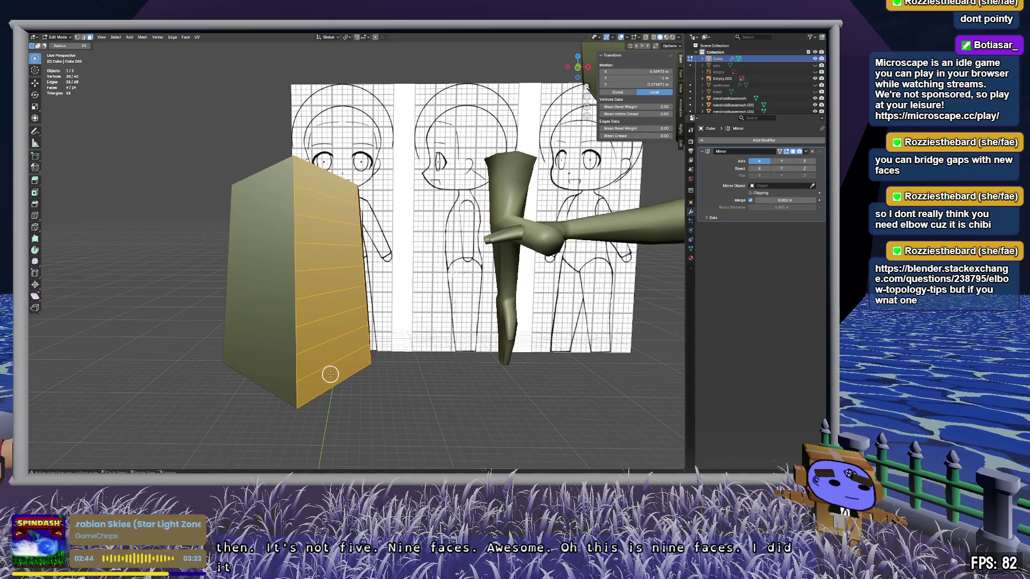
{"action": "mouse_move", "coordinate": [332, 360]}
{"action": "middle_mouse_down"}
{"action": "mouse_move", "coordinate": [362, 278]}
{"action": "mouse_move", "coordinate": [386, 324]}
{"action": "middle_mouse_up"}
{"action": "scroll", "coordinate": [362, 277], "scroll_direction": "up", "scroll_amount": 3}
{"action": "scroll", "coordinate": [386, 324], "scroll_direction": "down", "scroll_amount": 3}
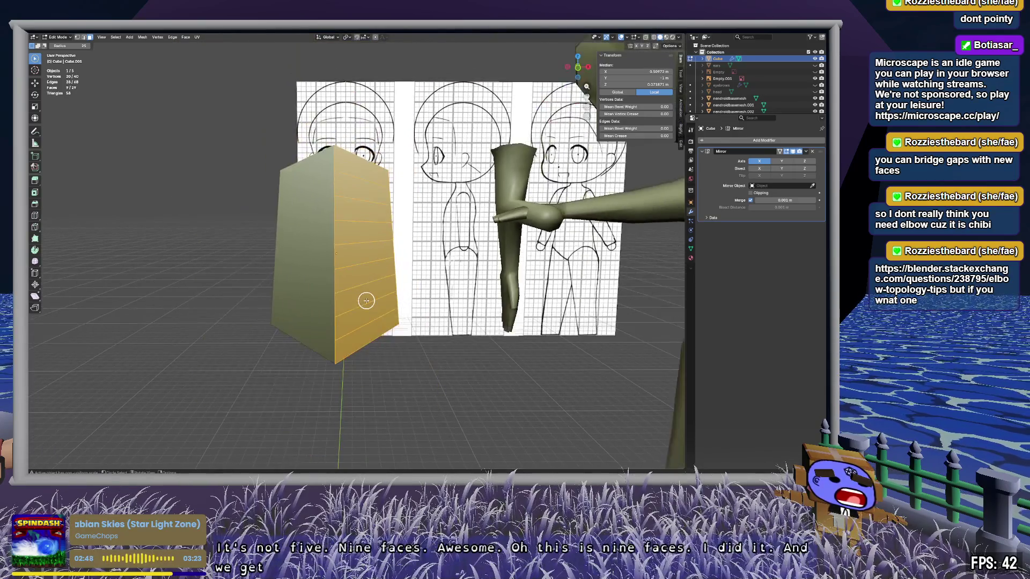
{"action": "scroll", "coordinate": [369, 301], "scroll_direction": "up", "scroll_amount": 3}
Step: Inspect a band of faces and the cube's vertical front corner vertices, then clear the selection
{"action": "left_click", "coordinate": [367, 300]}
{"action": "key", "text": "1"}
{"action": "left_click_drag", "start_coordinate": [328, 107], "coordinate": [322, 427]}
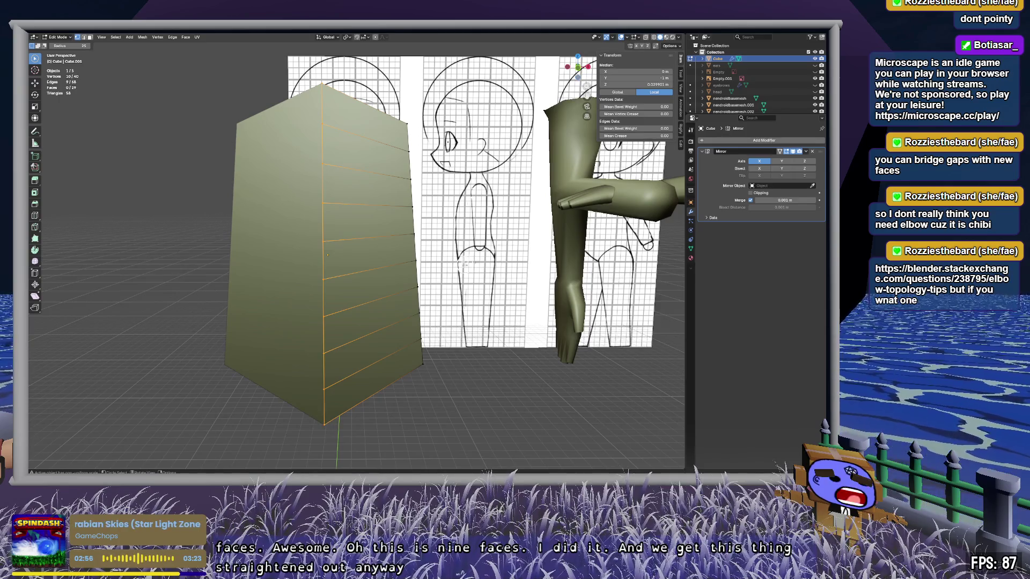
{"action": "key", "text": "alt+a"}
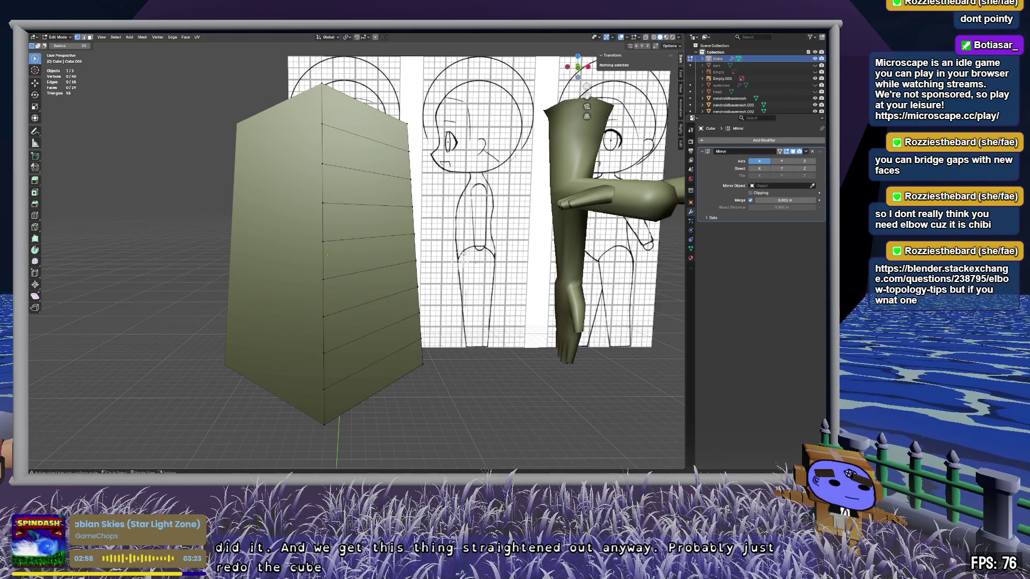
Step: Delete the cube blockout and show the reference sheet's upper body in front view
{"action": "key", "text": "Tab"}
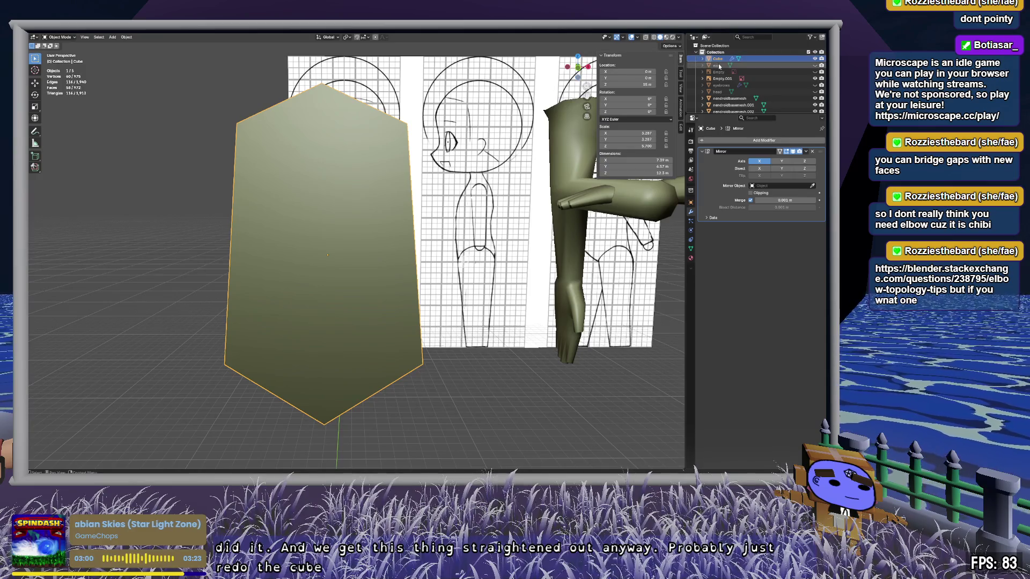
{"action": "key", "text": "Delete"}
{"action": "left_click", "coordinate": [111, 37]}
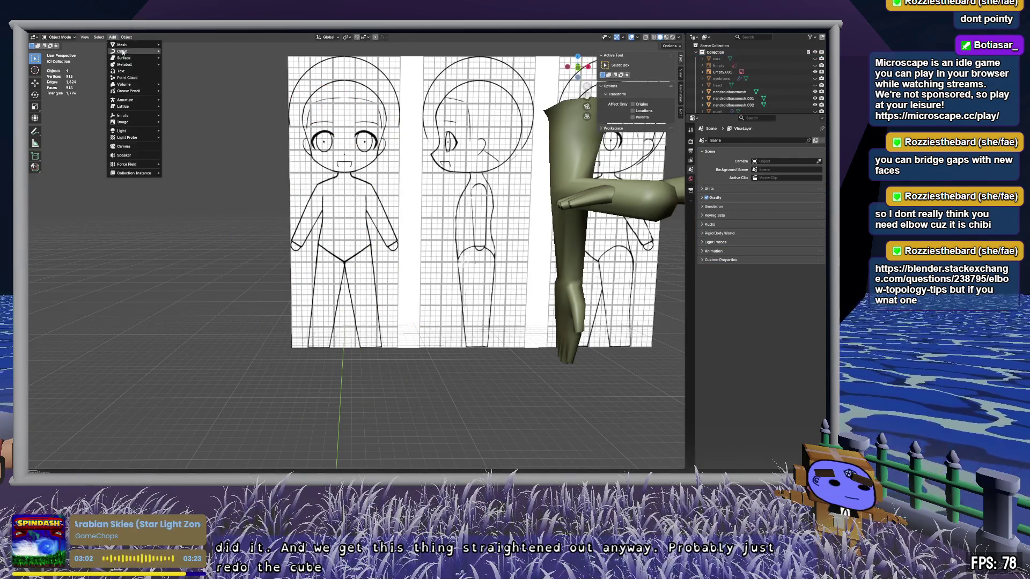
{"action": "mouse_move", "coordinate": [134, 45]}
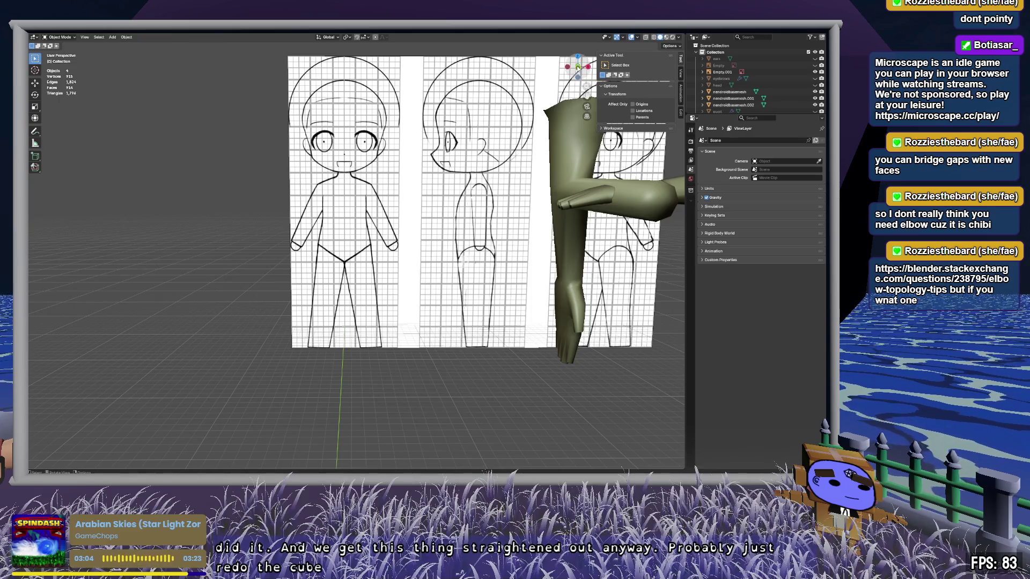
{"action": "key", "text": "KP_1"}
{"action": "scroll", "coordinate": [355, 247], "scroll_direction": "down", "scroll_amount": 5}
{"action": "scroll", "coordinate": [356, 254], "scroll_direction": "up", "scroll_amount": 6}
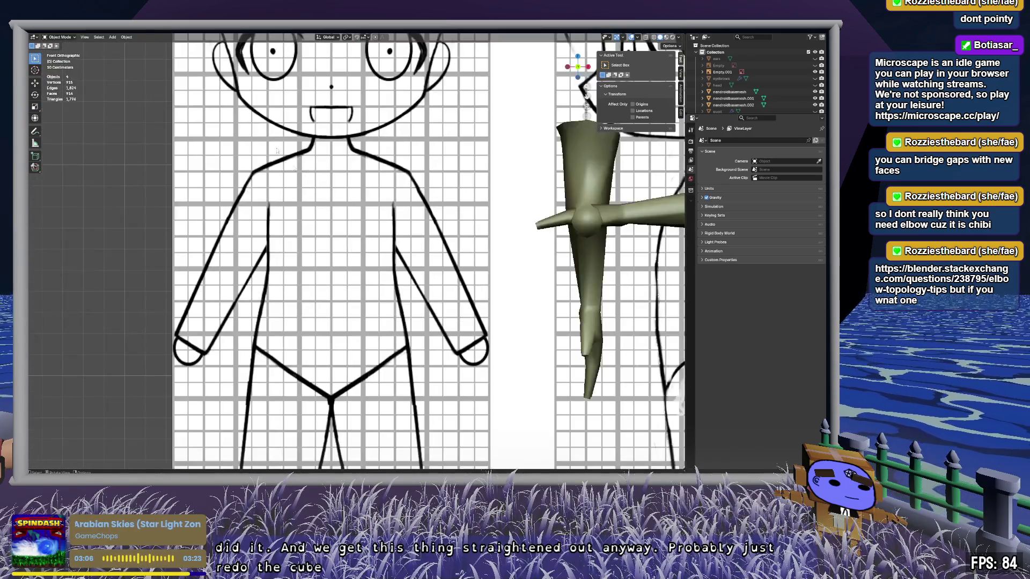